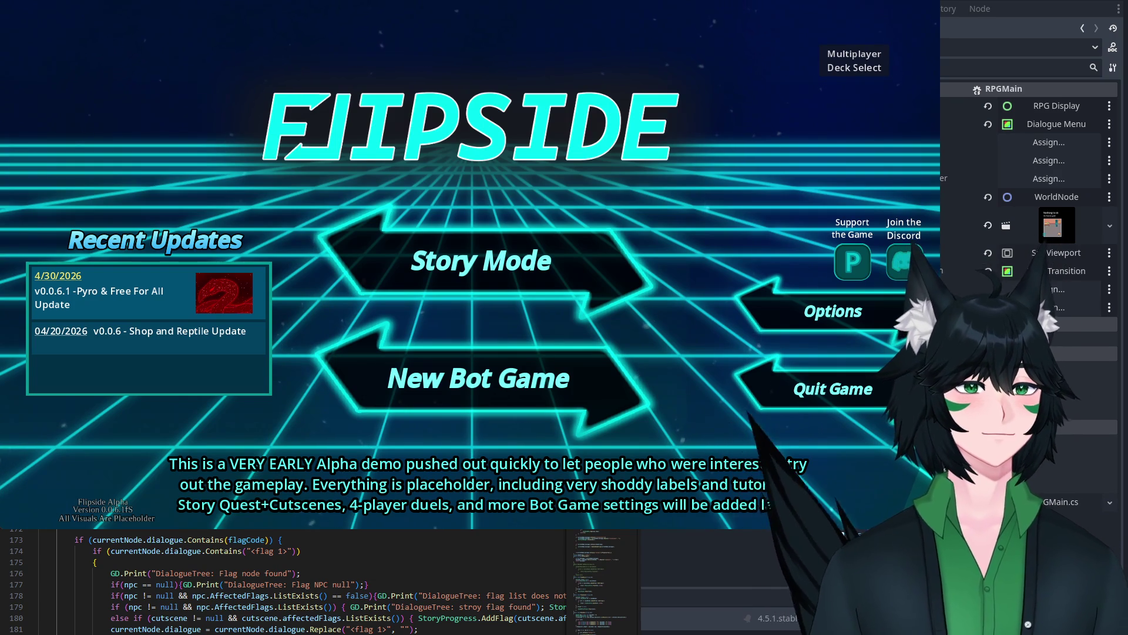
Step: Start Story Mode and continue with the Tester profile
click(514, 258)
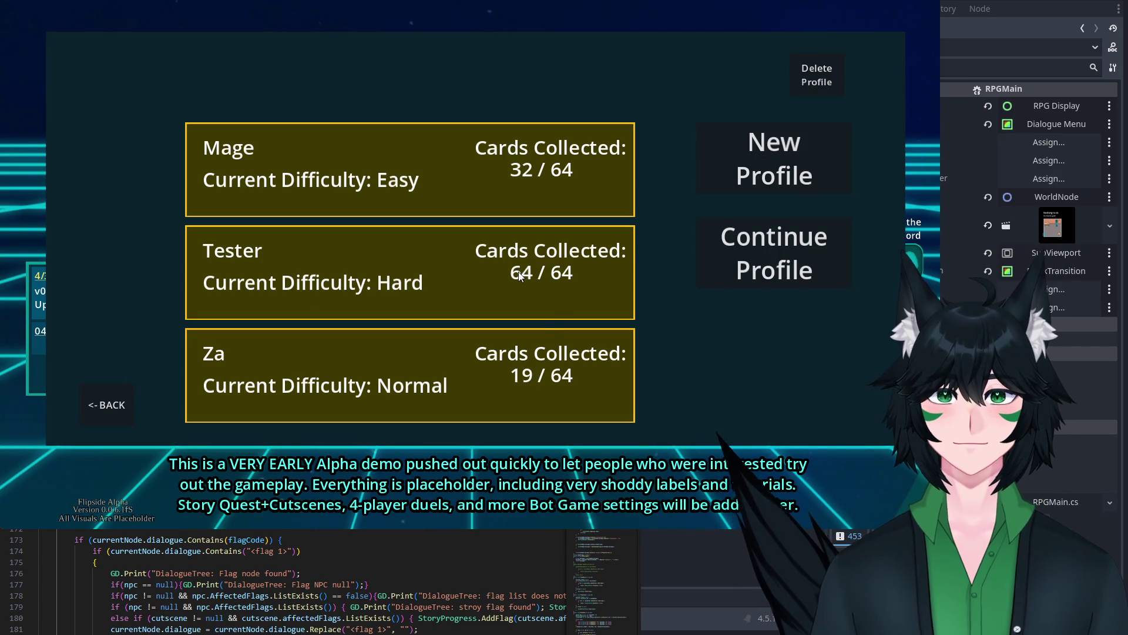
click(551, 308)
click(760, 245)
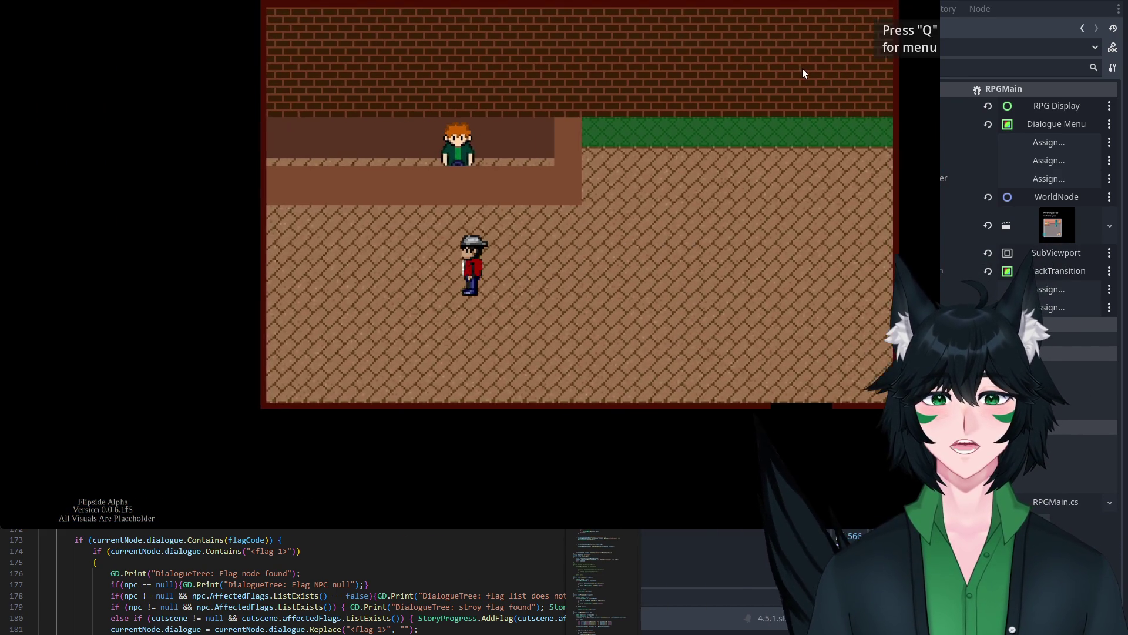
Step: Talk to the shopkeeper and browse the Booster Packs and Sell Extras offerings without selling
key(Up)
key(Return)
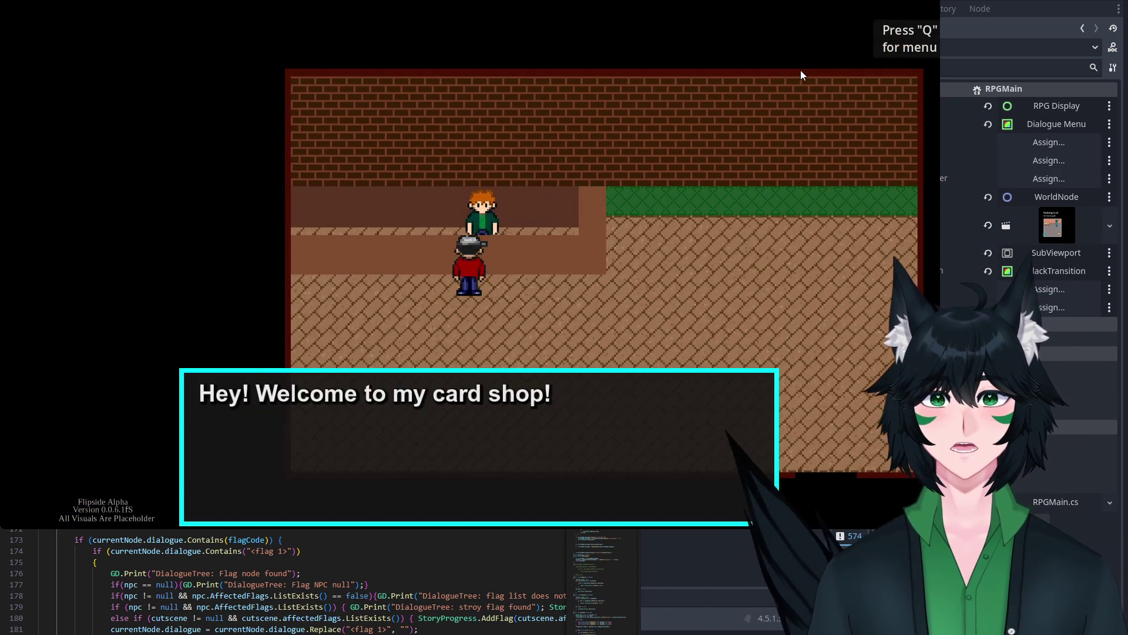
key(Return)
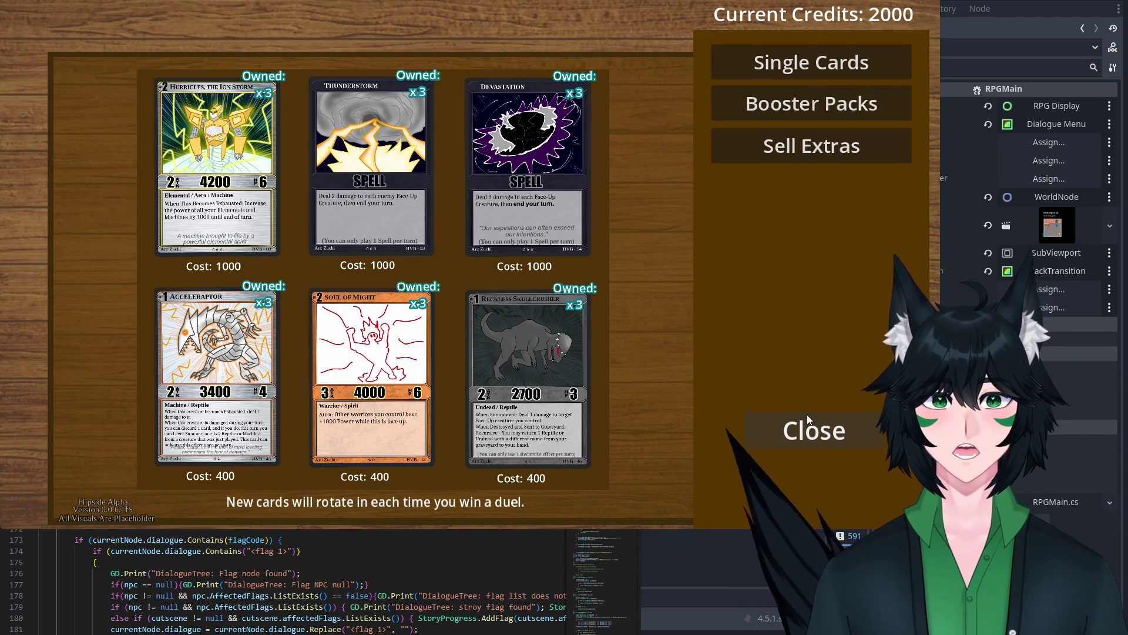
click(848, 105)
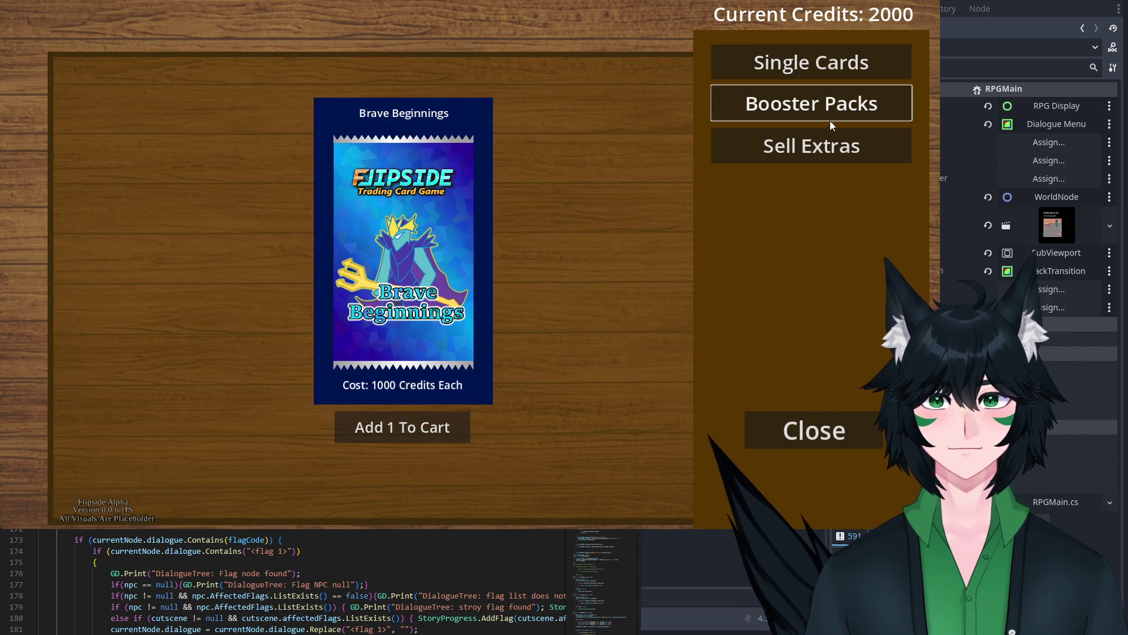
click(808, 151)
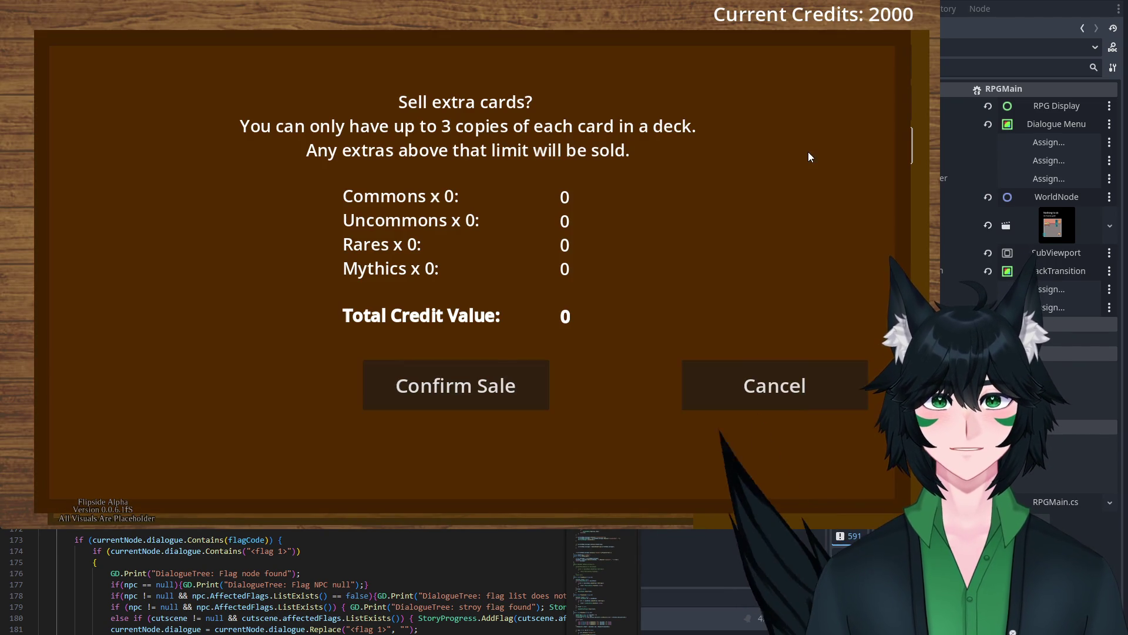
click(757, 384)
Step: Leave the card shop and walk toward the room exit
click(770, 418)
click(777, 403)
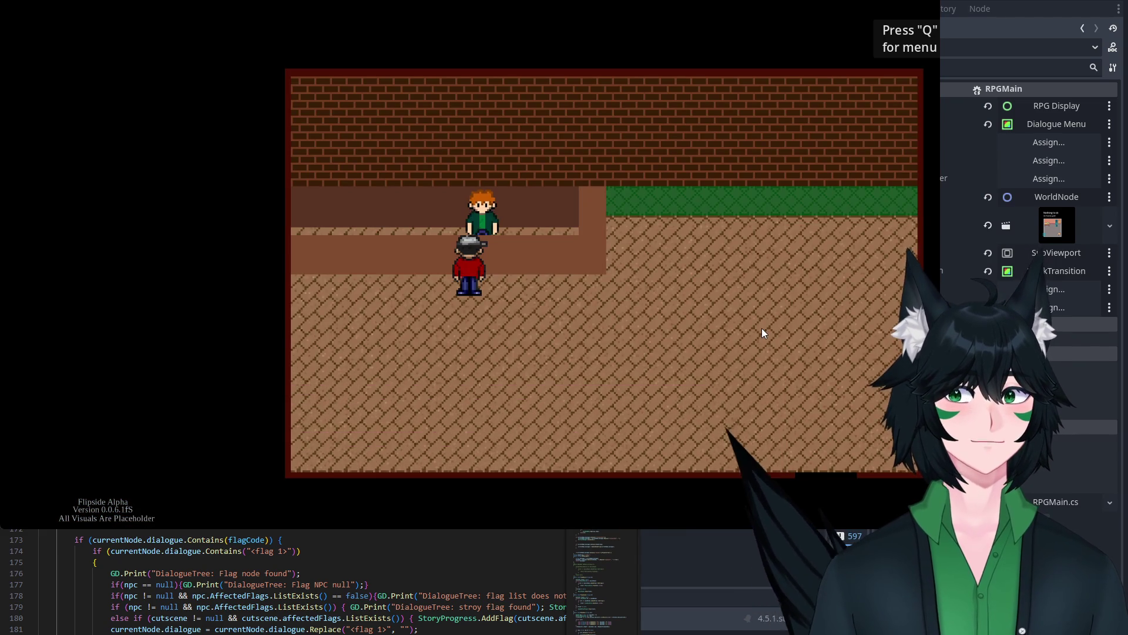
key(Down)
key(Right)
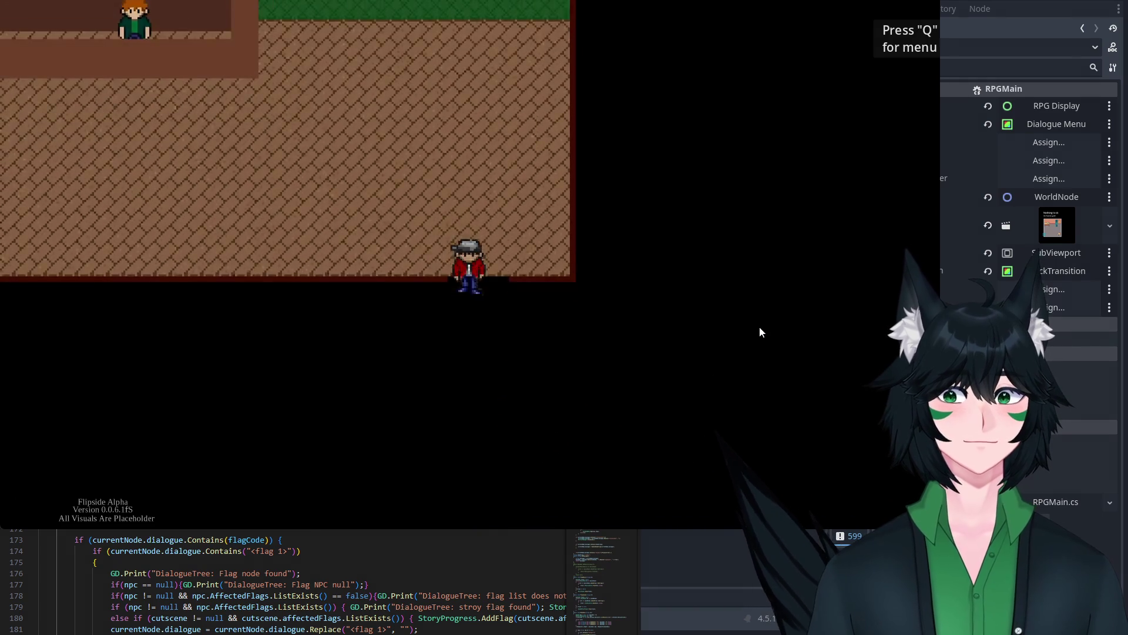
Step: From the Q menu's Decks screen, clone the Army of the Sea deck
key(q)
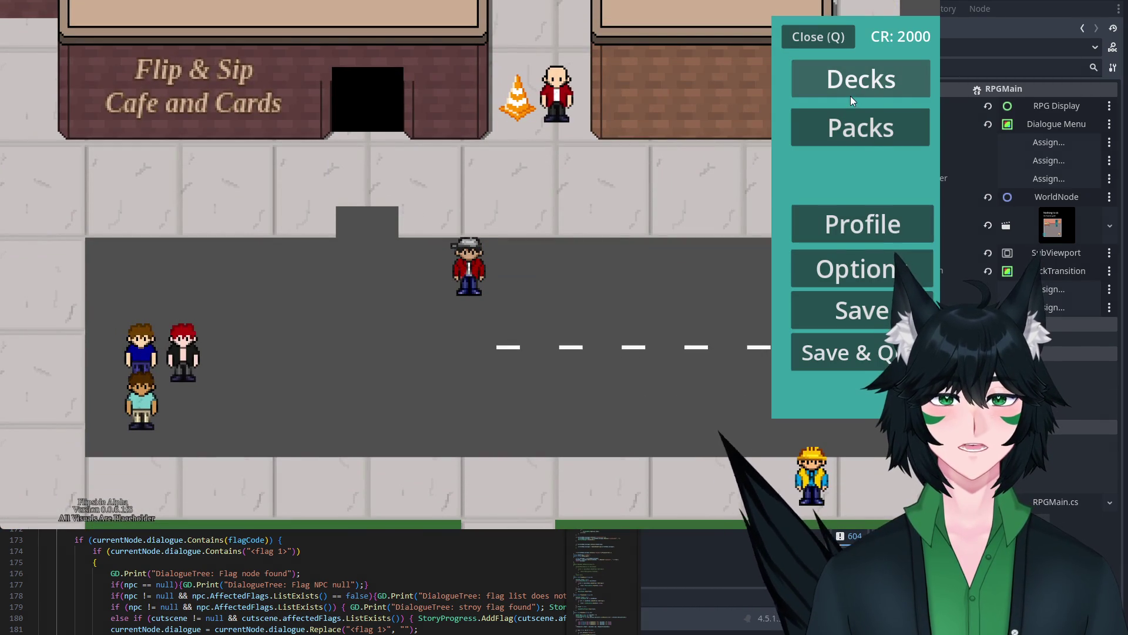
click(853, 92)
click(322, 107)
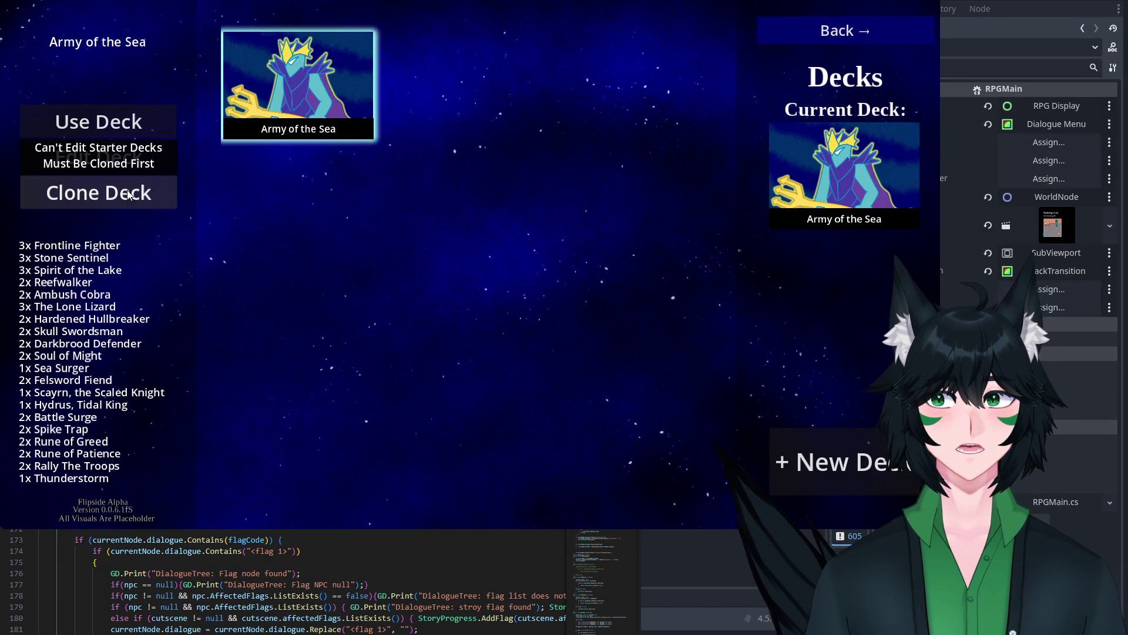
click(98, 192)
Step: Review the copied 40-card deck in the deck editor, then return to the street
key(Return)
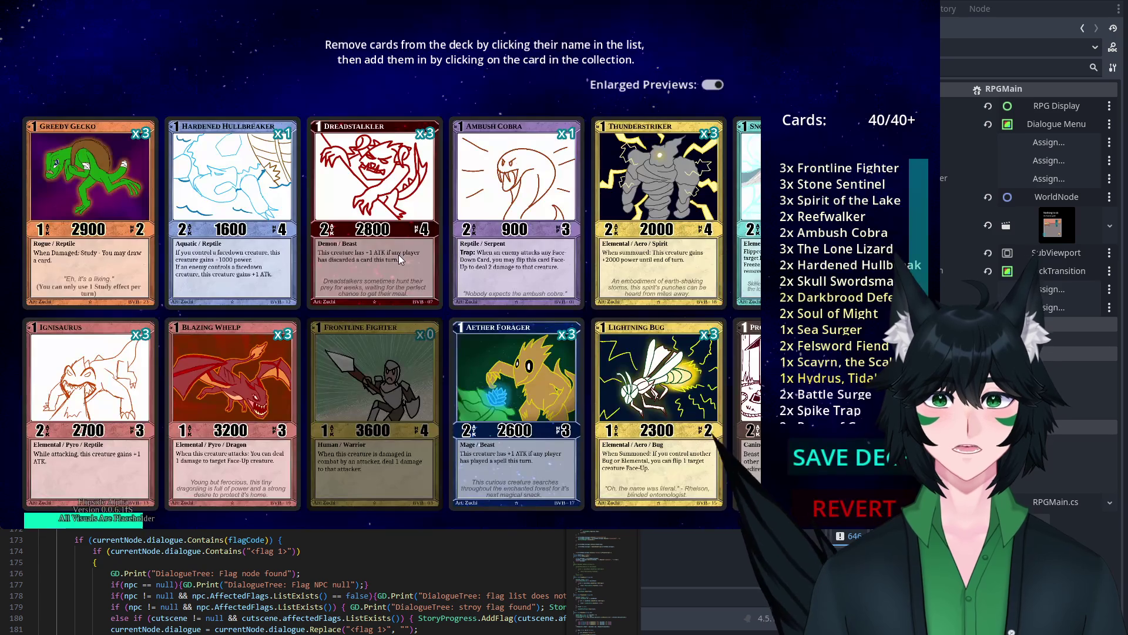
drag(129, 521, 486, 525)
scroll(486, 524, down, 5)
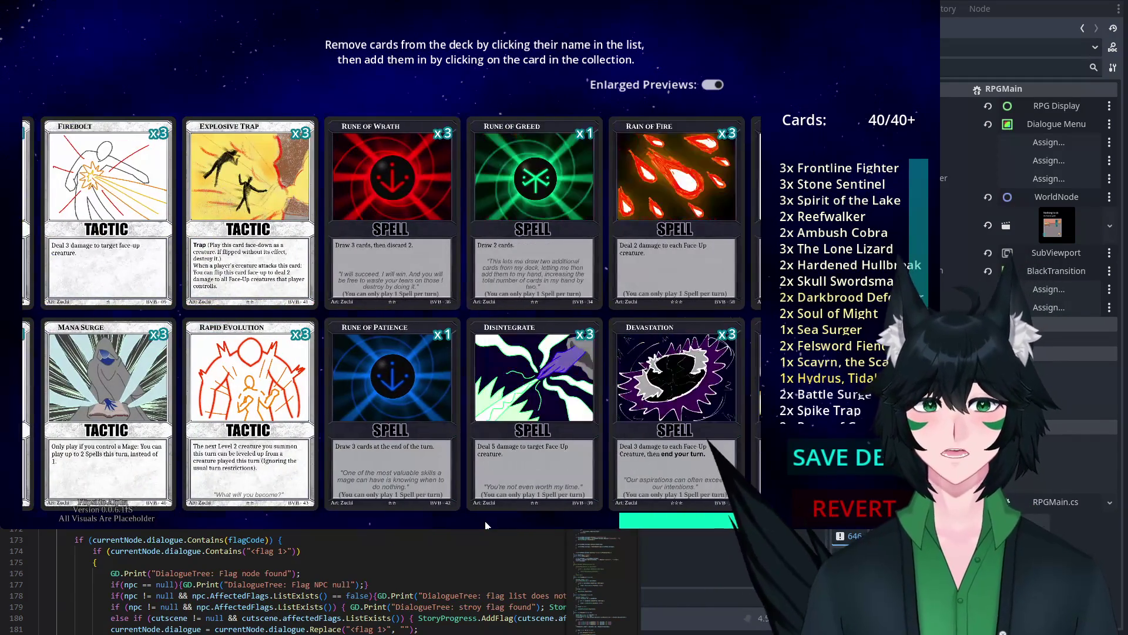
scroll(486, 524, up, 5)
scroll(485, 523, up, 10)
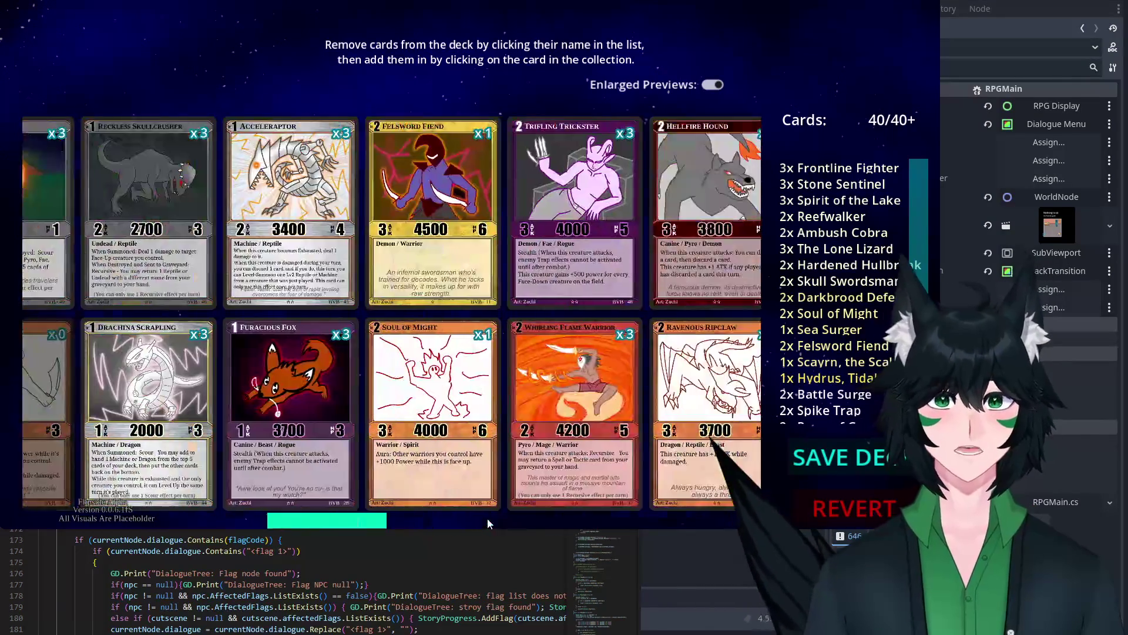
scroll(488, 522, down, 1)
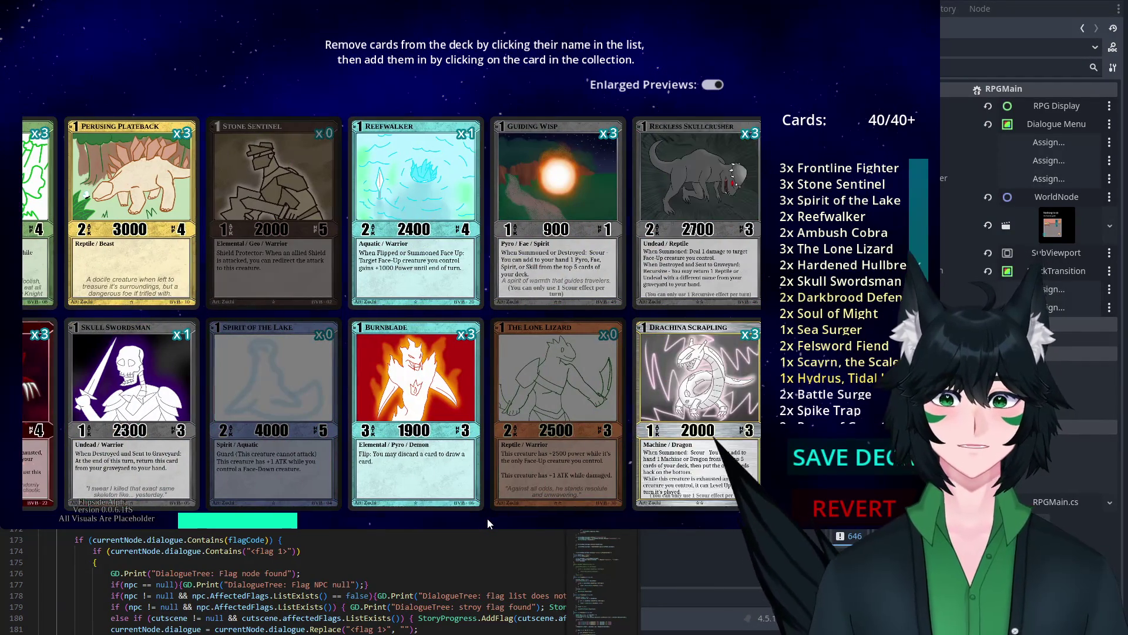
scroll(488, 523, down, 1)
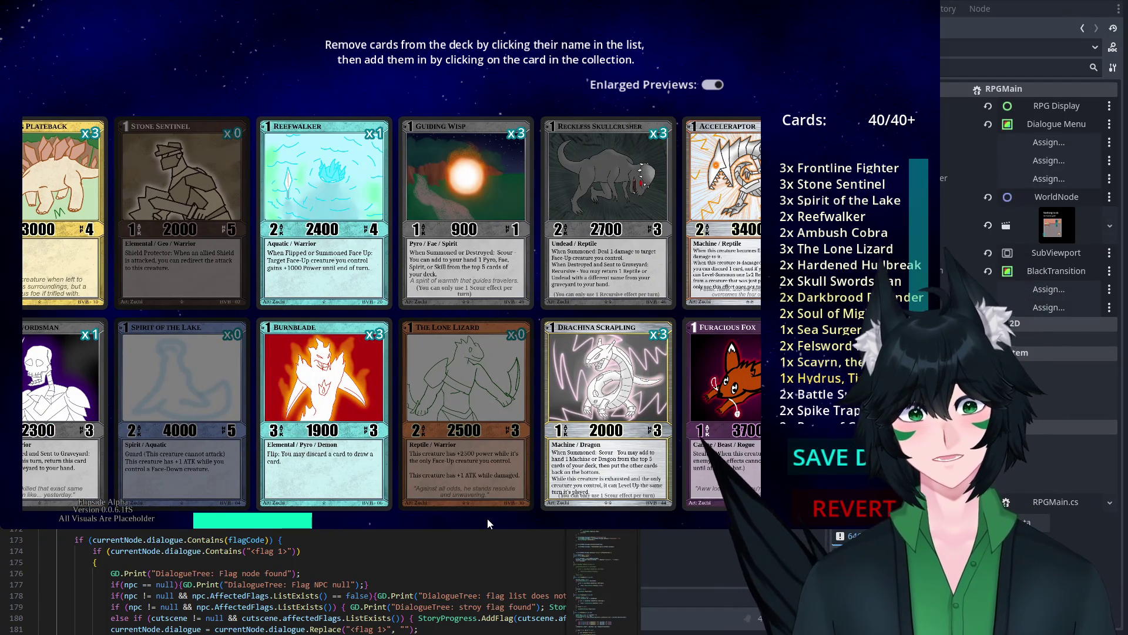
scroll(487, 517, down, 5)
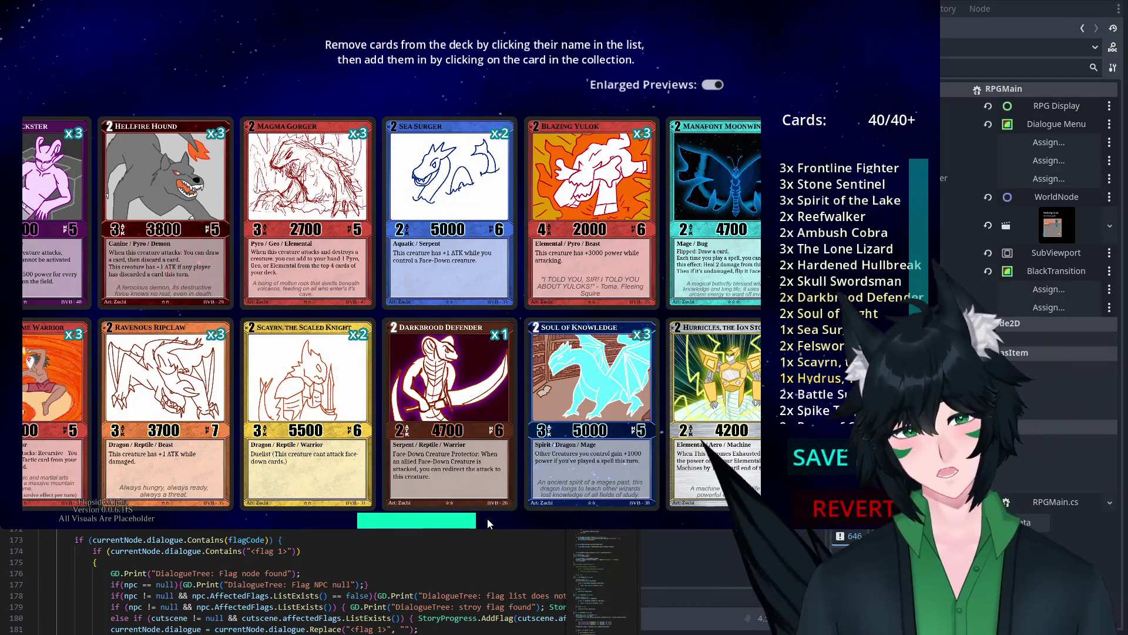
scroll(488, 517, down, 3)
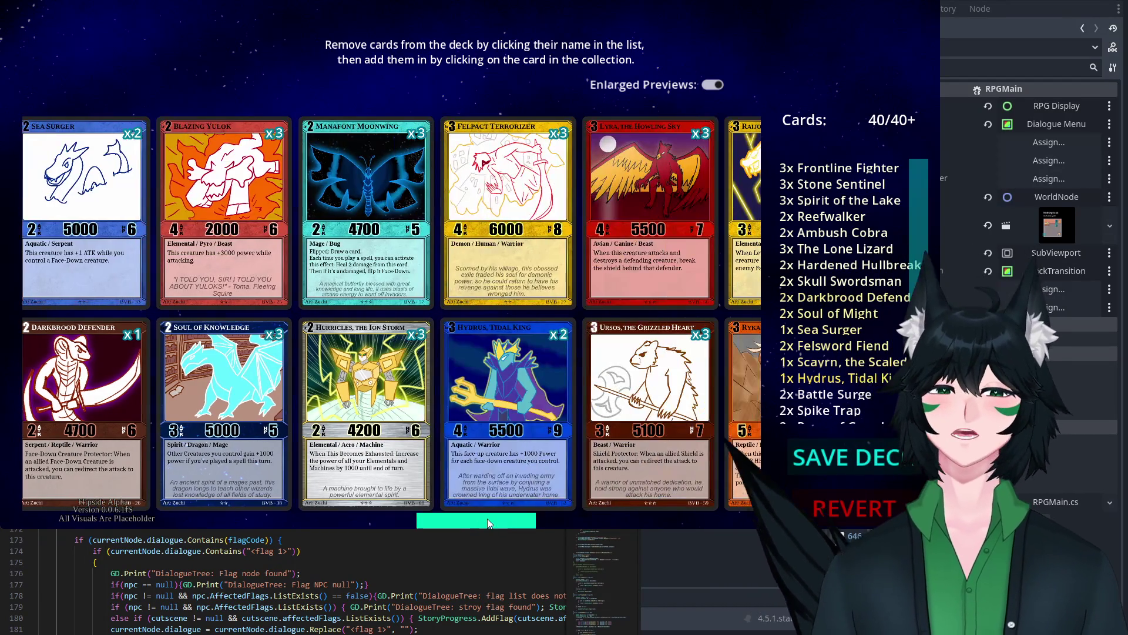
scroll(488, 518, down, 5)
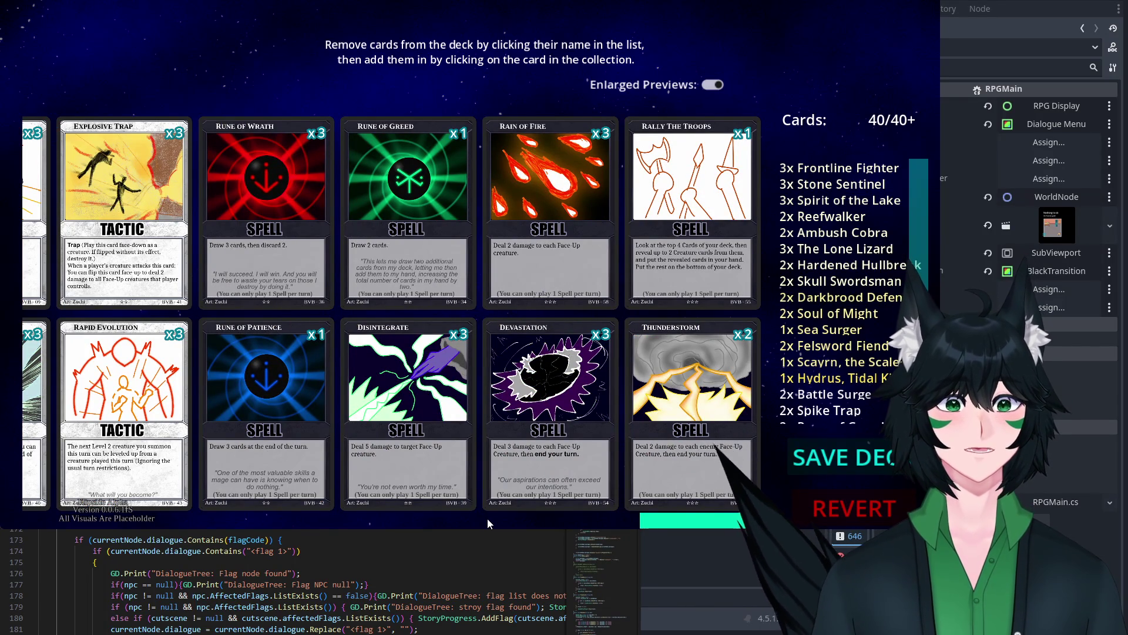
mouse_move(747, 138)
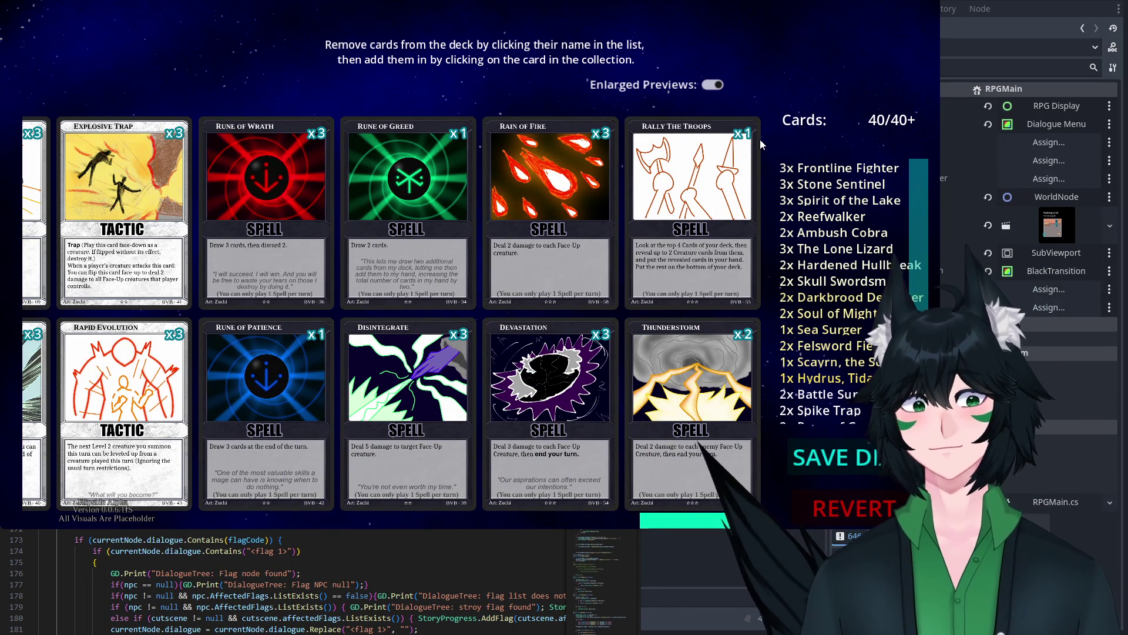
click(870, 510)
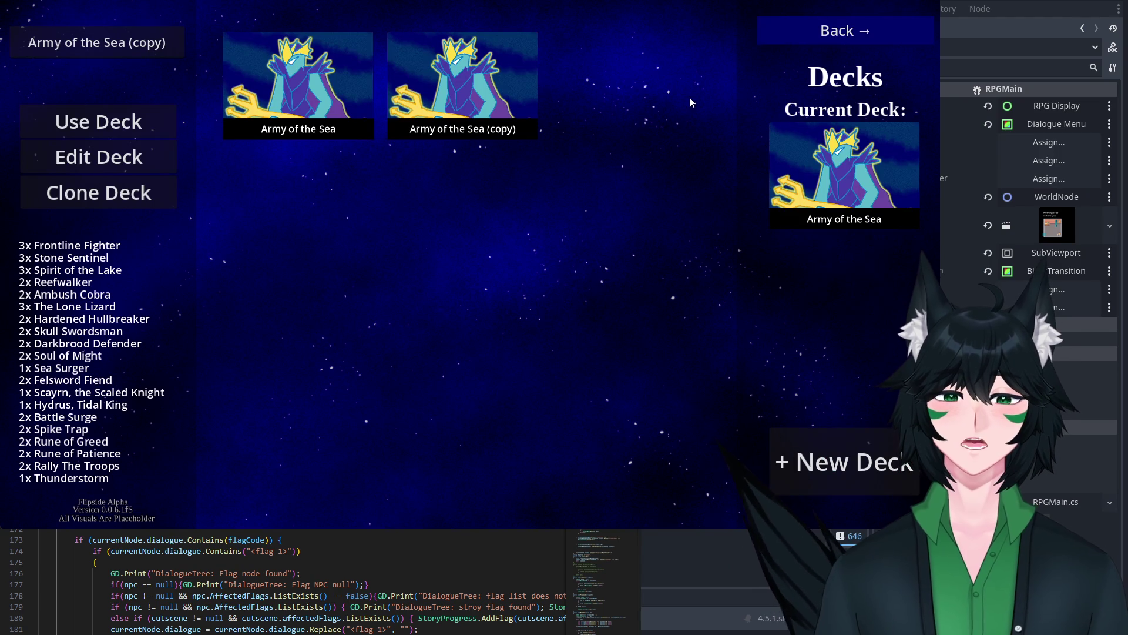
click(809, 19)
Step: Walk along the street up to the red-haired character's building front
key(Right)
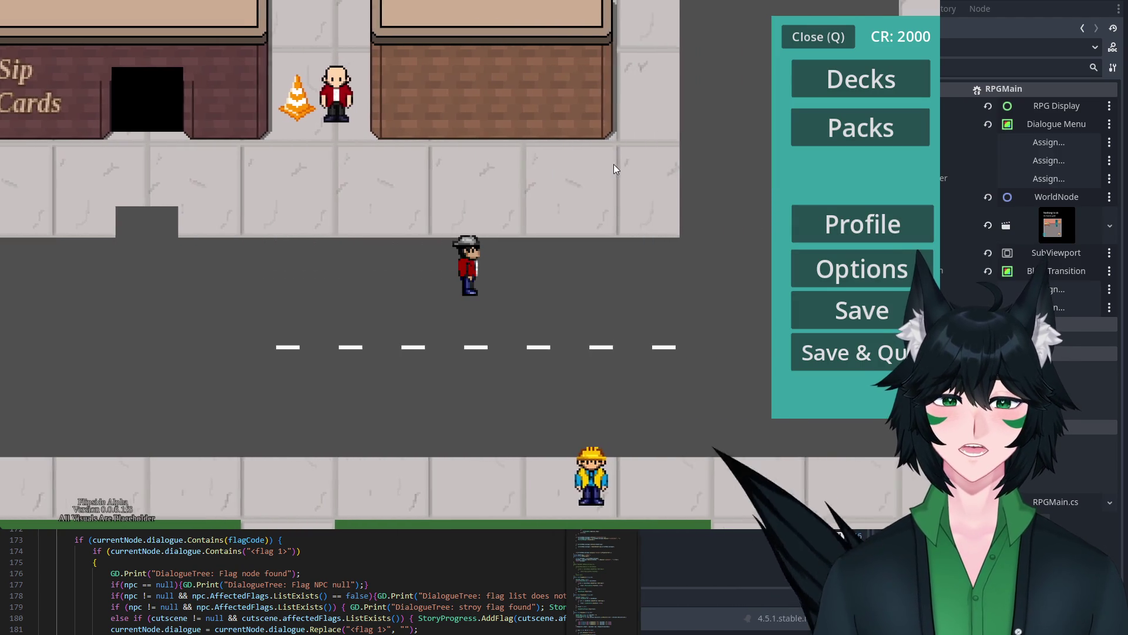
key(Down)
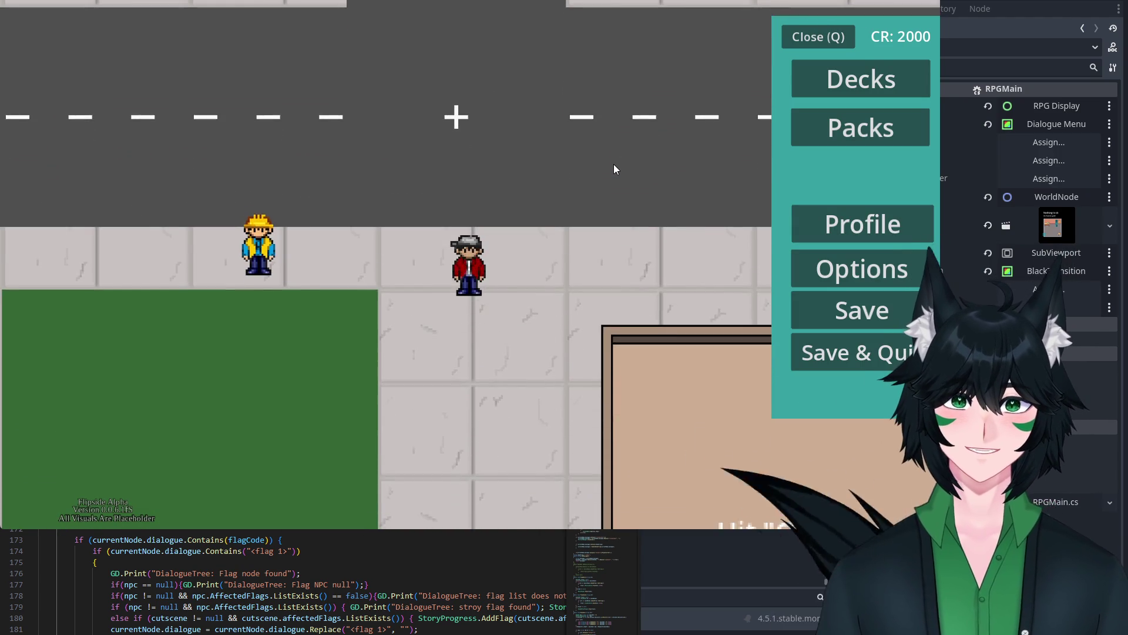
key(Left)
key(Up)
key(Right)
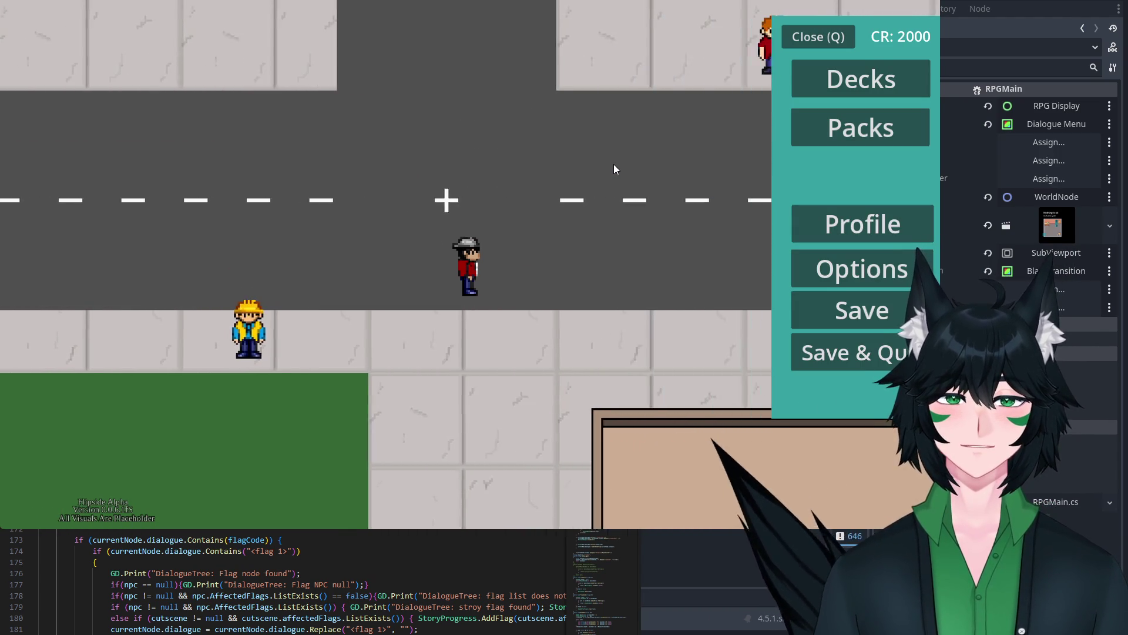
key(Up)
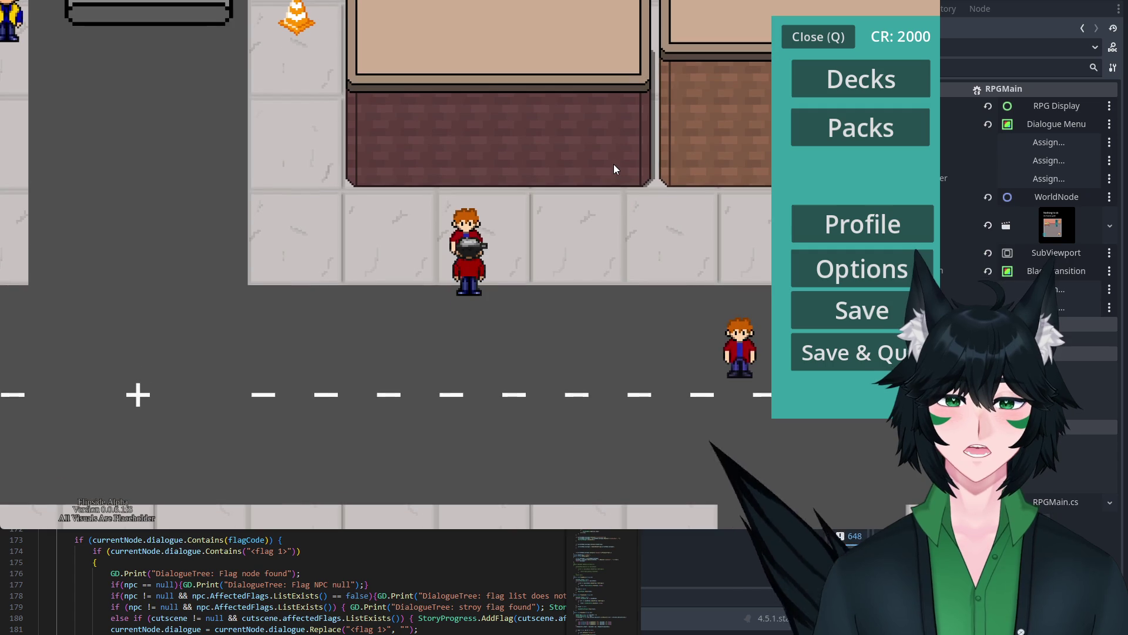
Step: Talk to the red-haired character and accept the duel ('Alright! It's duel time!')
key(q)
key(Return)
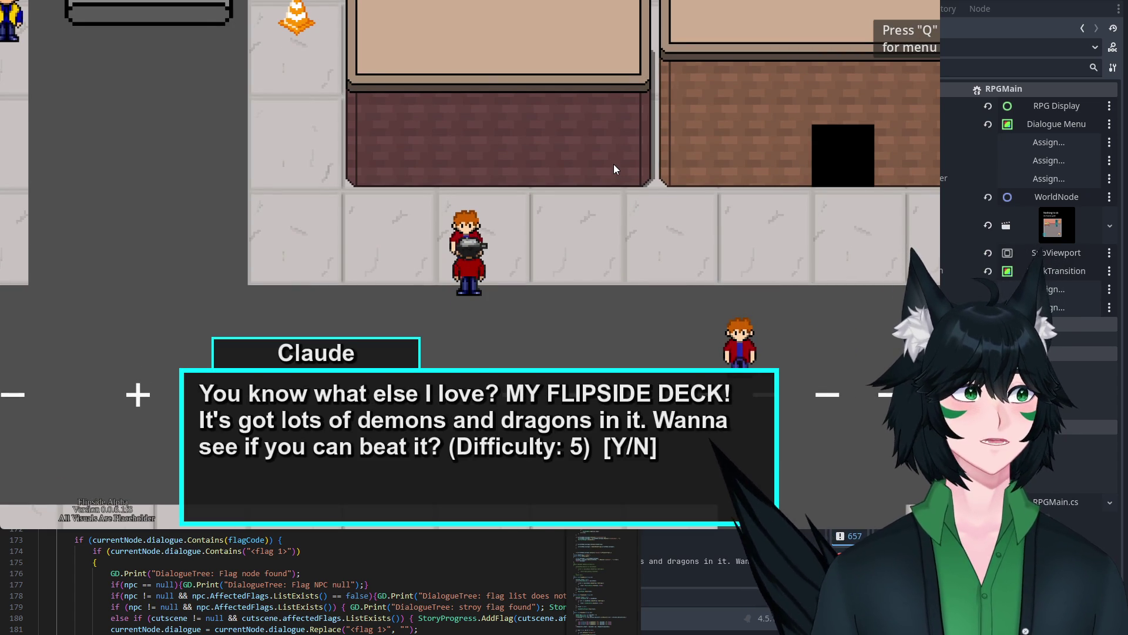
key(y)
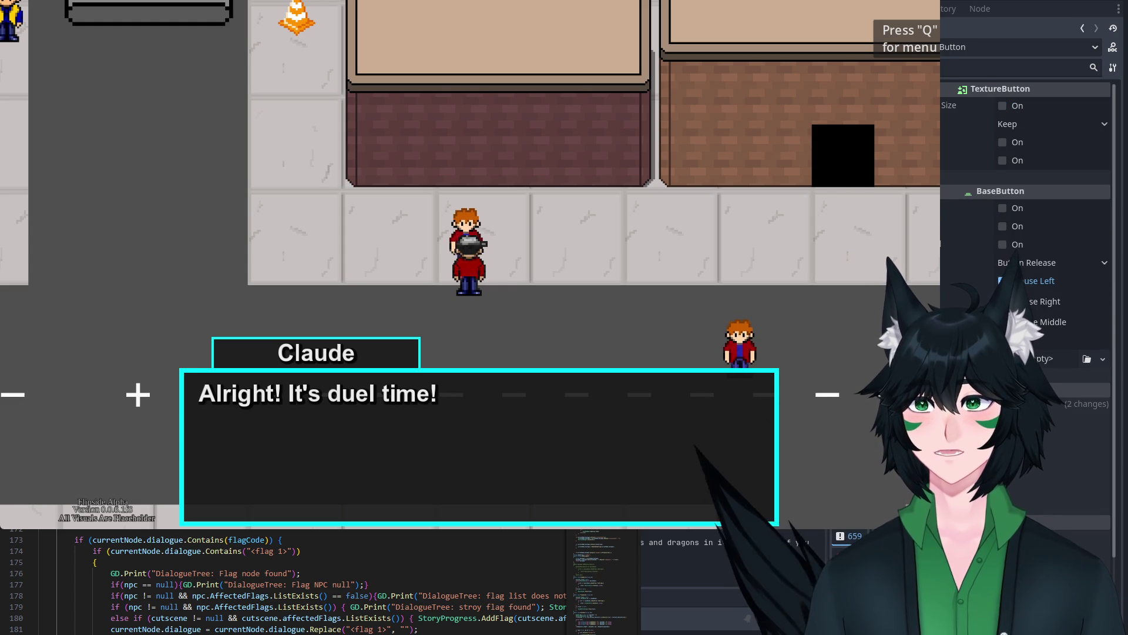
click(967, 10)
Step: Inspect the ProgressTree() connection, stop the game, and search the project for 'progresstree'
click(991, 144)
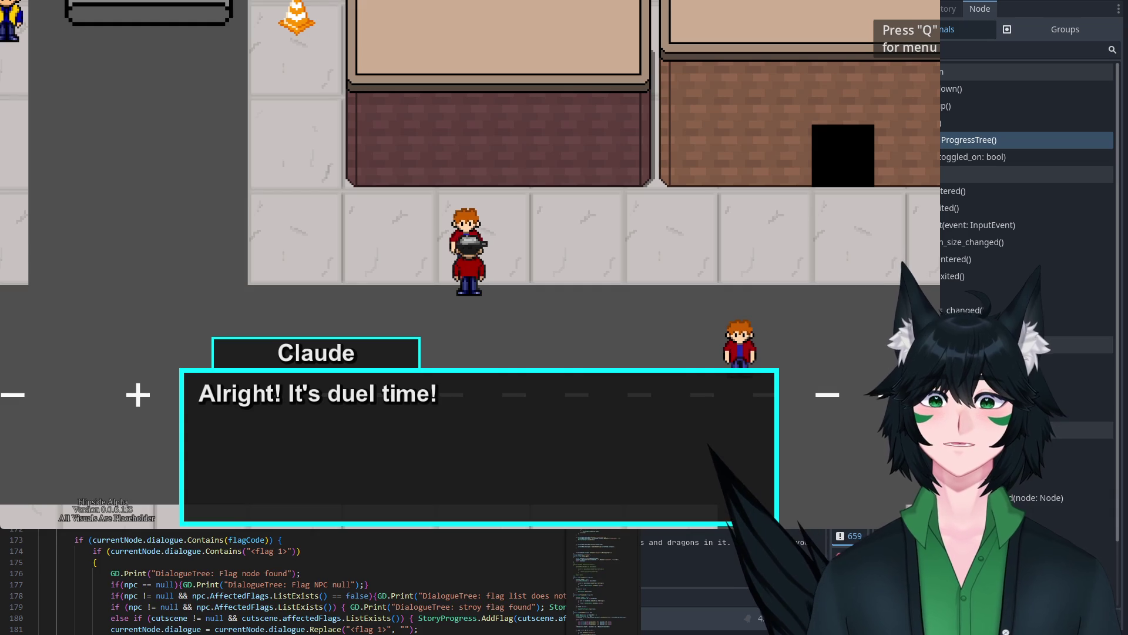
scroll(318, 582, down, 15)
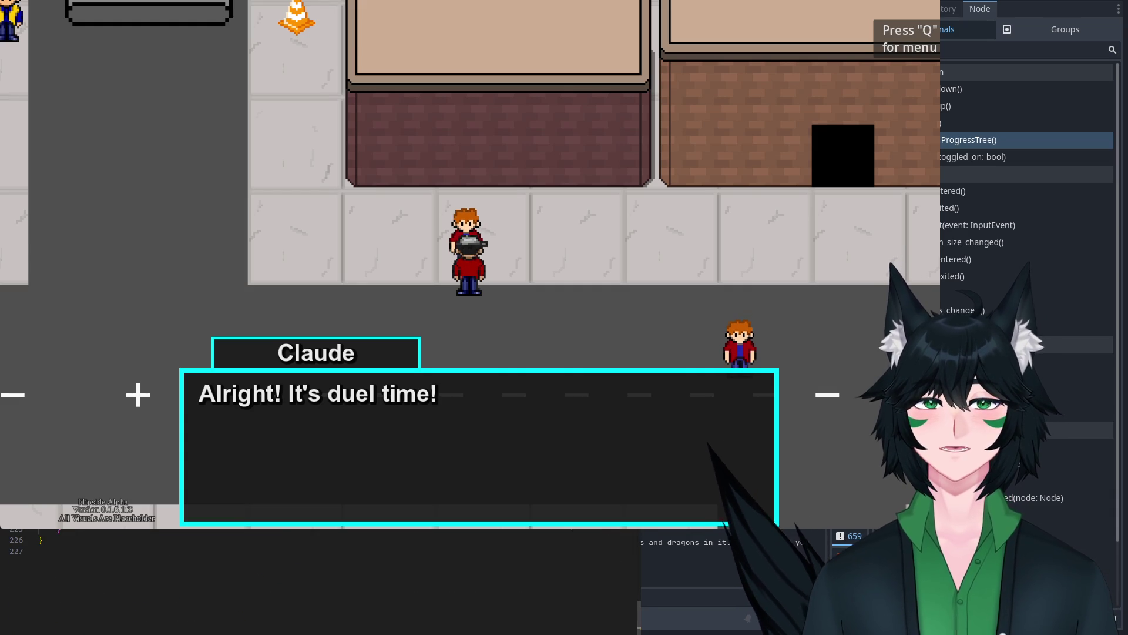
scroll(317, 582, up, 20)
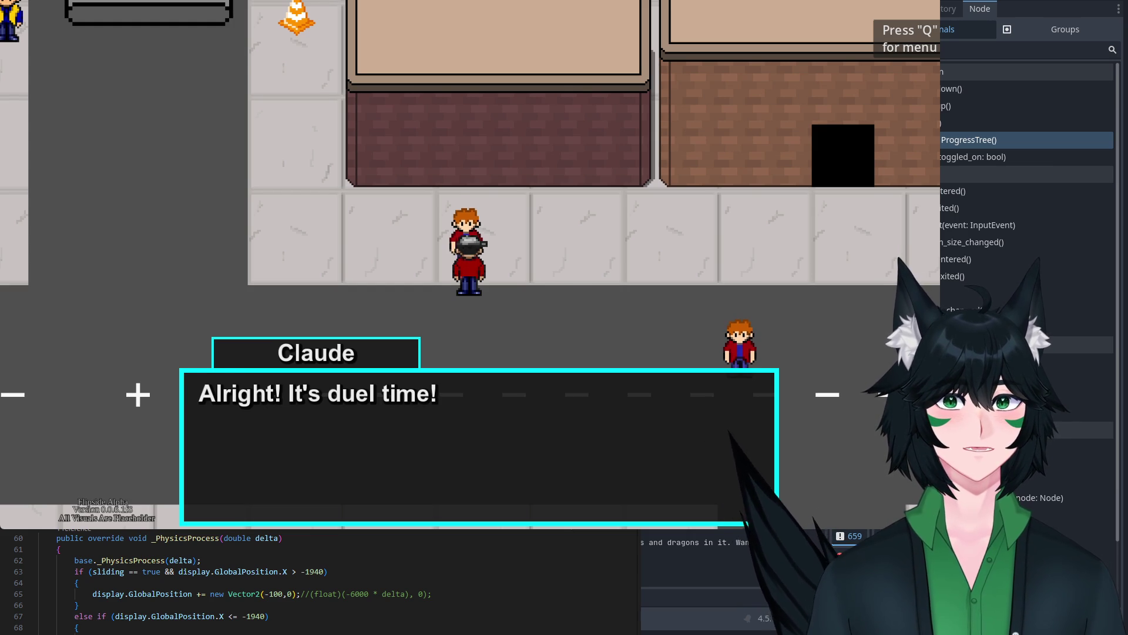
key(F8)
key(ctrl+shift+f)
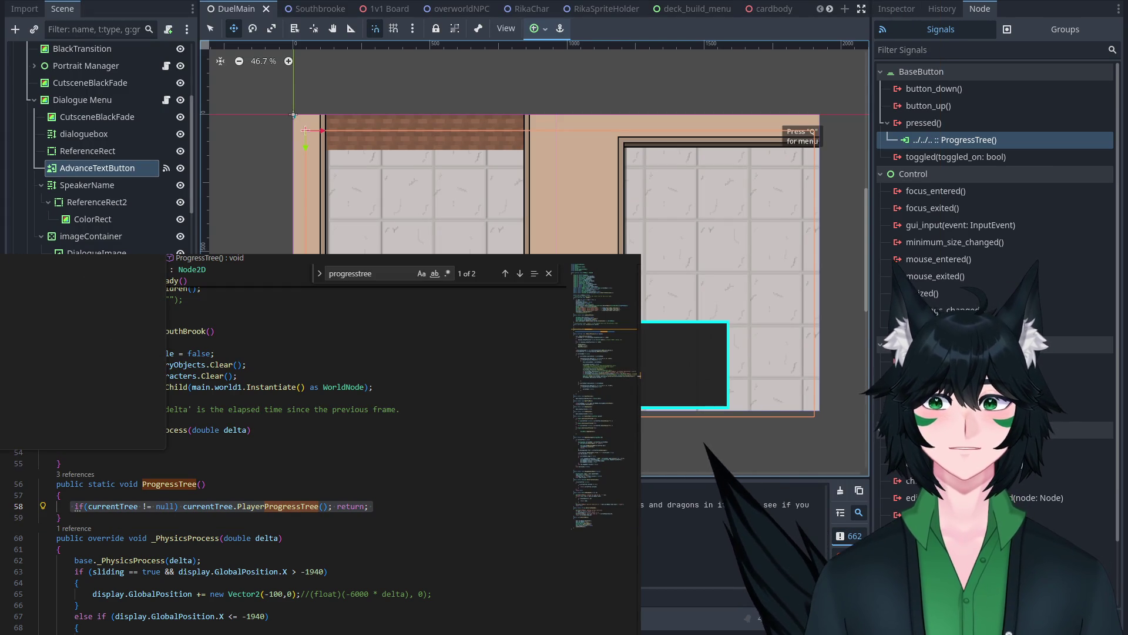
Step: Check the match in DialogueTree.cs, then open DialogueMenu.cs near ChangeSpeakerName
key(Return)
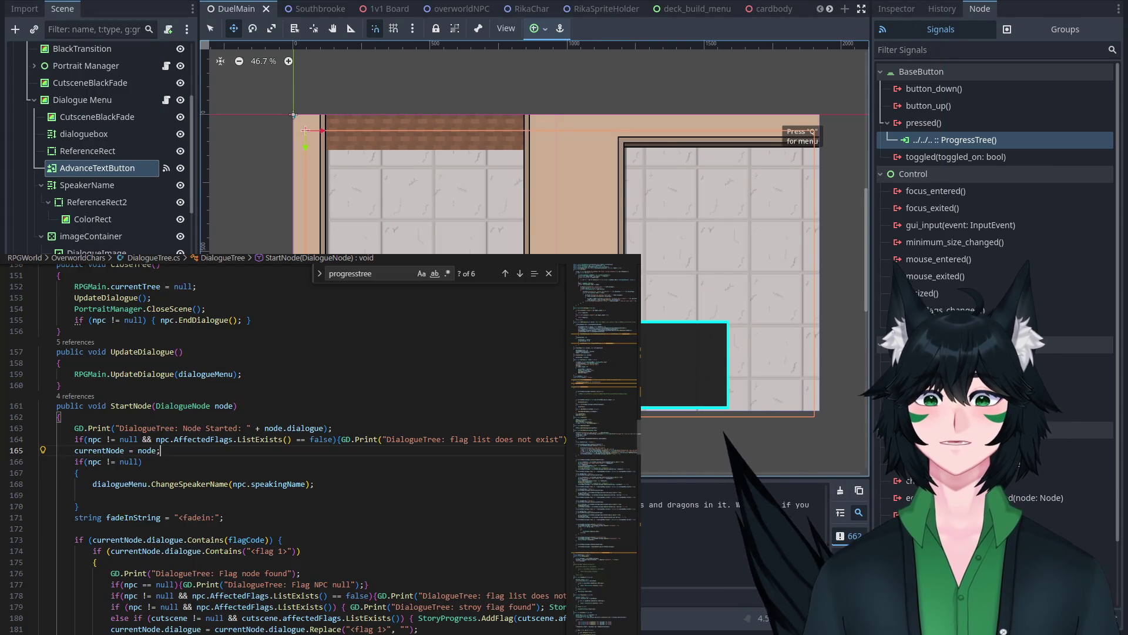
click(320, 360)
scroll(320, 359, up, 7)
scroll(321, 360, down, 6)
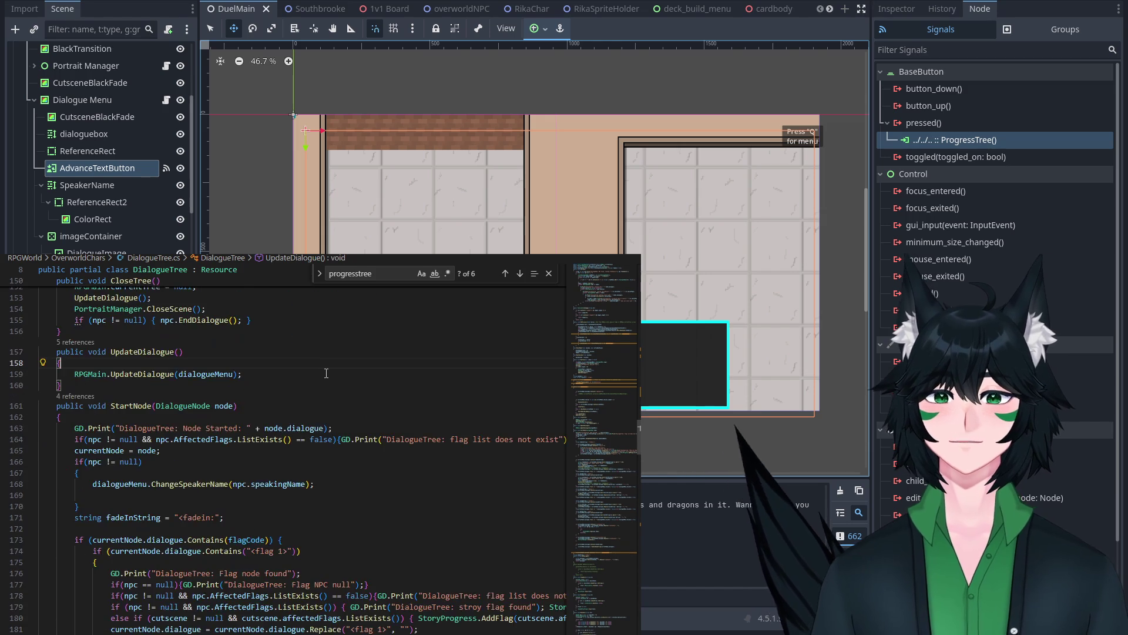
scroll(320, 360, up, 7)
key(ctrl+shift+f)
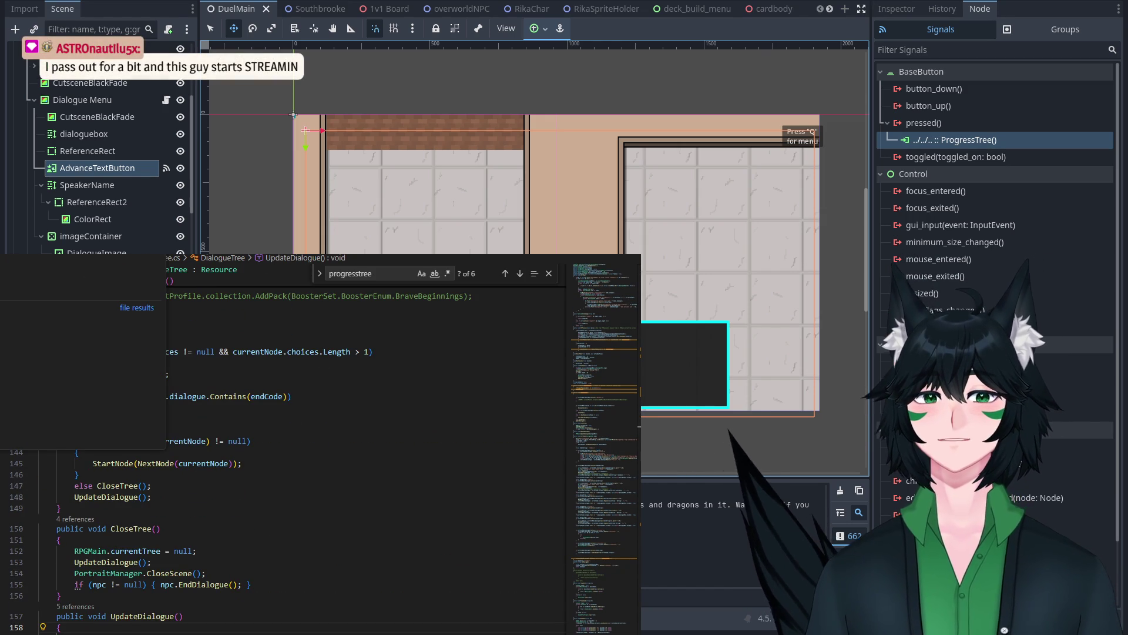
key(Return)
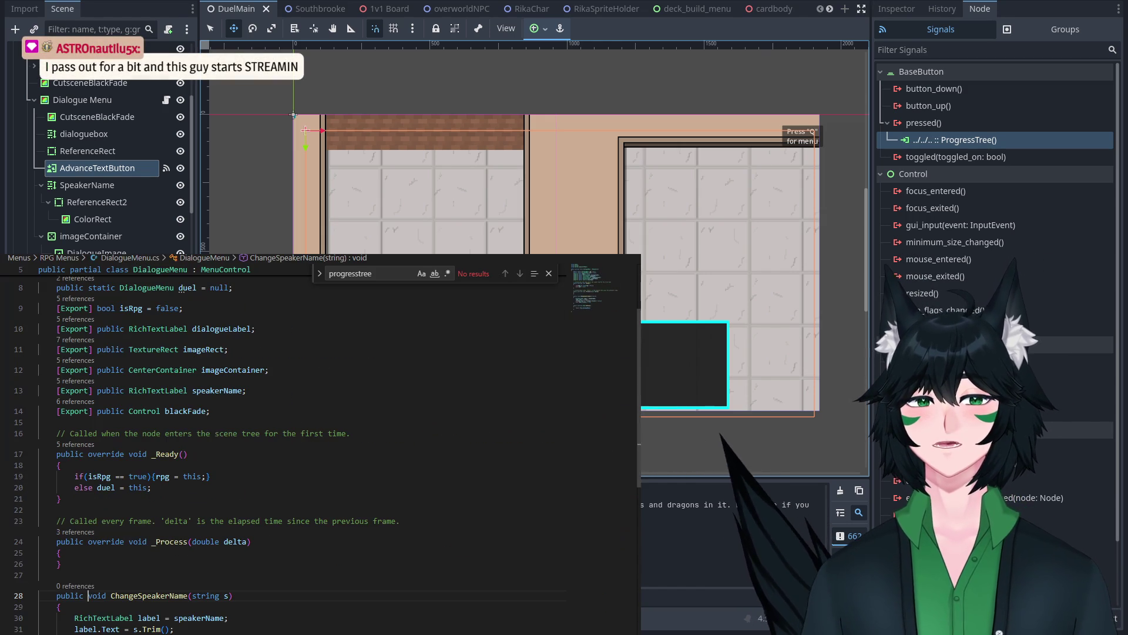
Step: Add a public void ProgressTree() method above ChangeSpeakerName
click(183, 571)
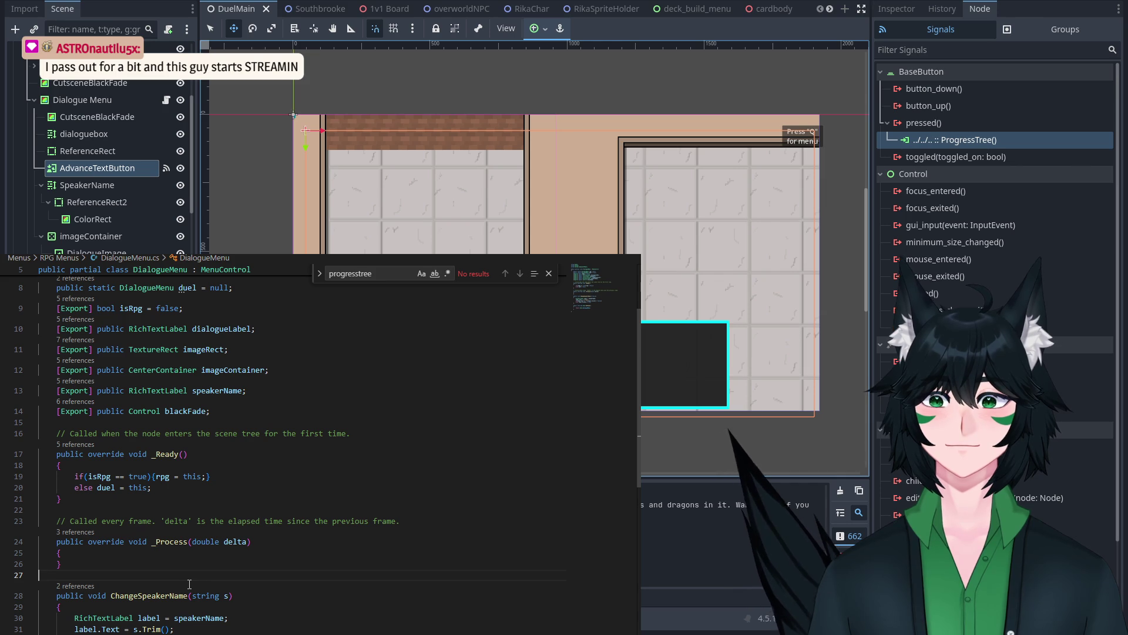
key(Return)
key(Return)
key(Up)
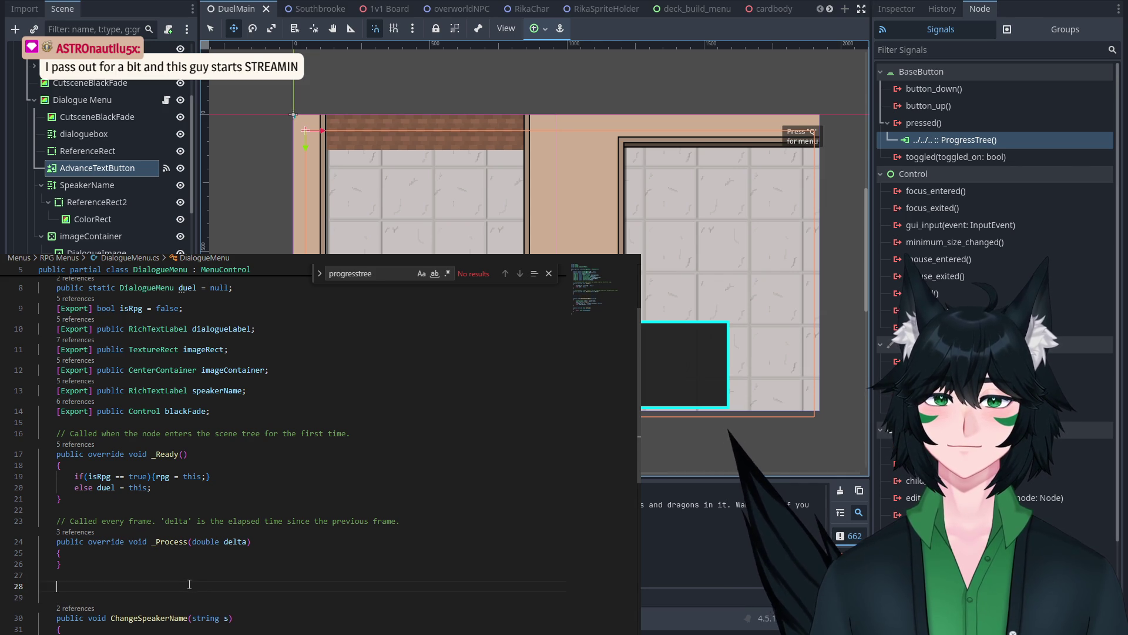
text(if(currentTree != null) currentTree.PlayerProgressTree(); return;)
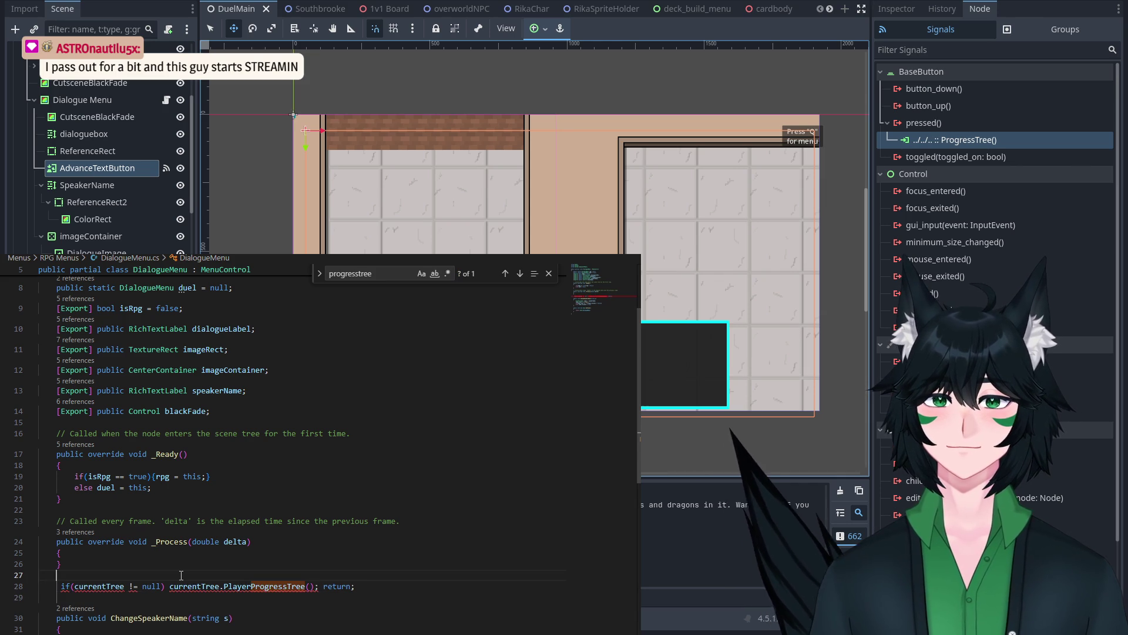
text(public void Prog)
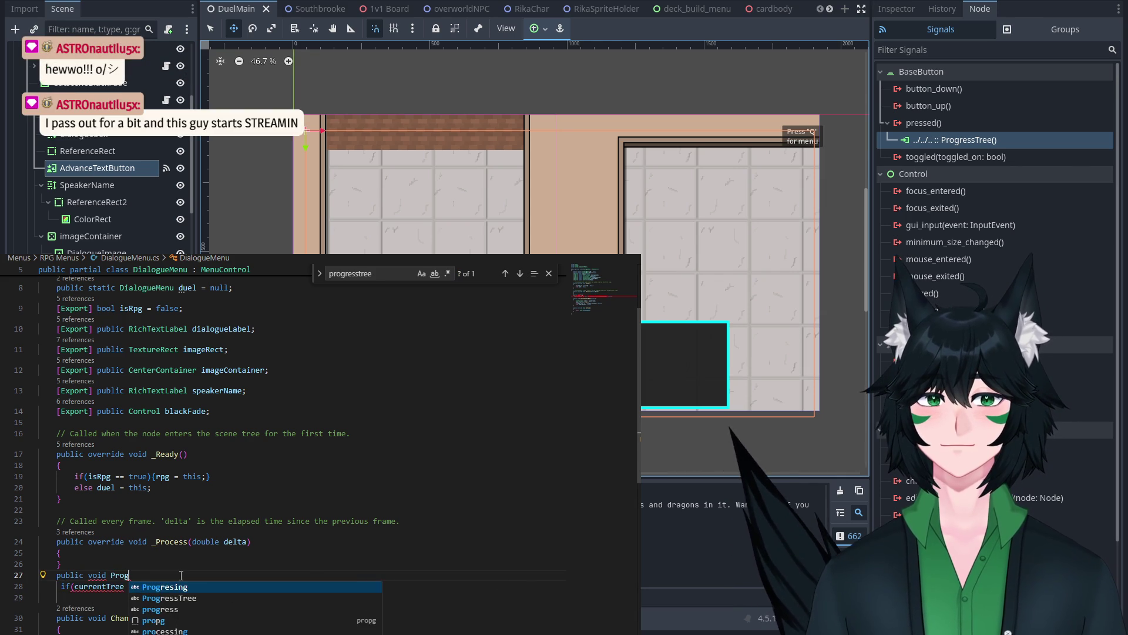
text(ress)
key(Tab)
text(()
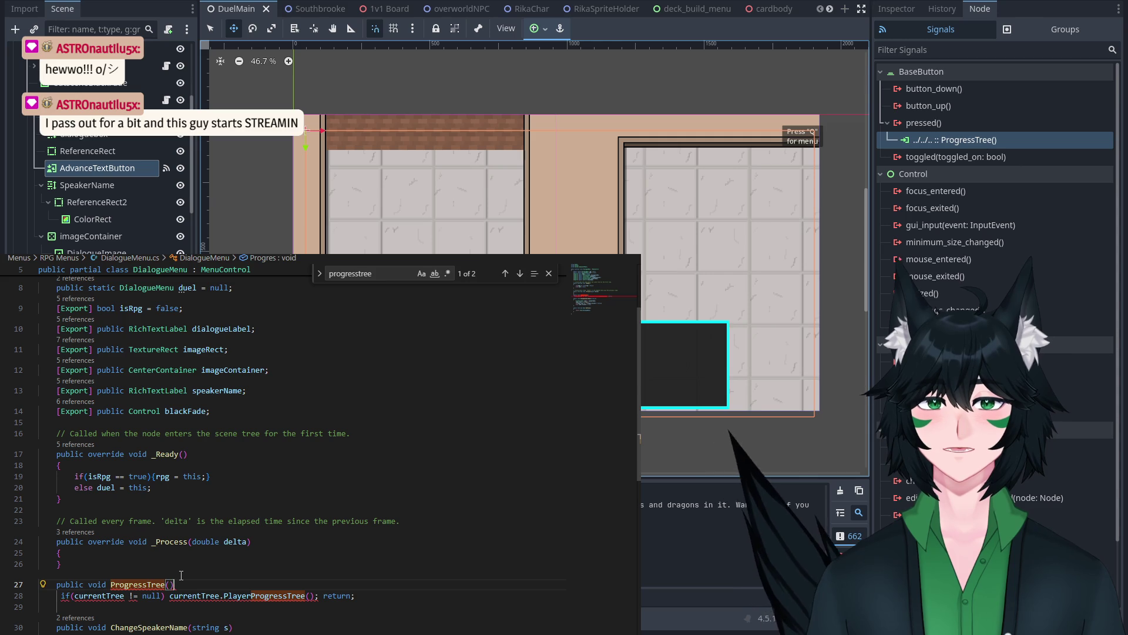
key(Return)
text({)
key(Return)
Step: Move the 'if(currentTree != null) currentTree.PlayerProgressTree();' statement into ProgressTree's body
scroll(353, 511, down, 3)
drag(392, 511, 59, 511)
key(ctrl+x)
click(170, 489)
key(ctrl+v)
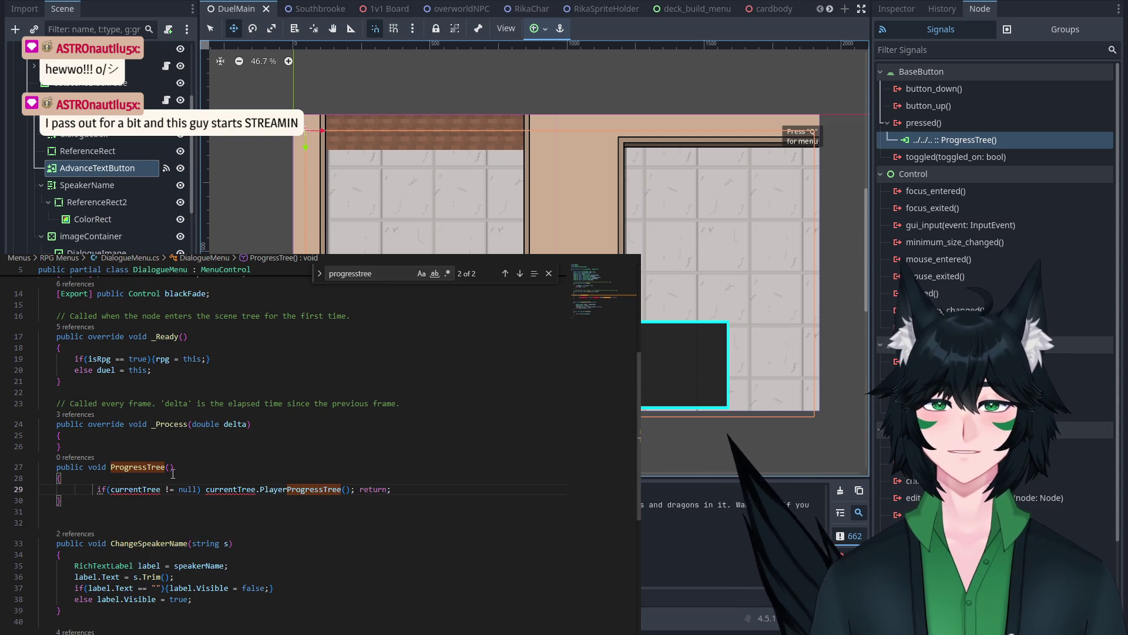
click(98, 489)
key(BackSpace)
key(BackSpace)
key(BackSpace)
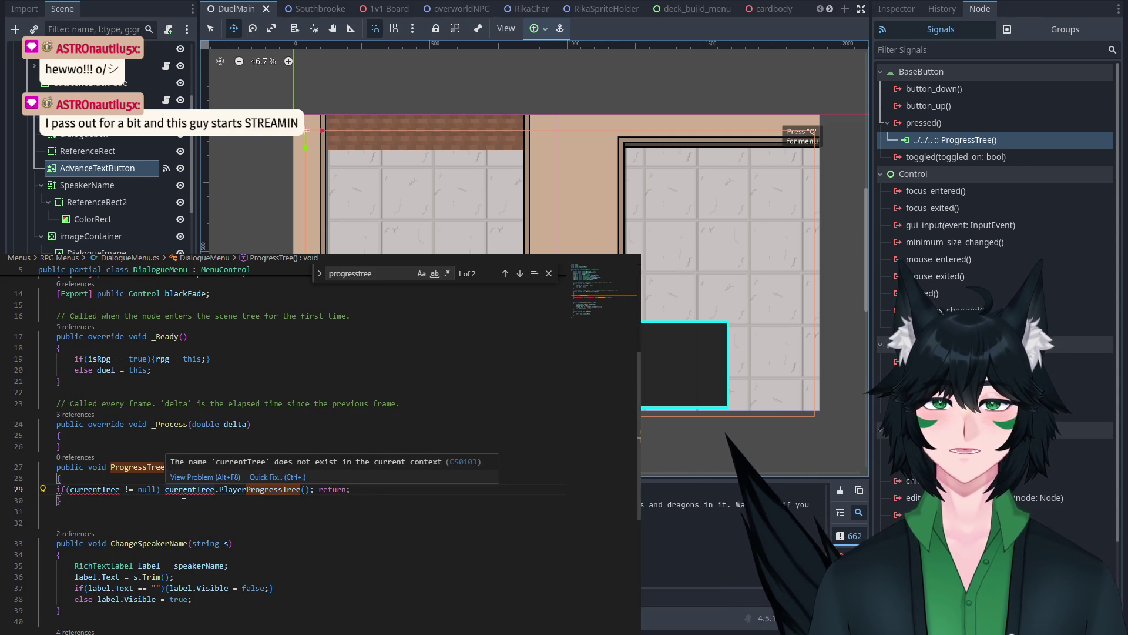
click(192, 424)
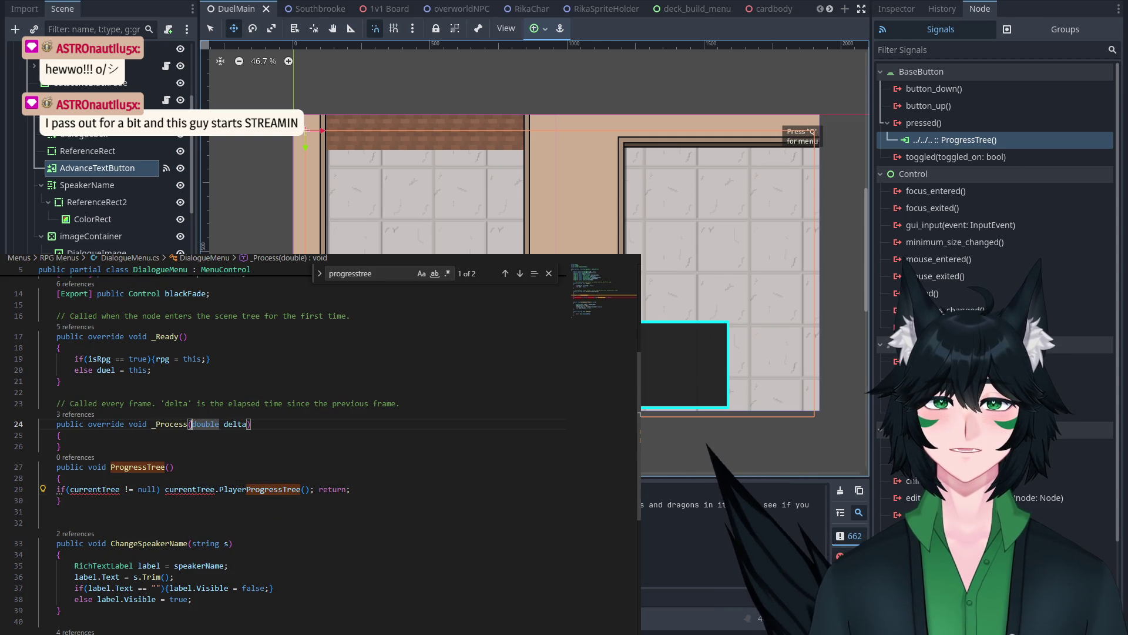
click(57, 486)
key(Tab)
Step: Declare a DialogueTree currentTree field after the blackFade declaration
scroll(133, 481, up, 3)
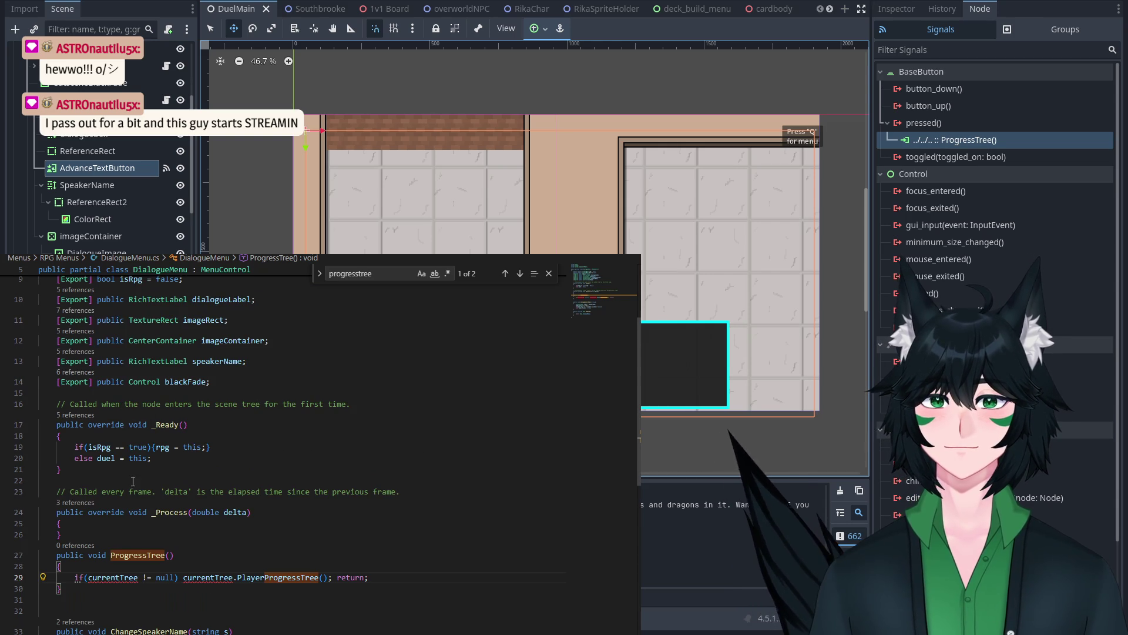
click(236, 382)
key(Return)
text(p)
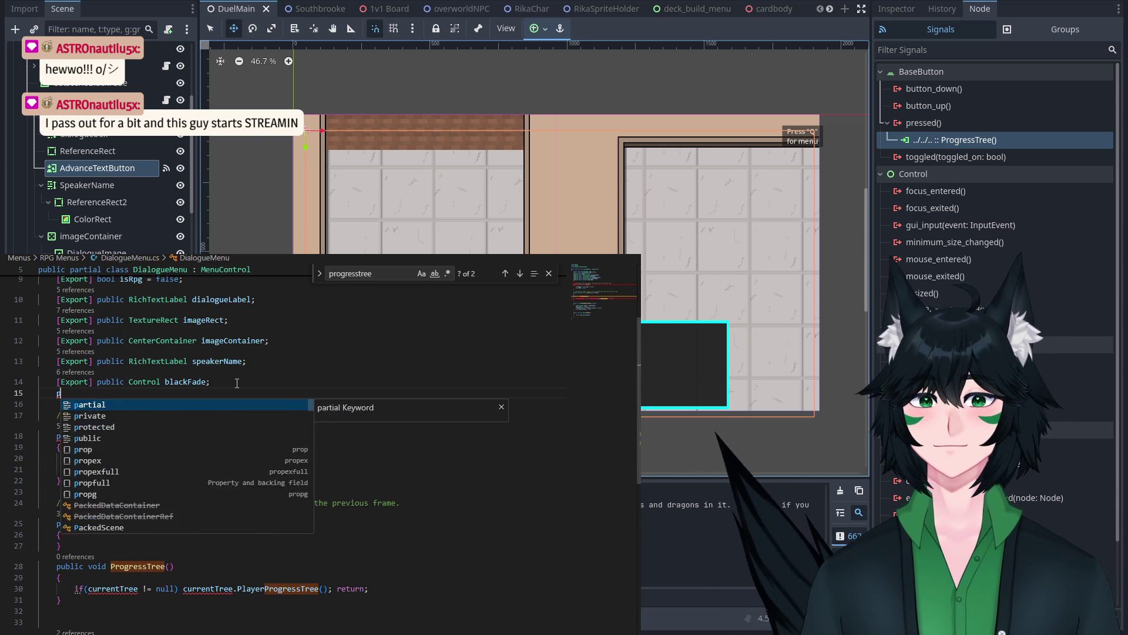
key(BackSpace)
text(dialo)
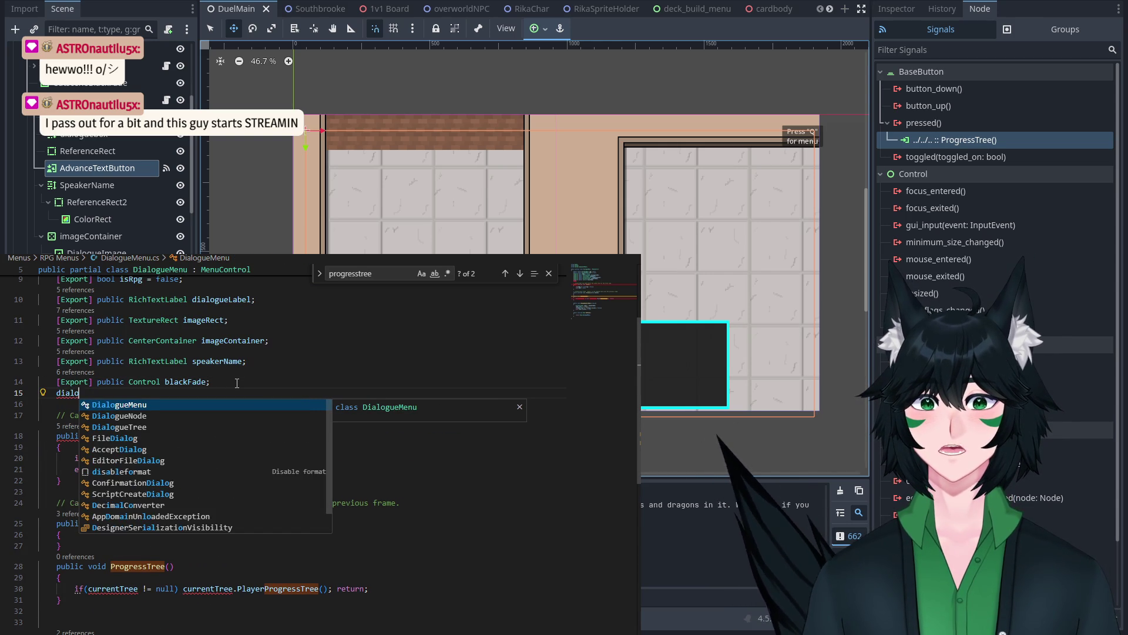
text(l)
key(Down)
key(Down)
key(Tab)
text(currentTree)
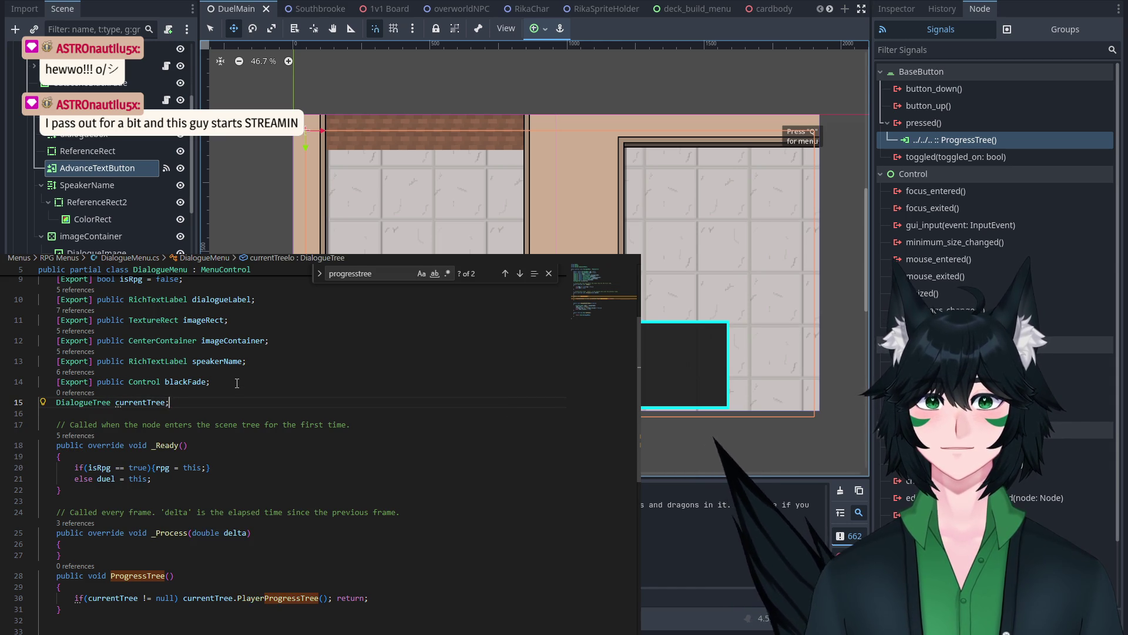
scroll(223, 376, up, 4)
right_click(165, 345)
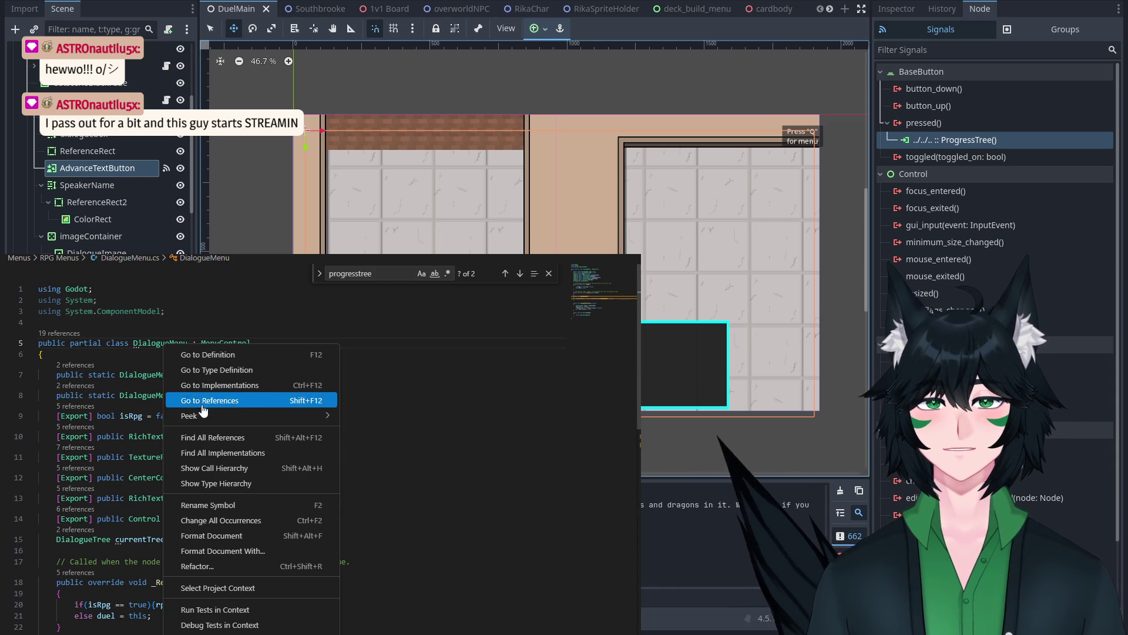
Step: Find DialogueMenu's use in DialogueTree.cs and start a dialogueMenu.currentTree line in RunTree
click(222, 437)
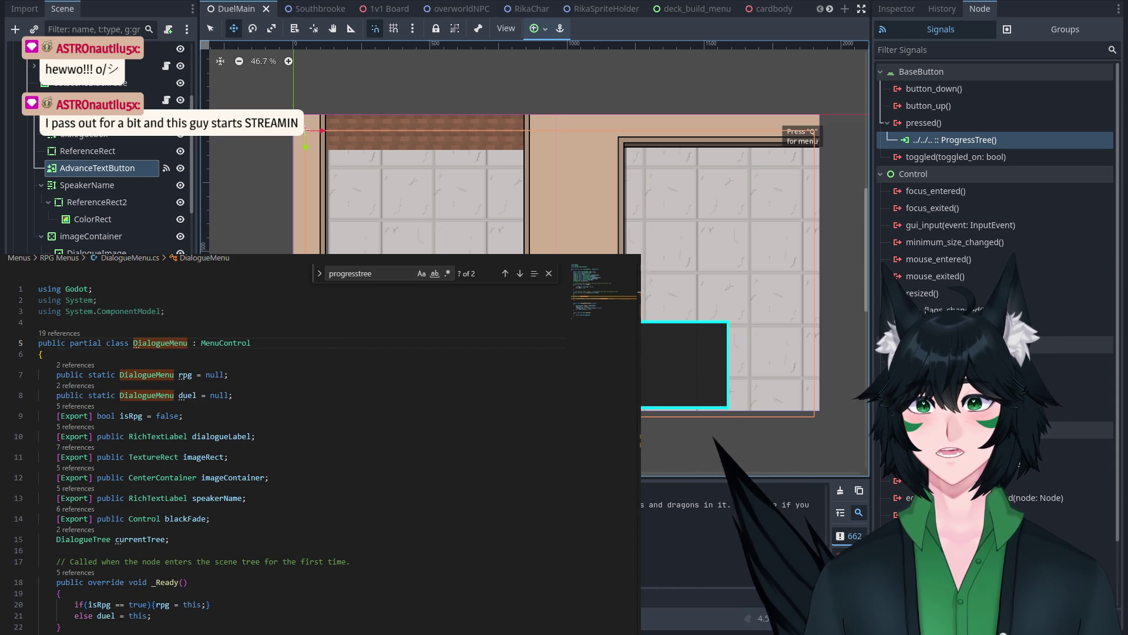
key(Down)
key(Down)
key(Down)
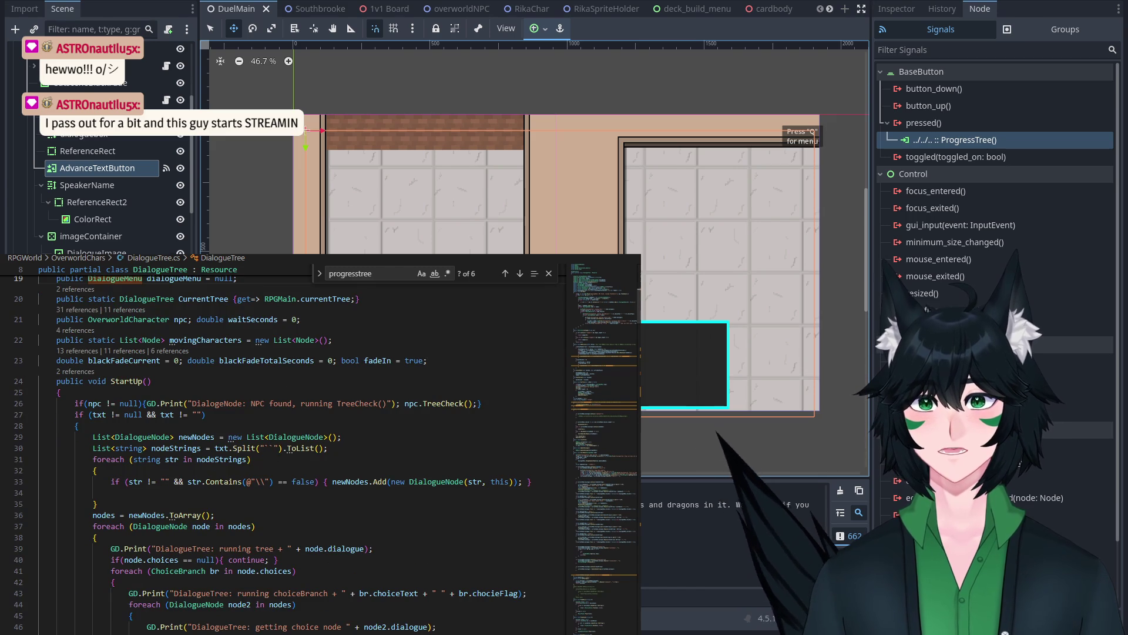
click(309, 499)
key(Return)
text(dialogueMenu)
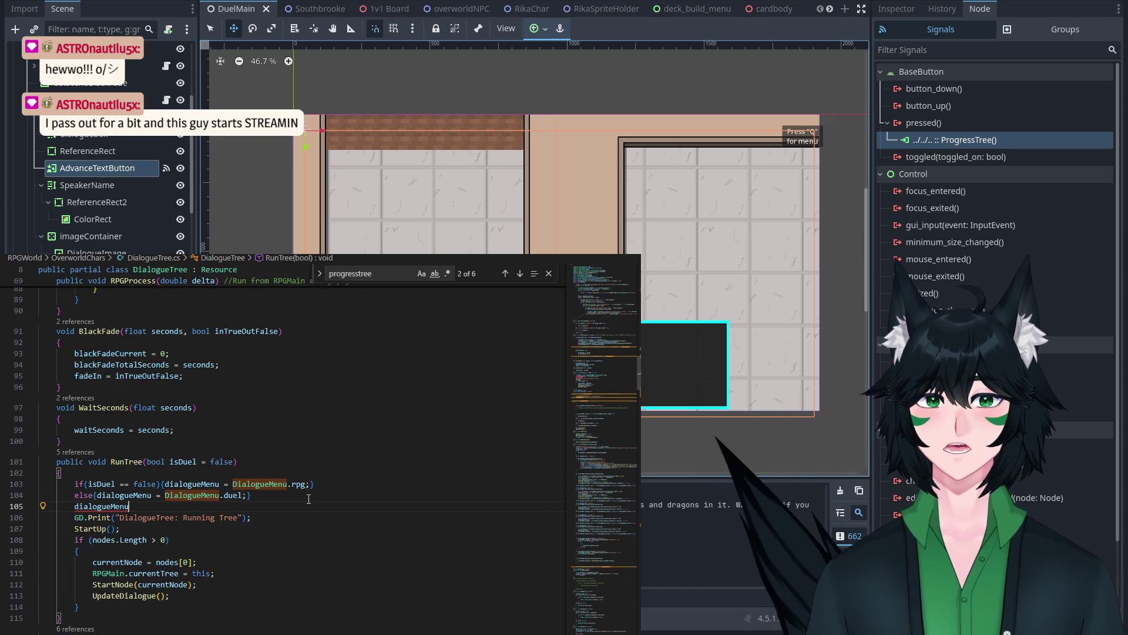
text(.curen)
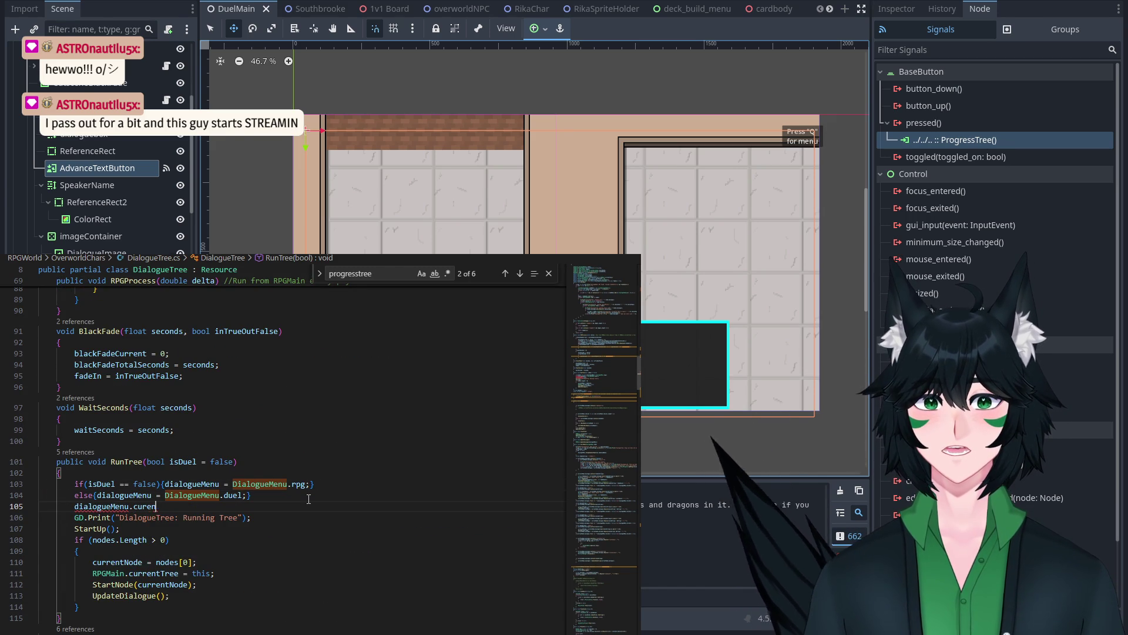
key(BackSpace)
key(BackSpace)
text(rent)
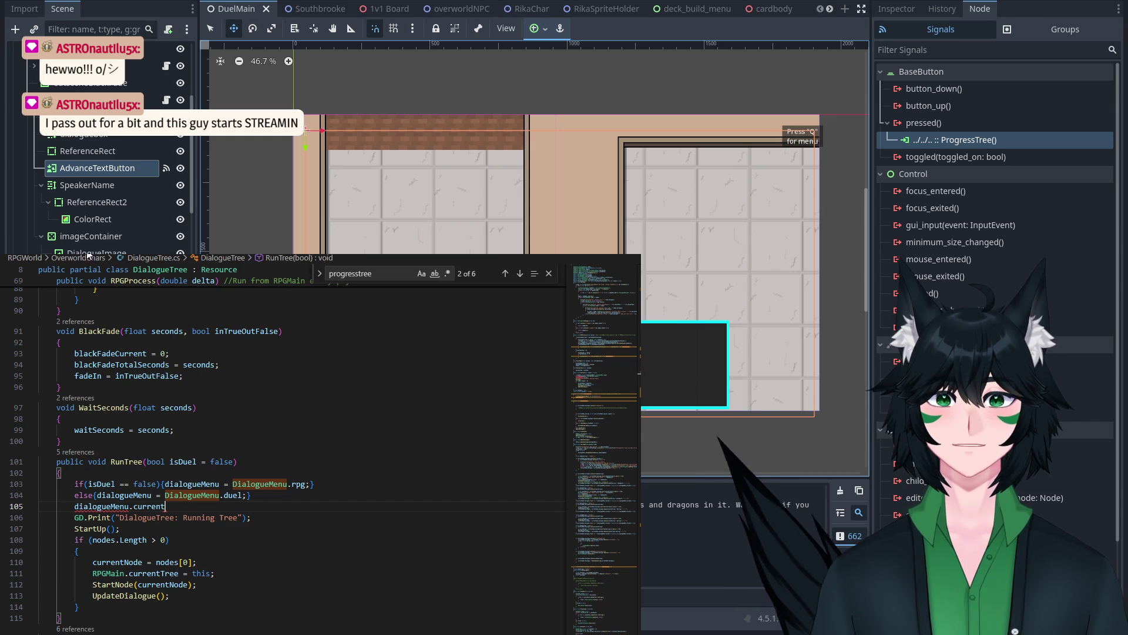
Step: Make the currentTree field public and complete 'dialogueMenu.currentTree = this;' in RunTree
click(175, 256)
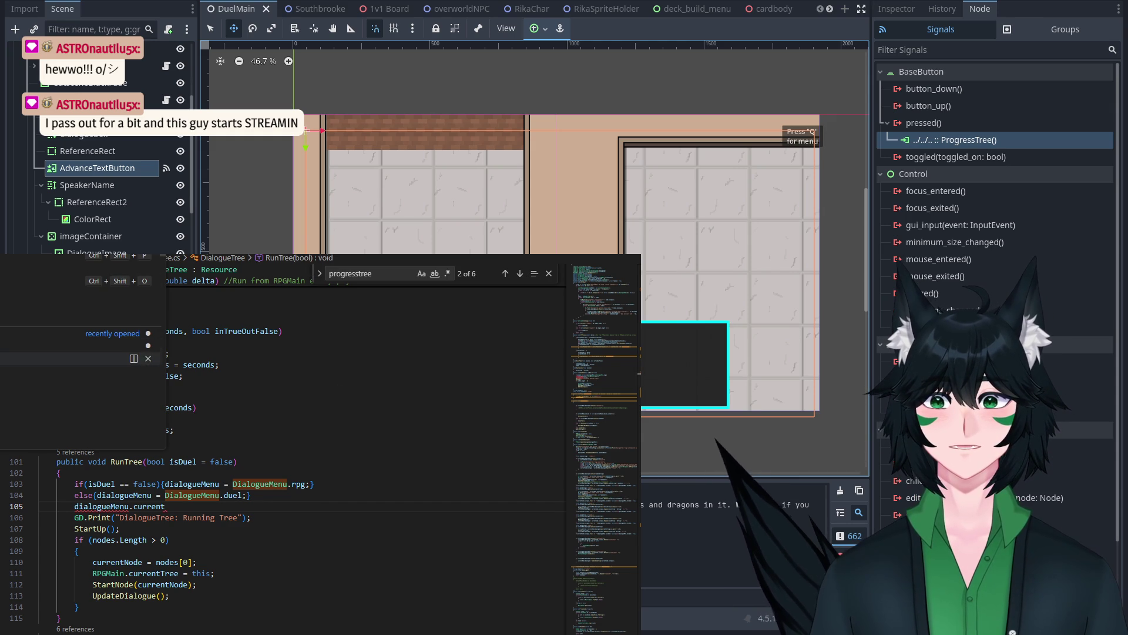
click(64, 359)
scroll(276, 464, down, 5)
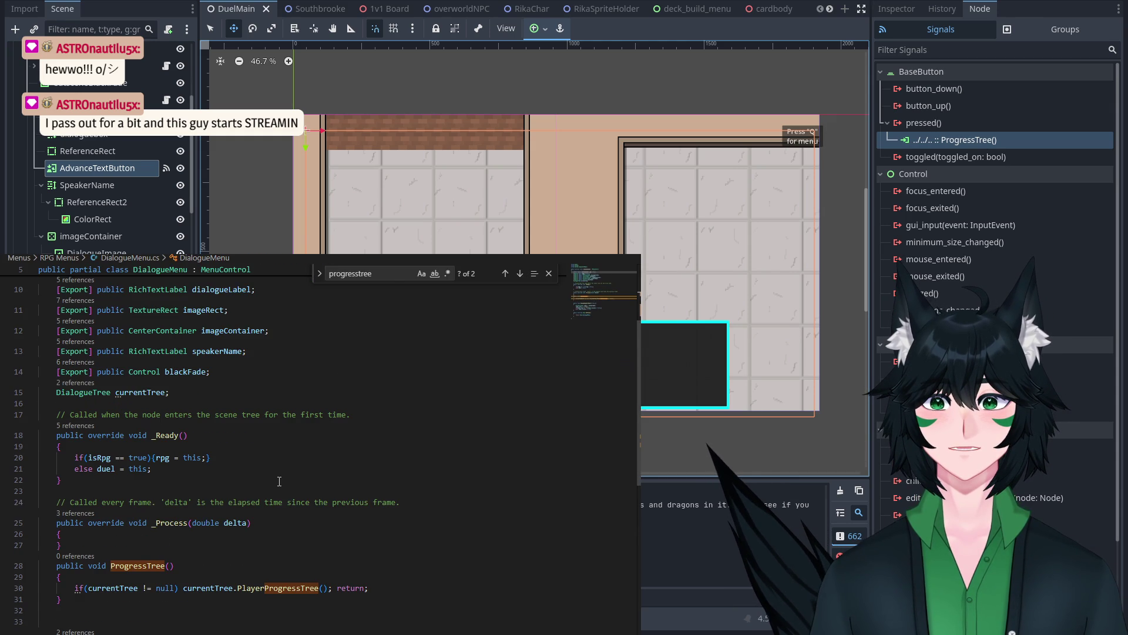
click(57, 392)
text(public)
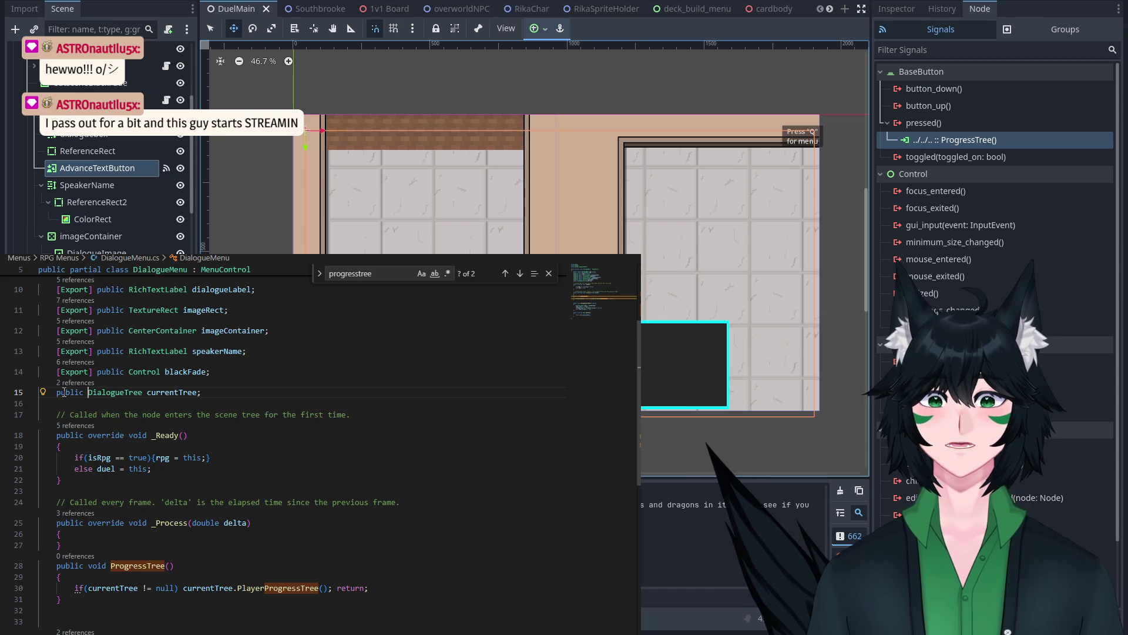
key(ctrl+Tab)
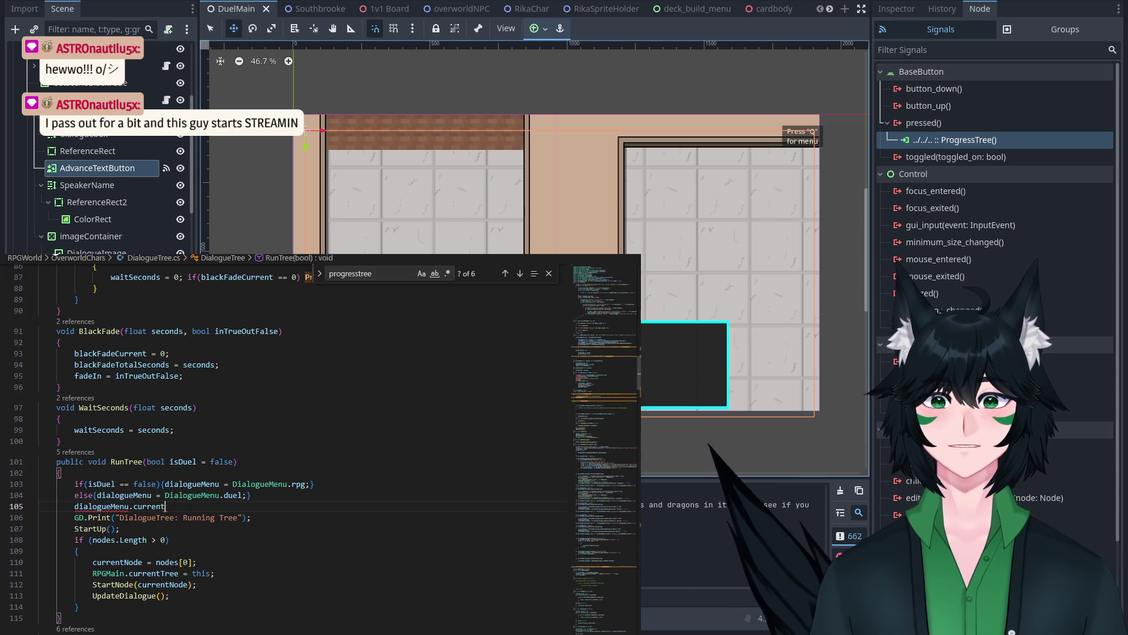
text(Tree = this;)
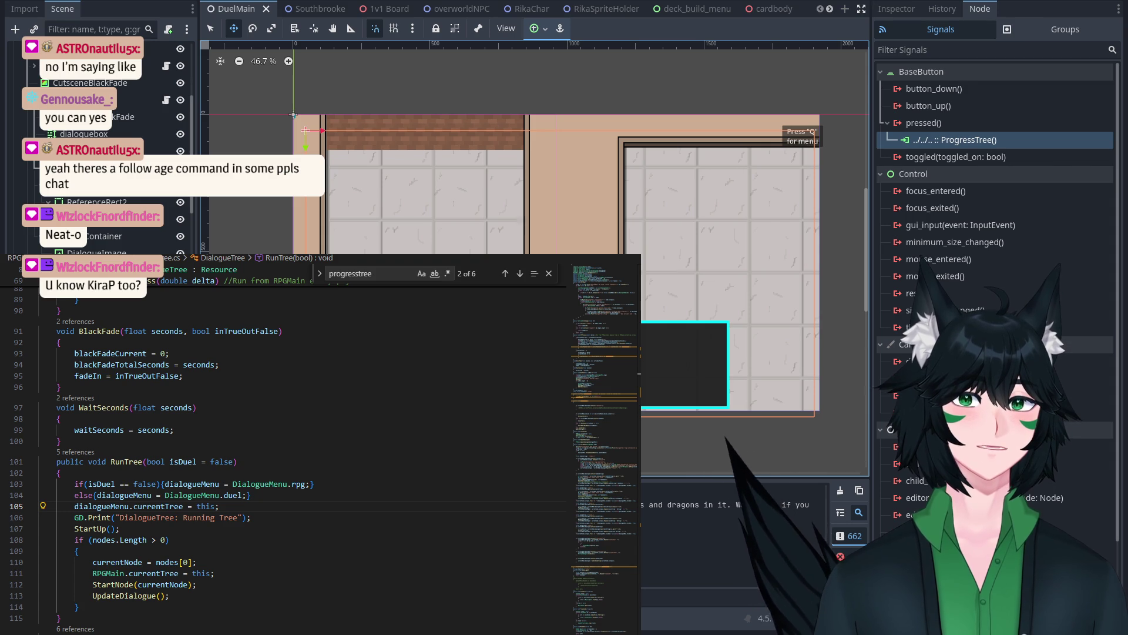
scroll(711, 172, down, 1)
Step: Select AdvanceTextButton and drag its corner and edges out to the full screen bounds
scroll(777, 204, up, 2)
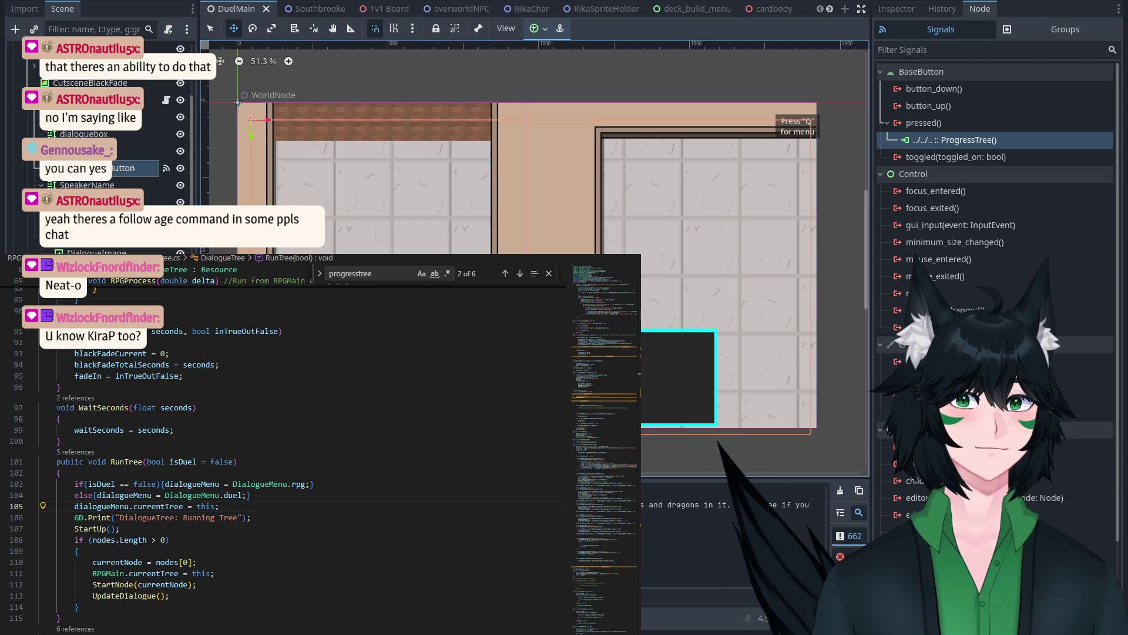
scroll(632, 238, down, 1)
scroll(585, 285, up, 1)
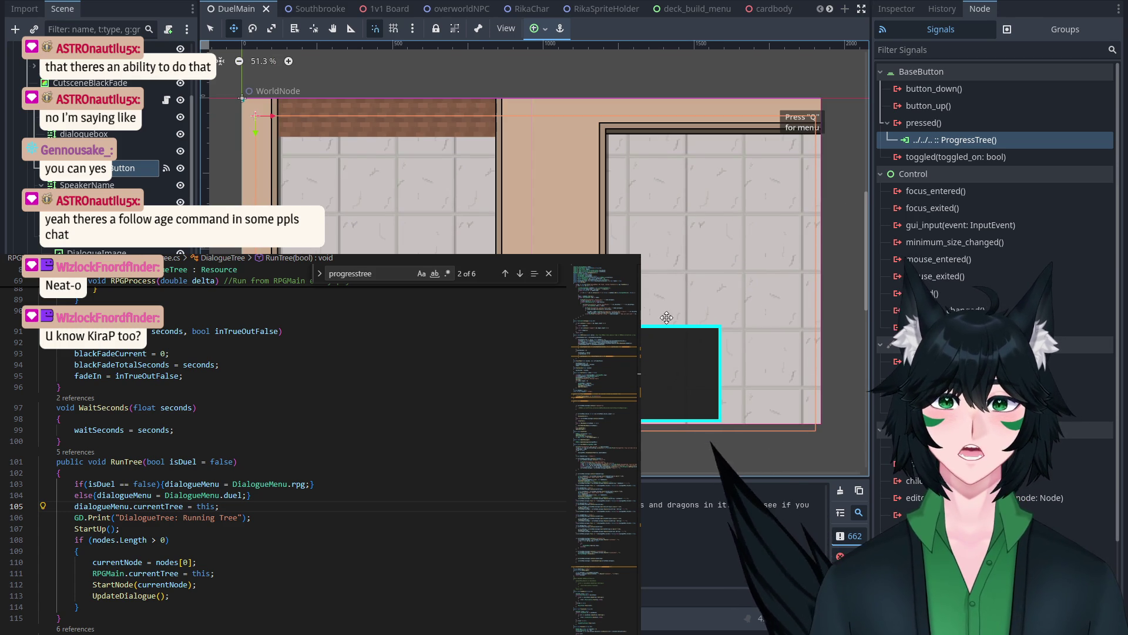
click(254, 115)
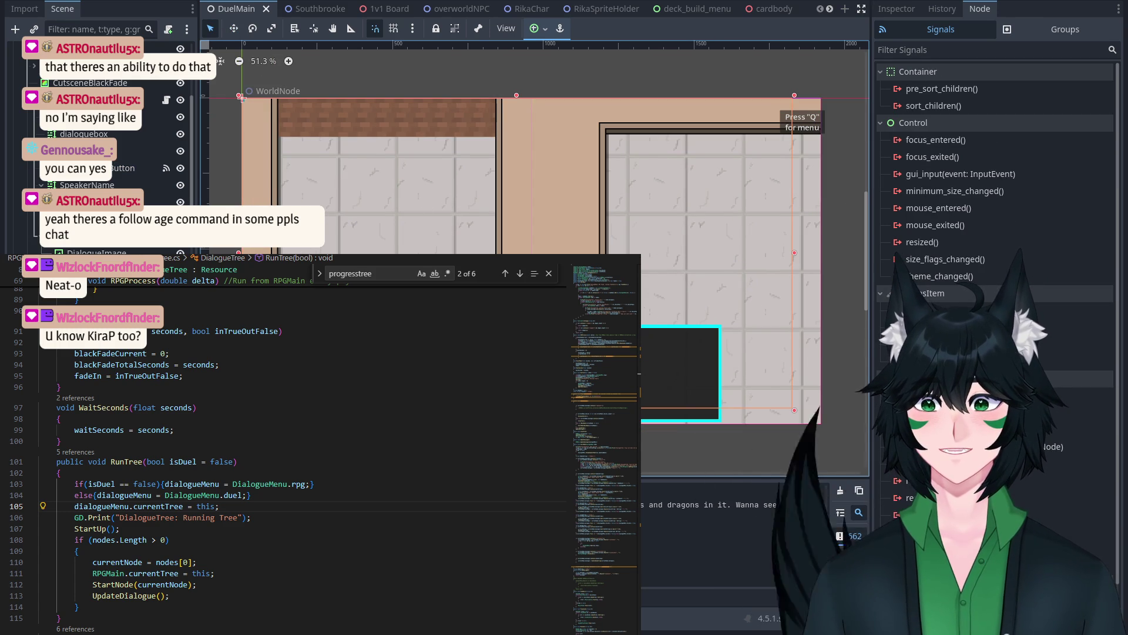
click(119, 172)
scroll(452, 163, down, 1)
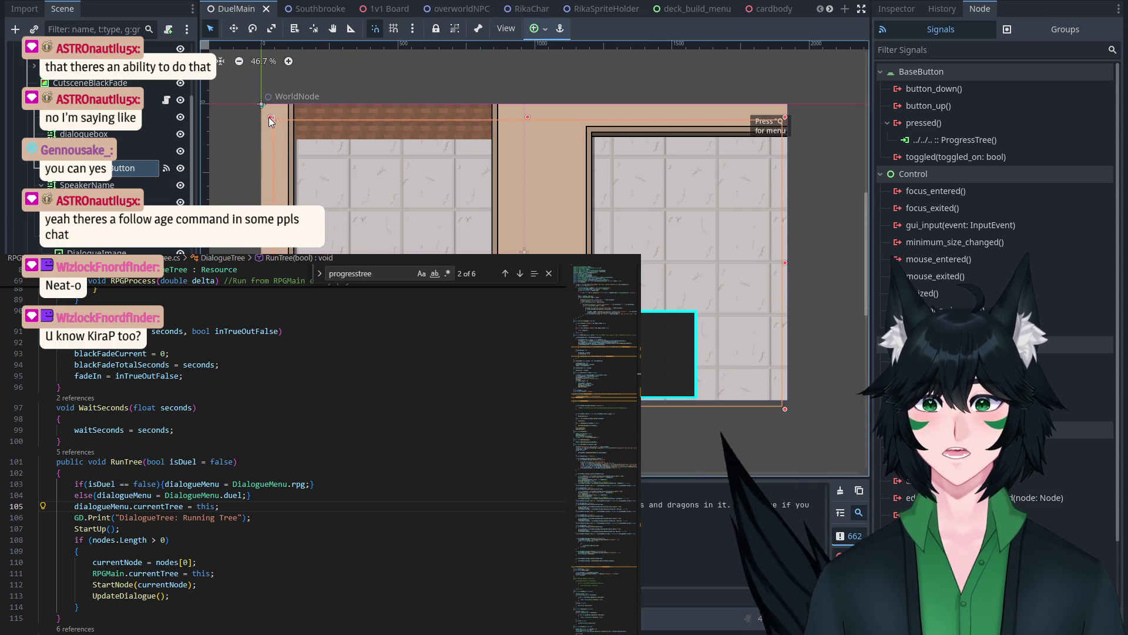
drag(272, 118, 246, 97)
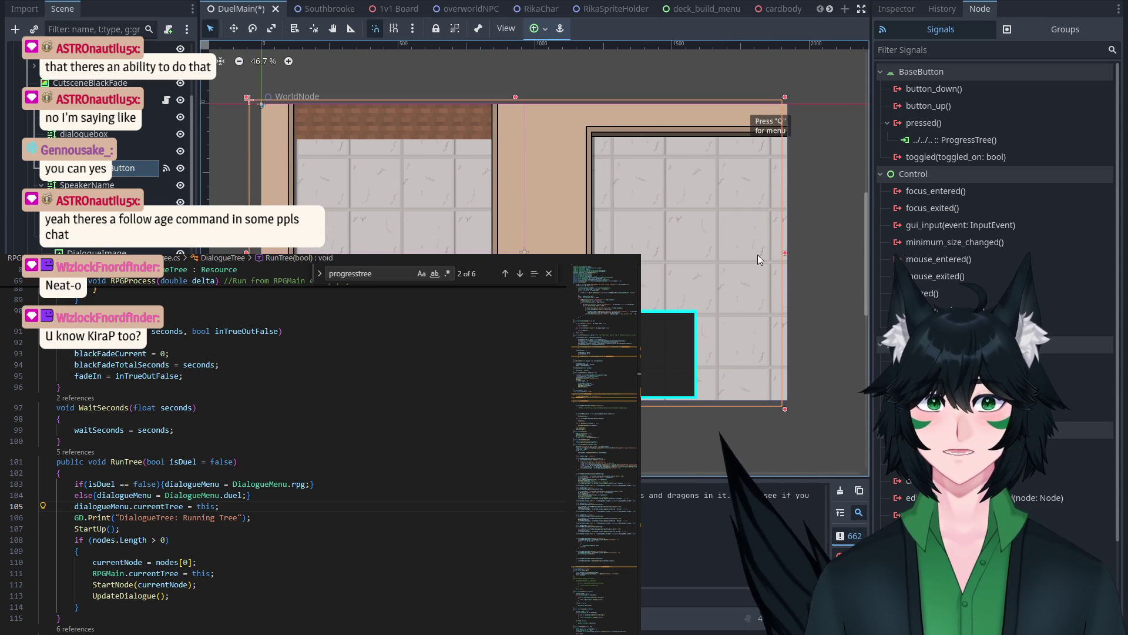
drag(787, 254, 803, 254)
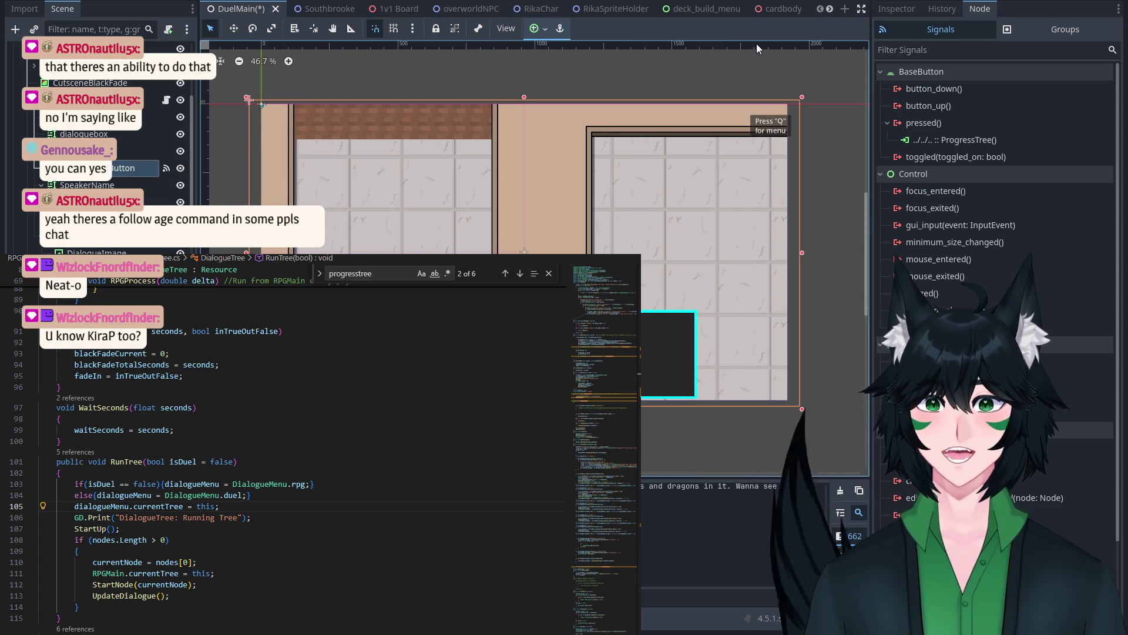
click(896, 9)
Step: Check the button's signal connections and save the DuelMain scene
click(979, 9)
click(970, 139)
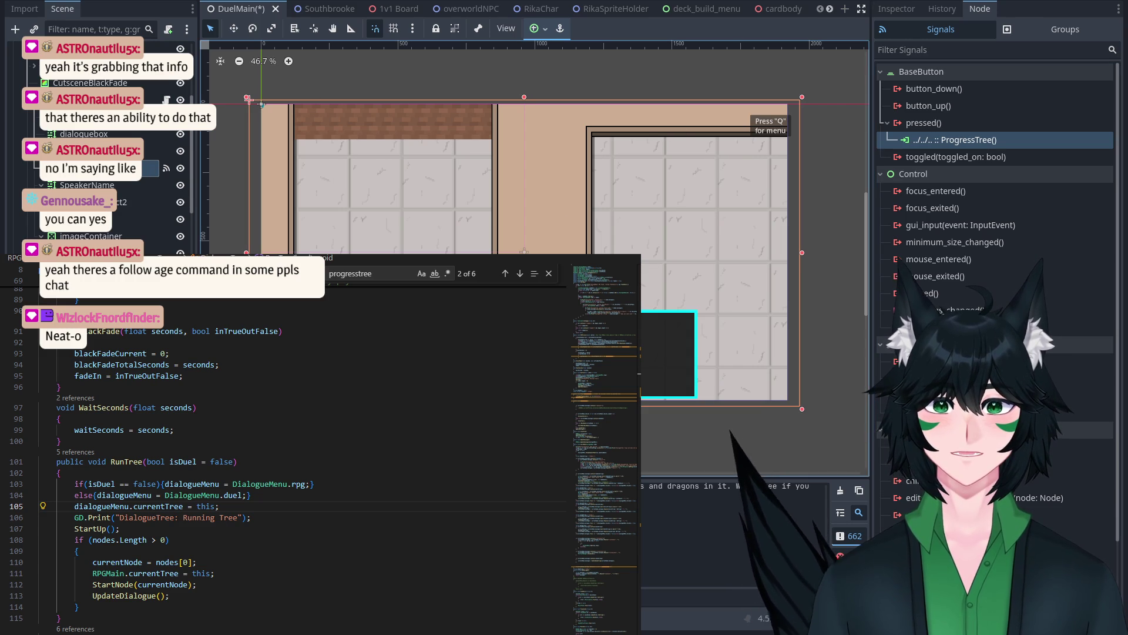
key(ctrl+s)
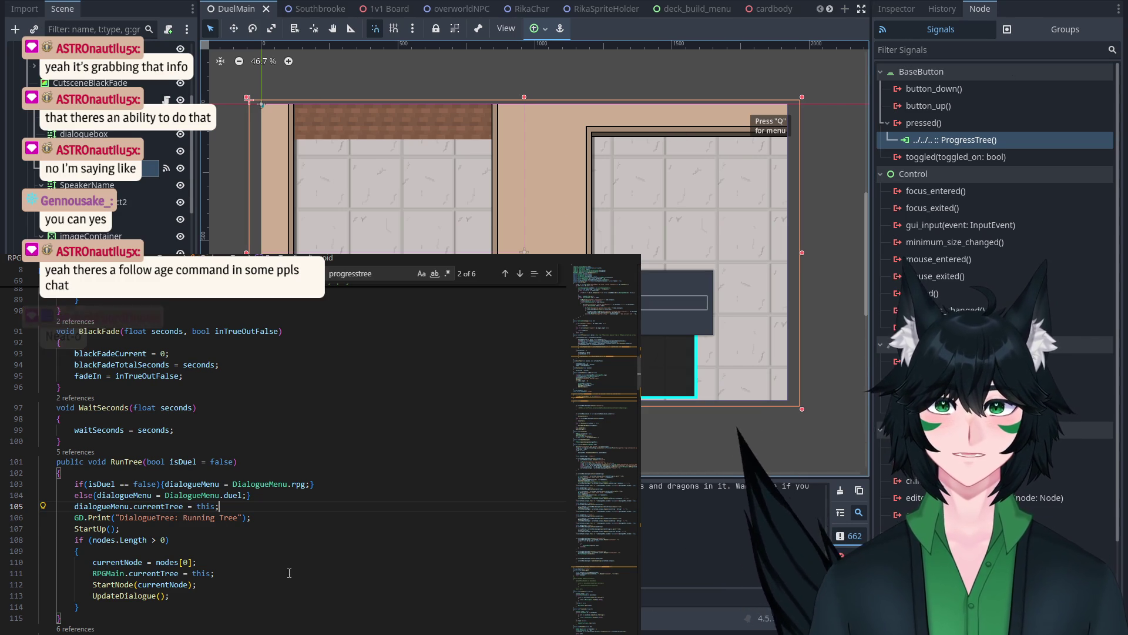
Step: Review DialogueMenu's ProgressTree and the pressed connection, save DuelMain, and run the game with F5
scroll(282, 446, up, 2)
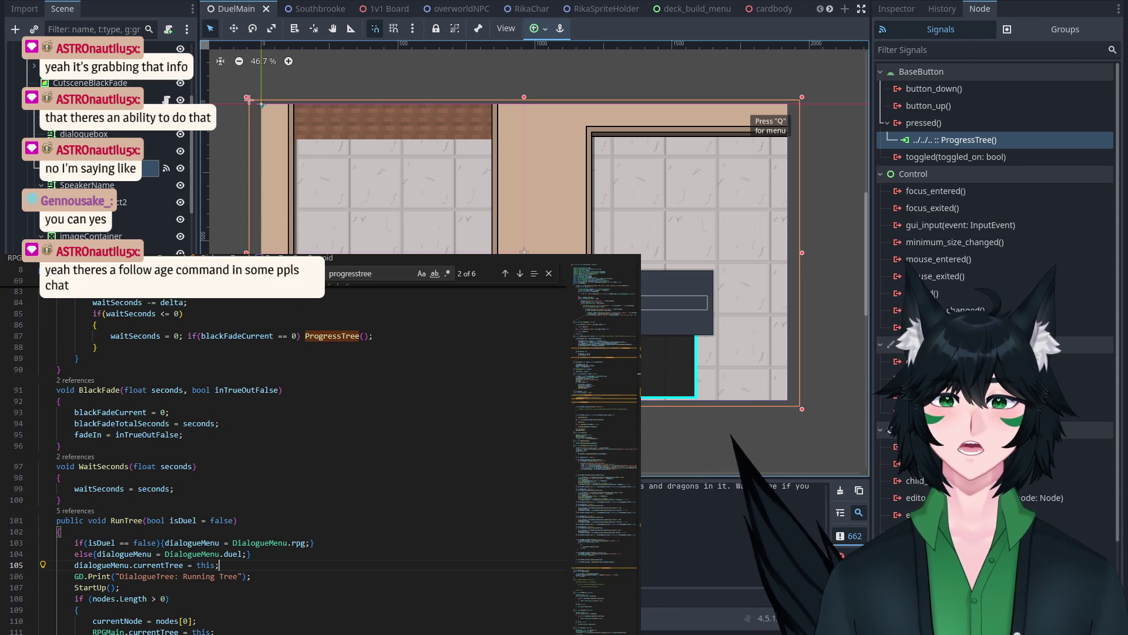
key(ctrl+Page_Down)
key(ctrl+Page_Down)
key(ctrl+Page_Down)
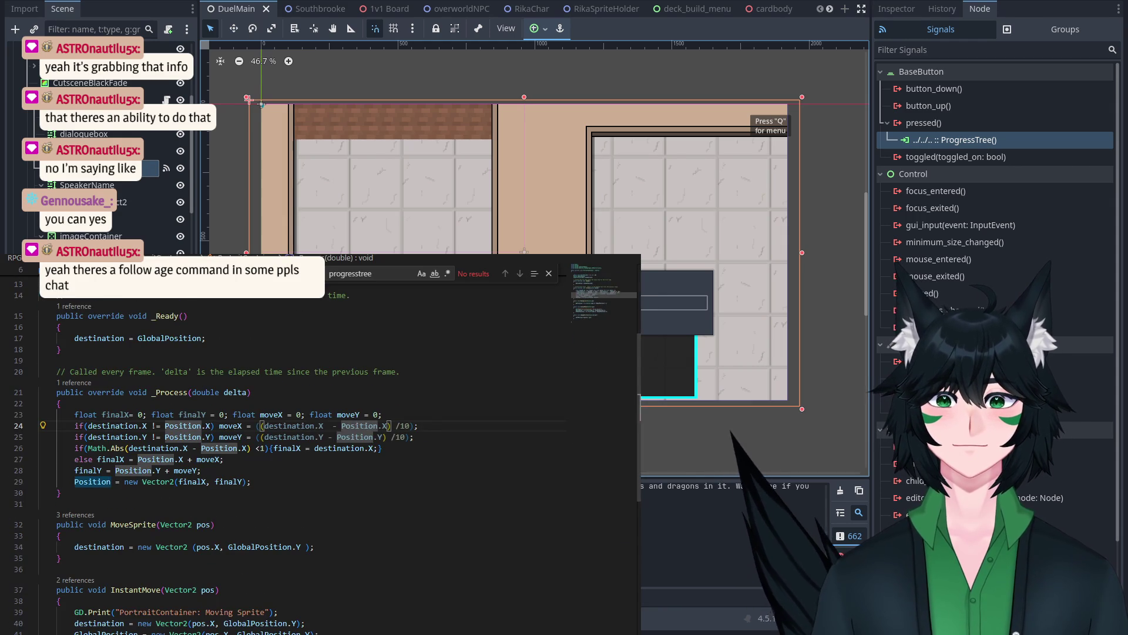
key(ctrl+Page_Down)
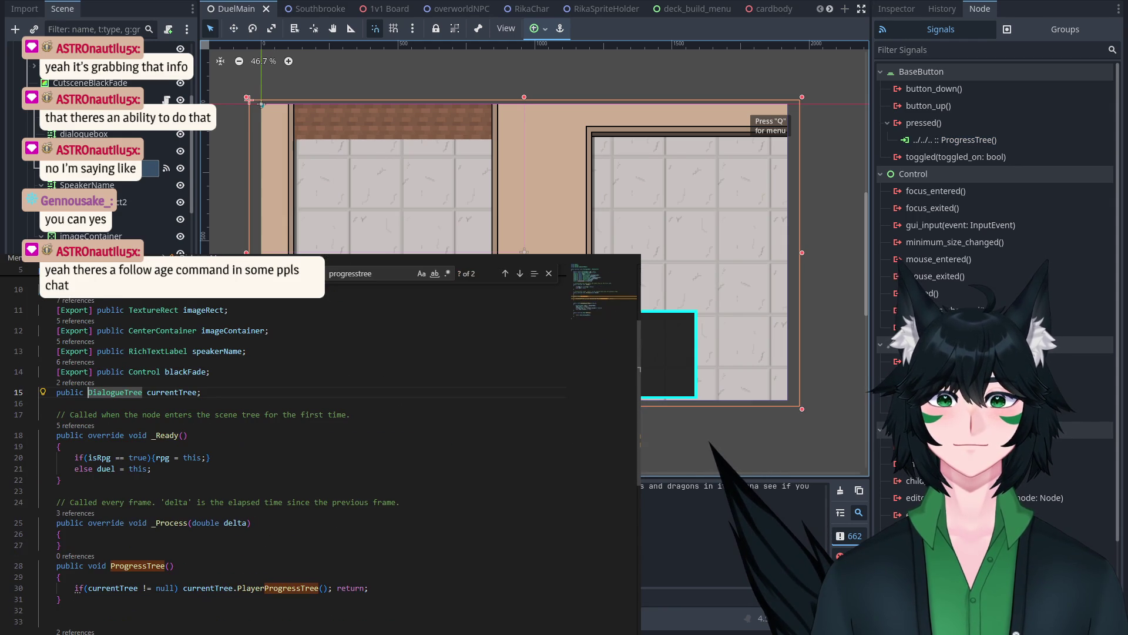
scroll(258, 430, down, 3)
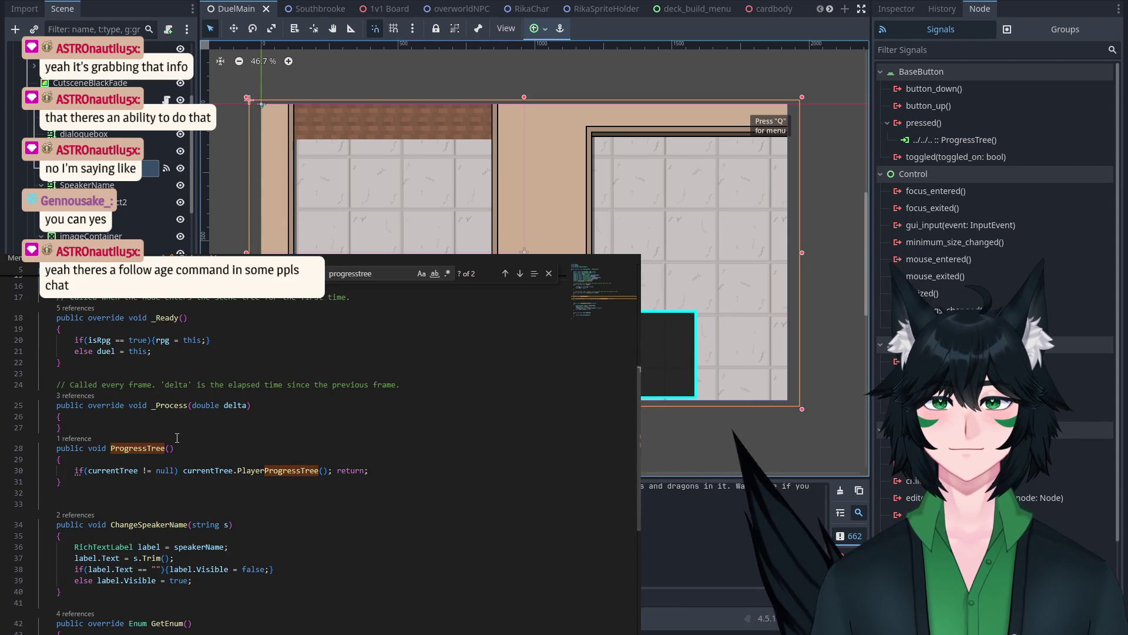
click(928, 141)
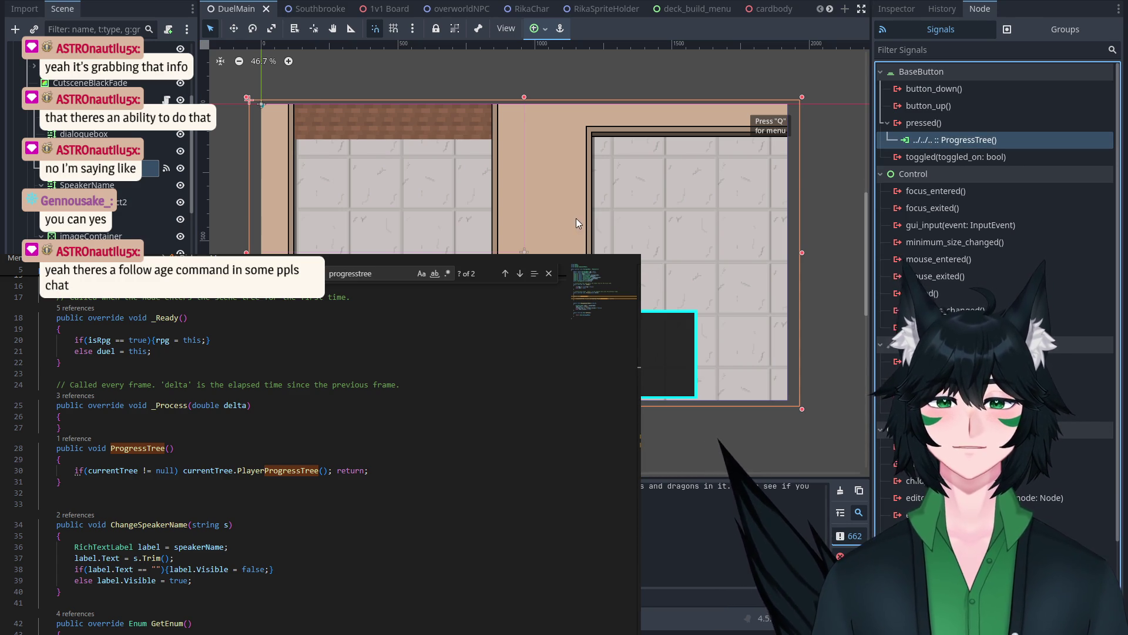
key(ctrl+z)
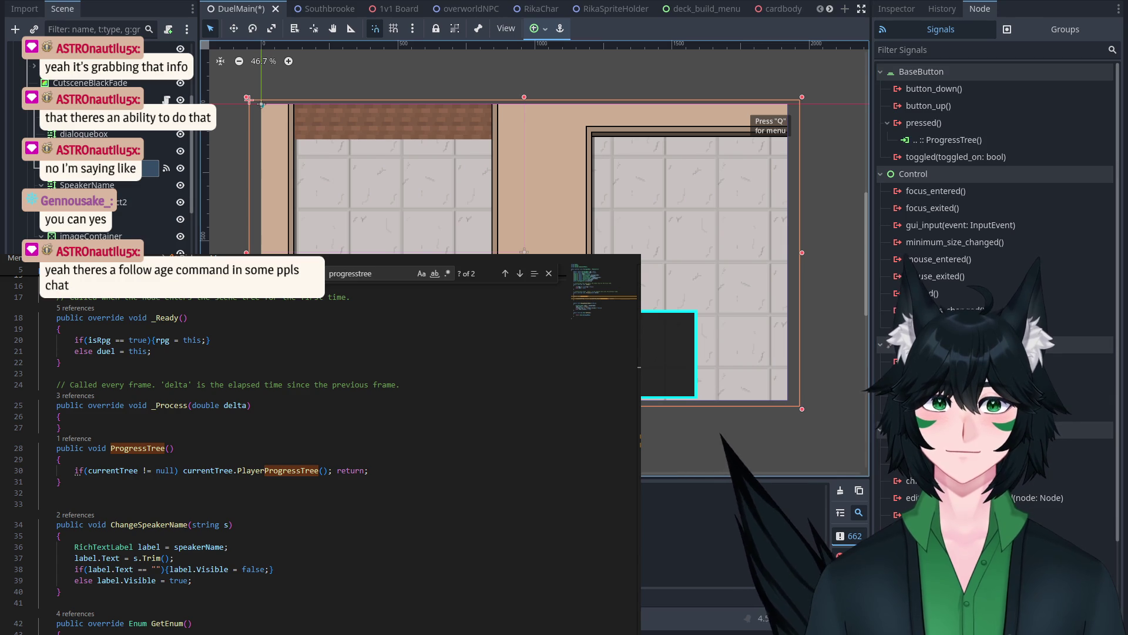
key(ctrl+s)
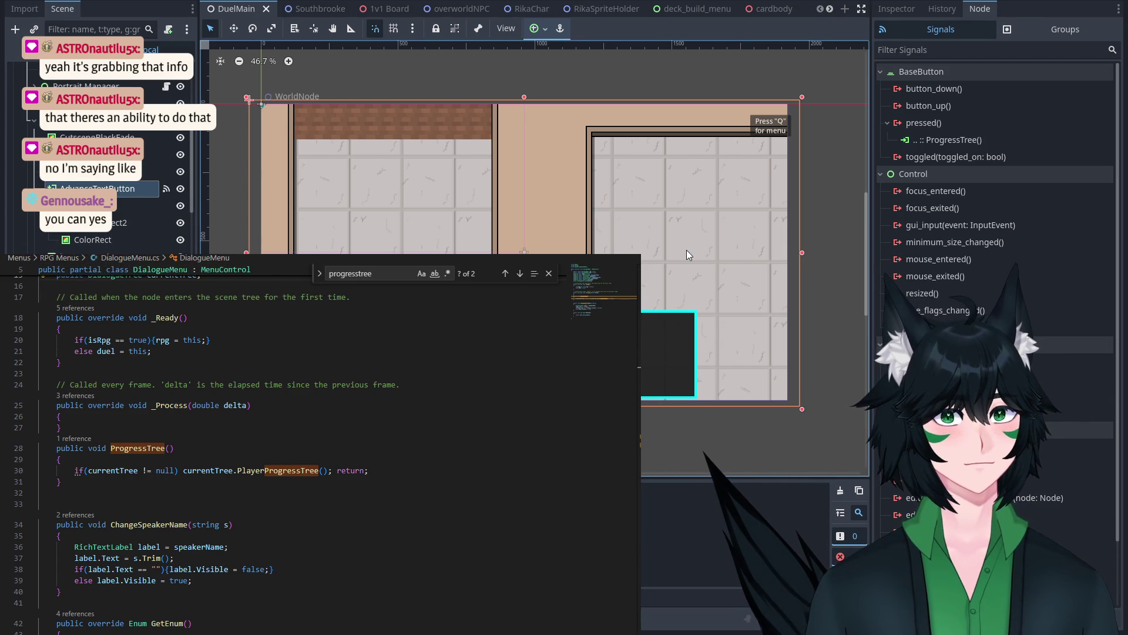
key(F5)
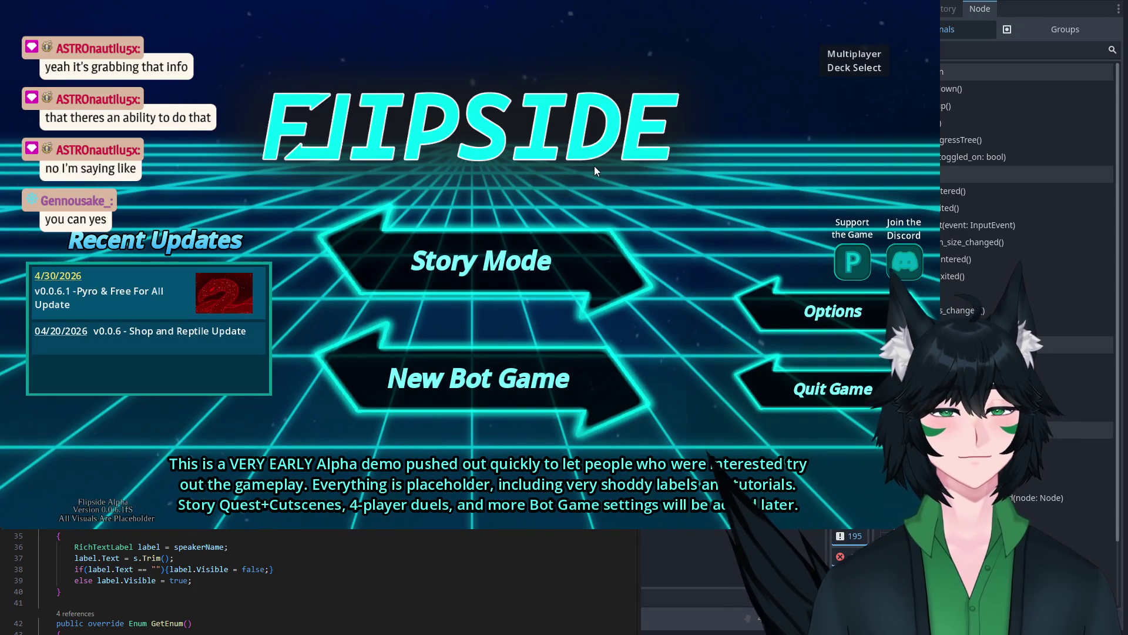
Step: Start Story Mode with the Tester profile and accept the street NPC's duel
click(511, 245)
click(567, 258)
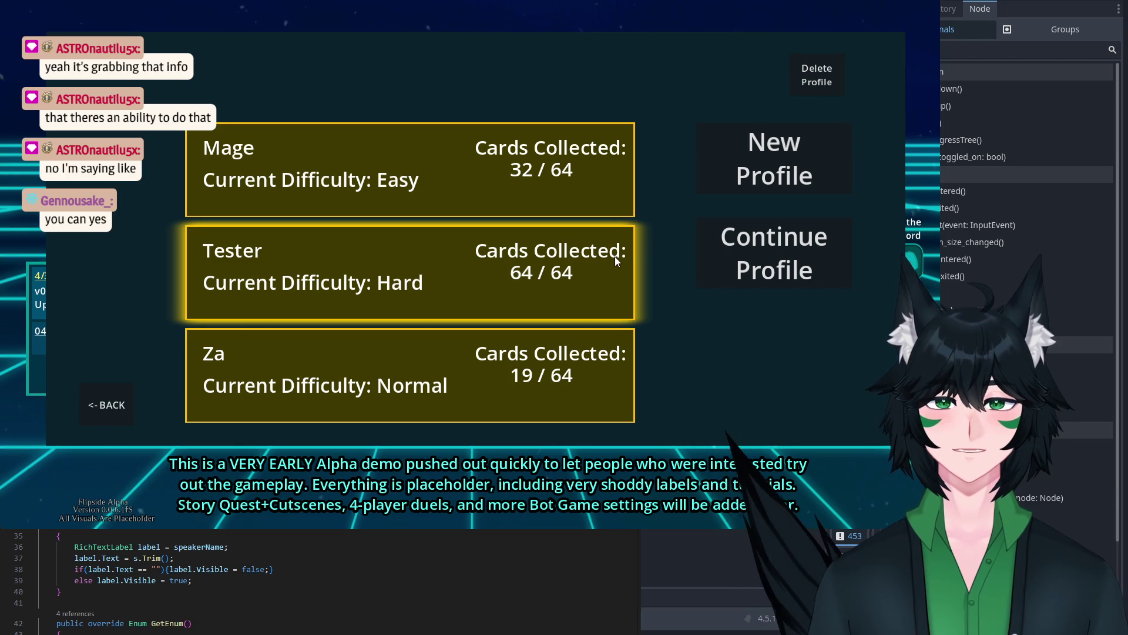
click(616, 238)
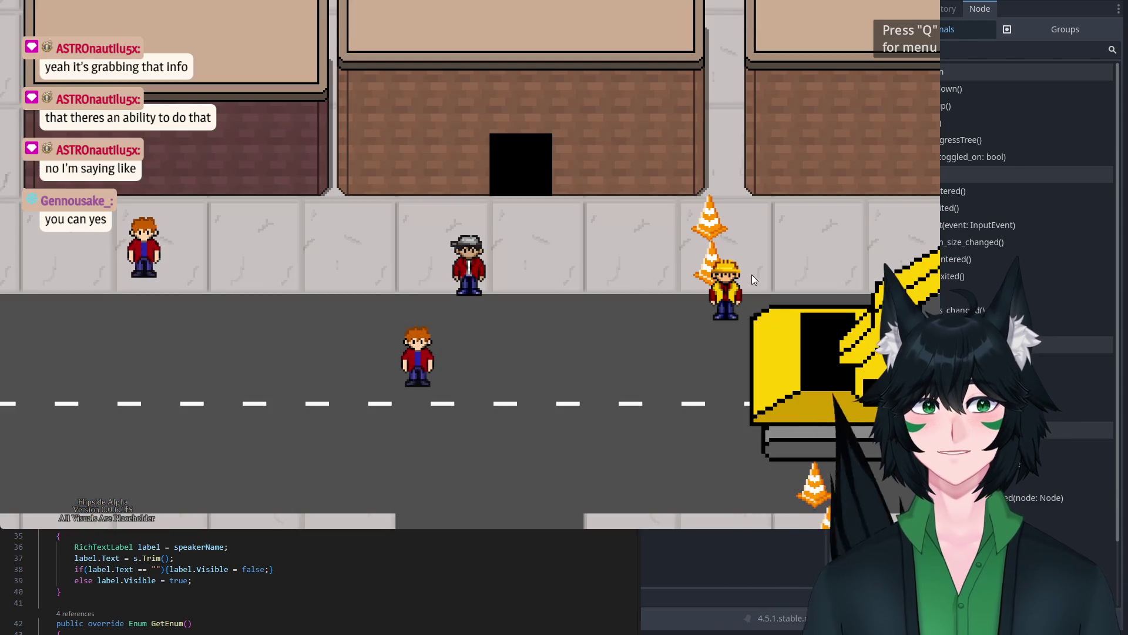
key(Down)
key(Left)
key(e)
key(y)
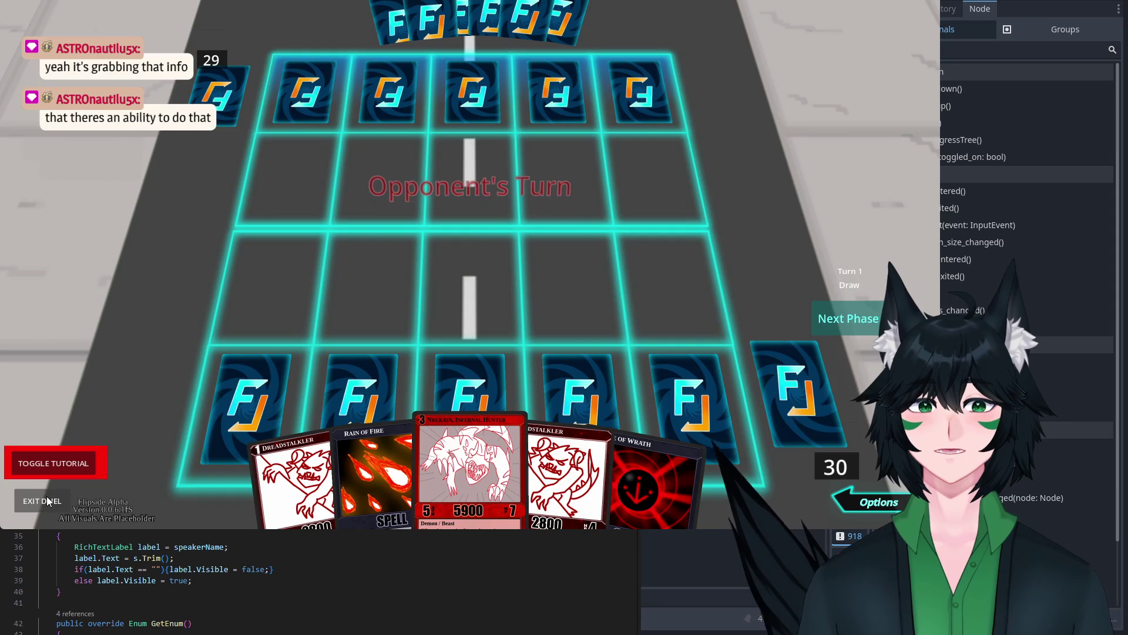
Step: Exit the duel, advance past the NPC's parting line, and stop the game
click(47, 501)
key(e)
key(e)
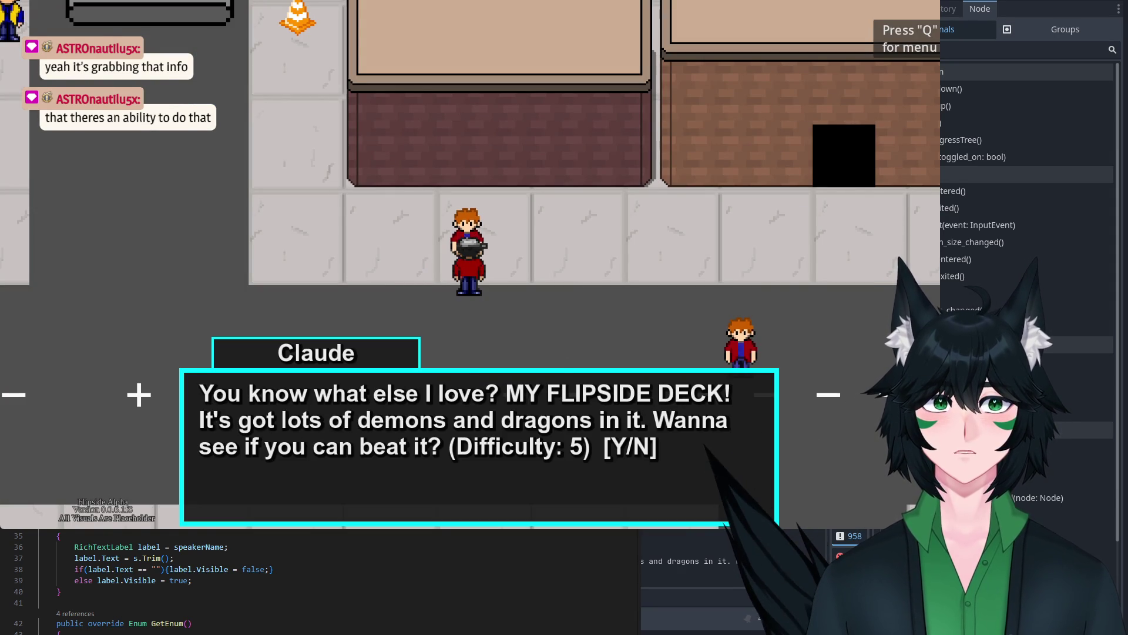
key(F8)
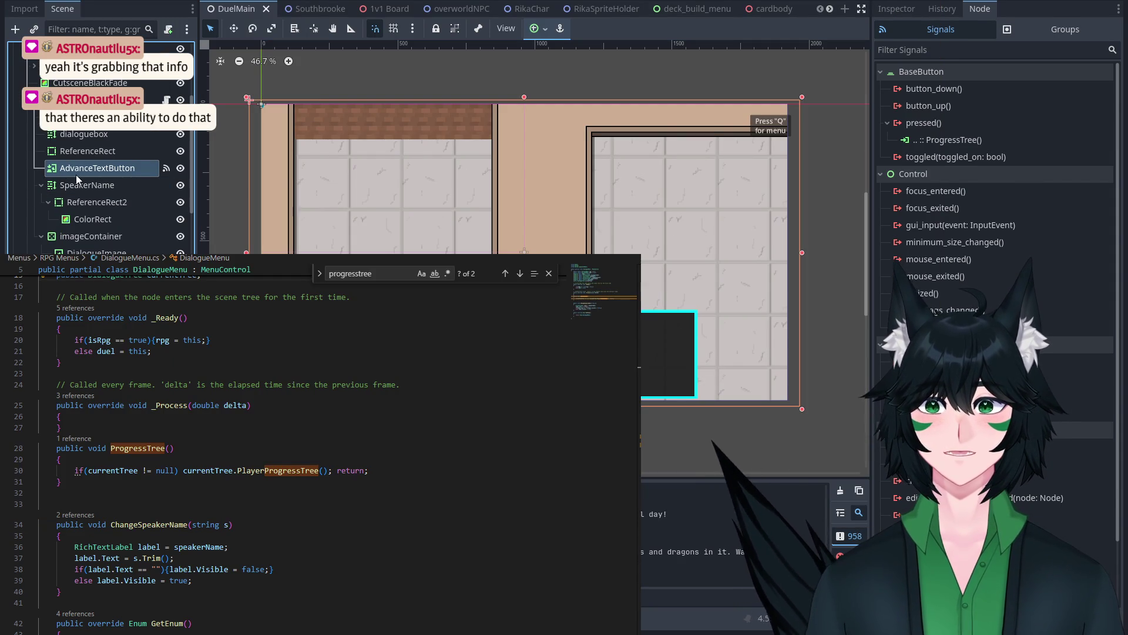
click(88, 151)
Step: Reparent AdvanceTextButton out of Dialogue Menu to sit below imageContainer, then save DuelMain
click(106, 169)
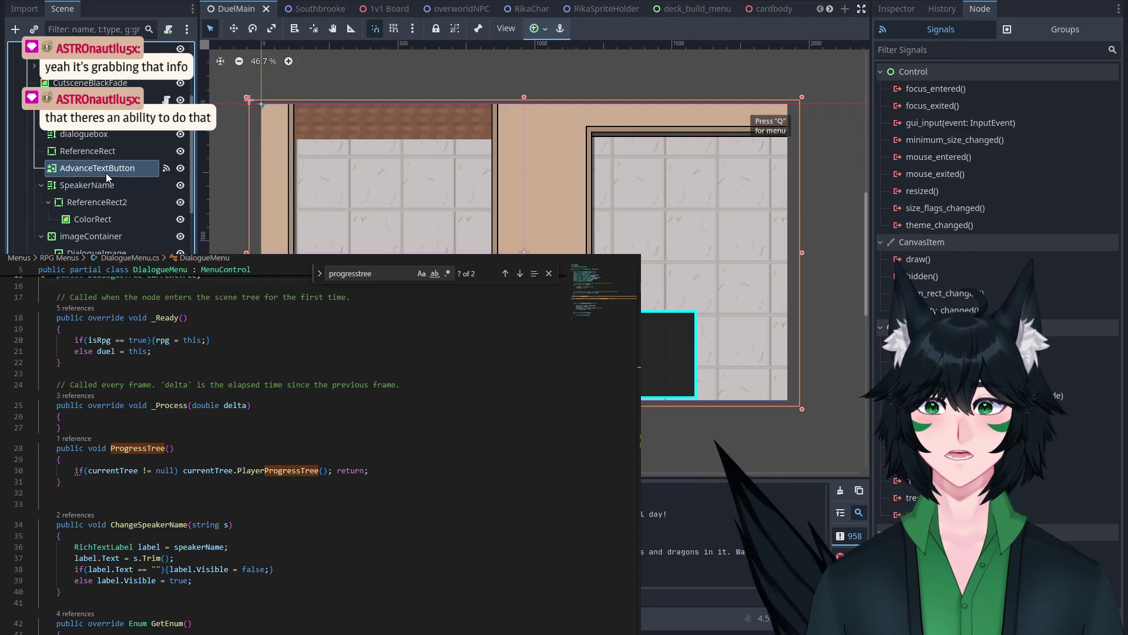
click(107, 185)
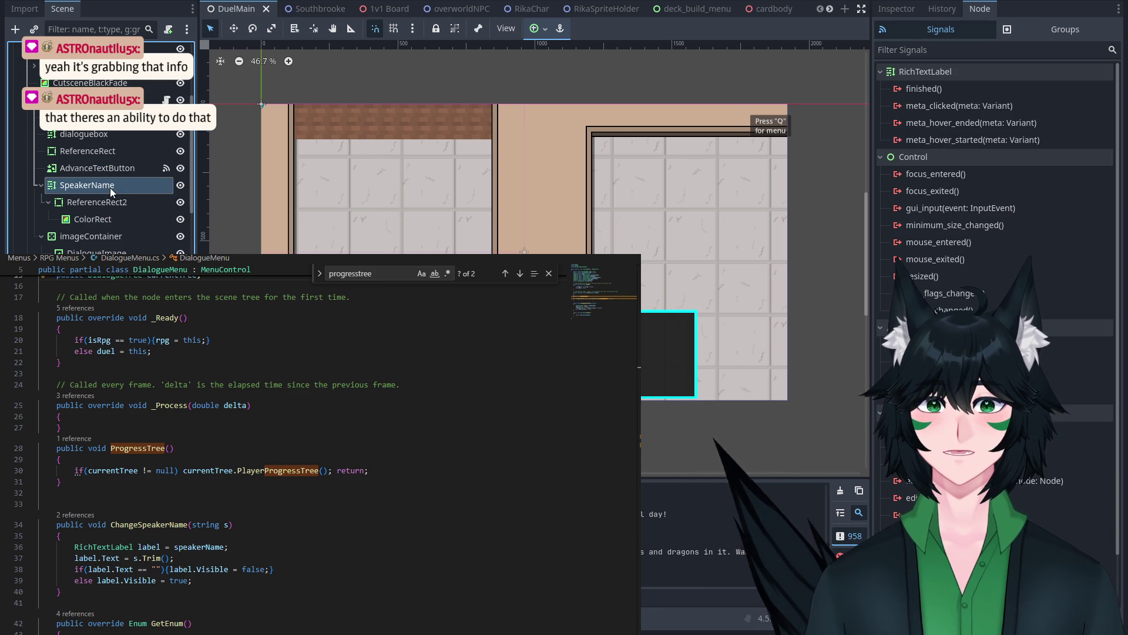
click(109, 219)
click(108, 237)
click(114, 170)
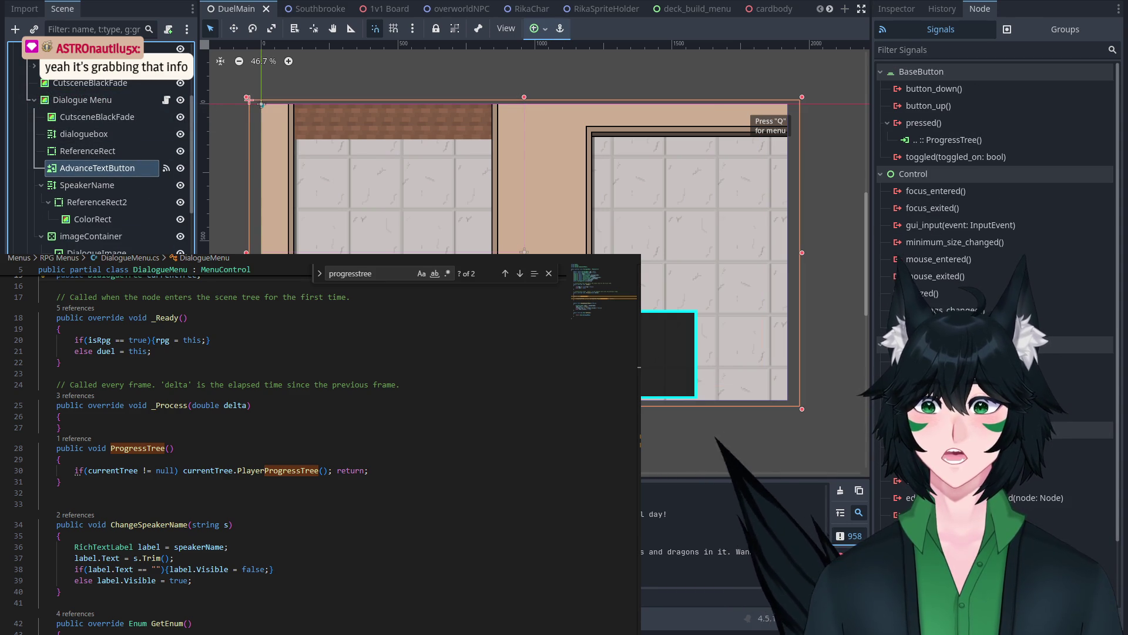
key(ctrl+z)
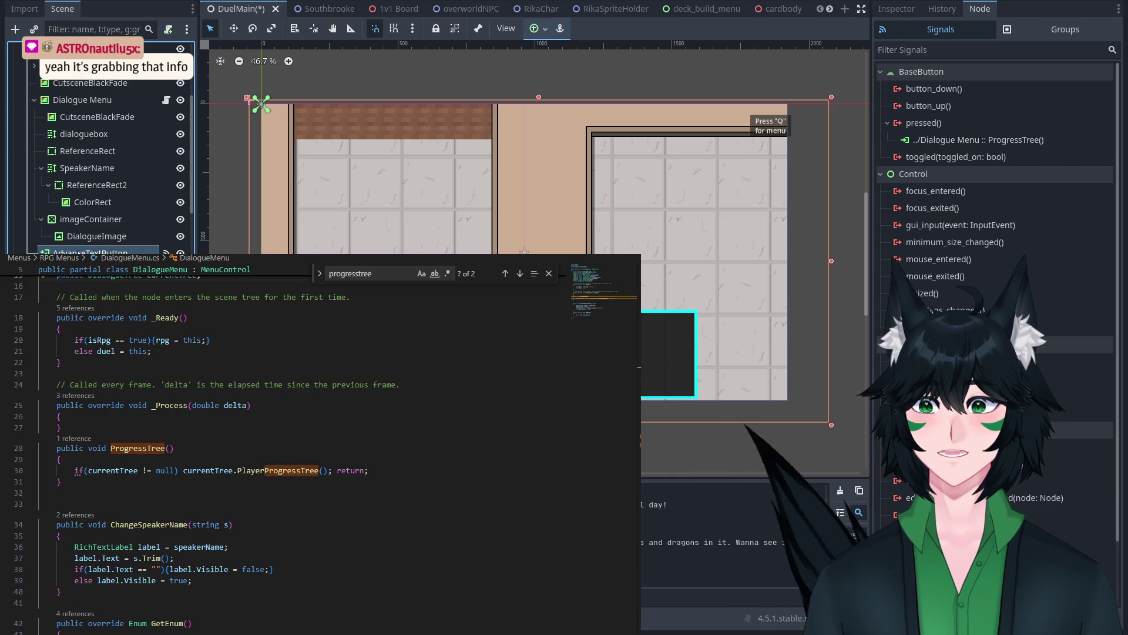
mouse_move(132, 252)
mouse_down()
mouse_move(81, 250)
mouse_move(65, 218)
mouse_move(89, 228)
mouse_move(90, 210)
mouse_up()
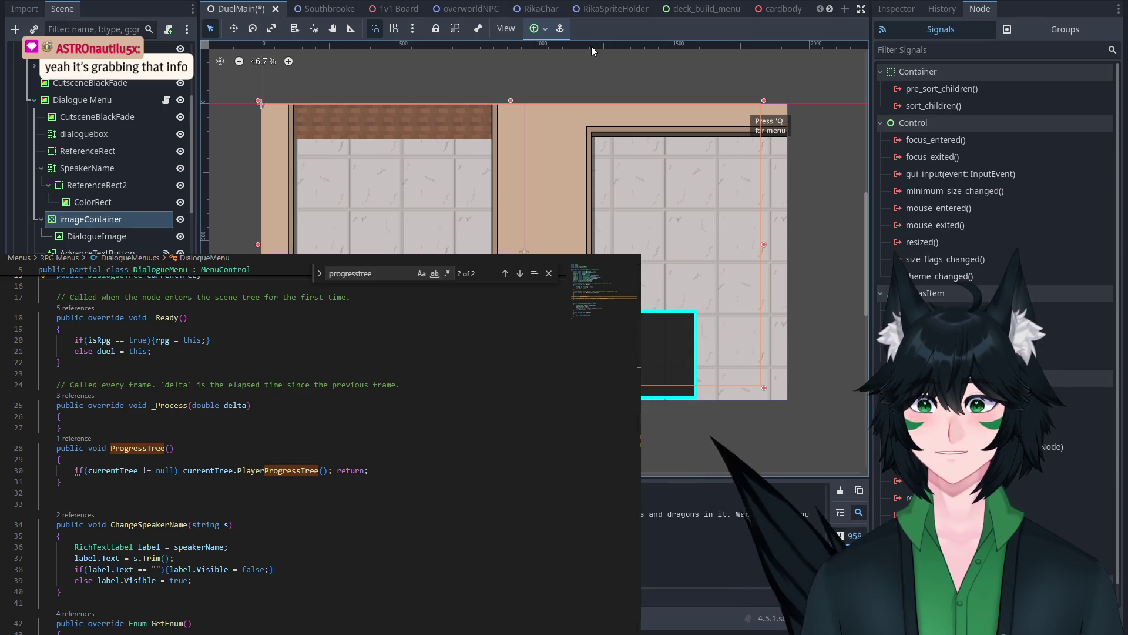
key(ctrl+s)
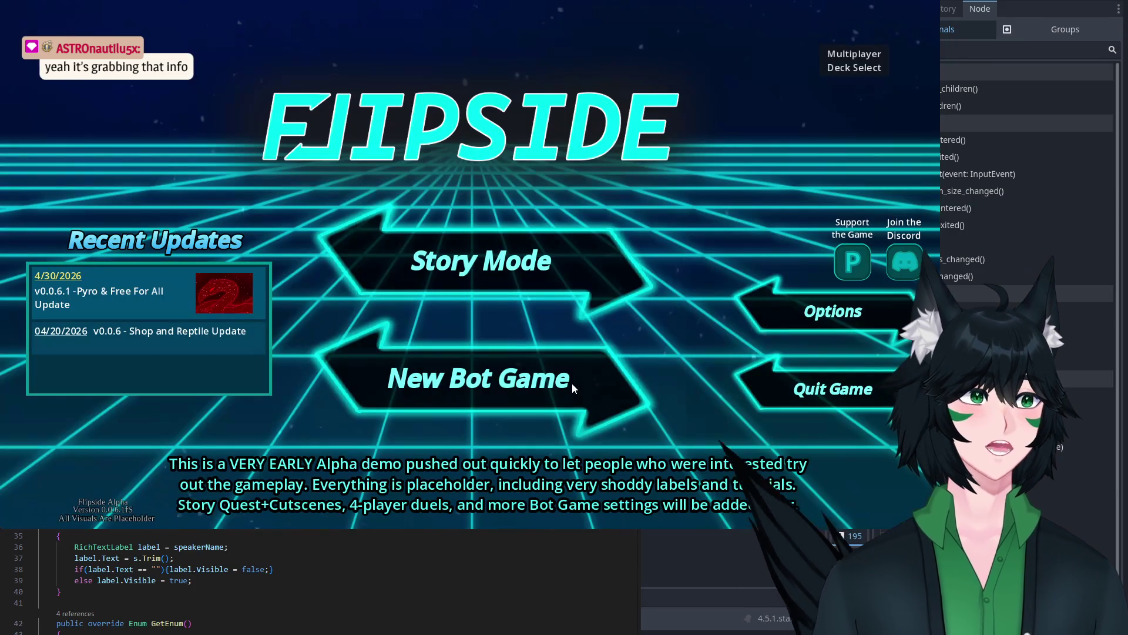
Step: Enter story mode with the chosen profile and walk the player along the street toward Claude
click(541, 273)
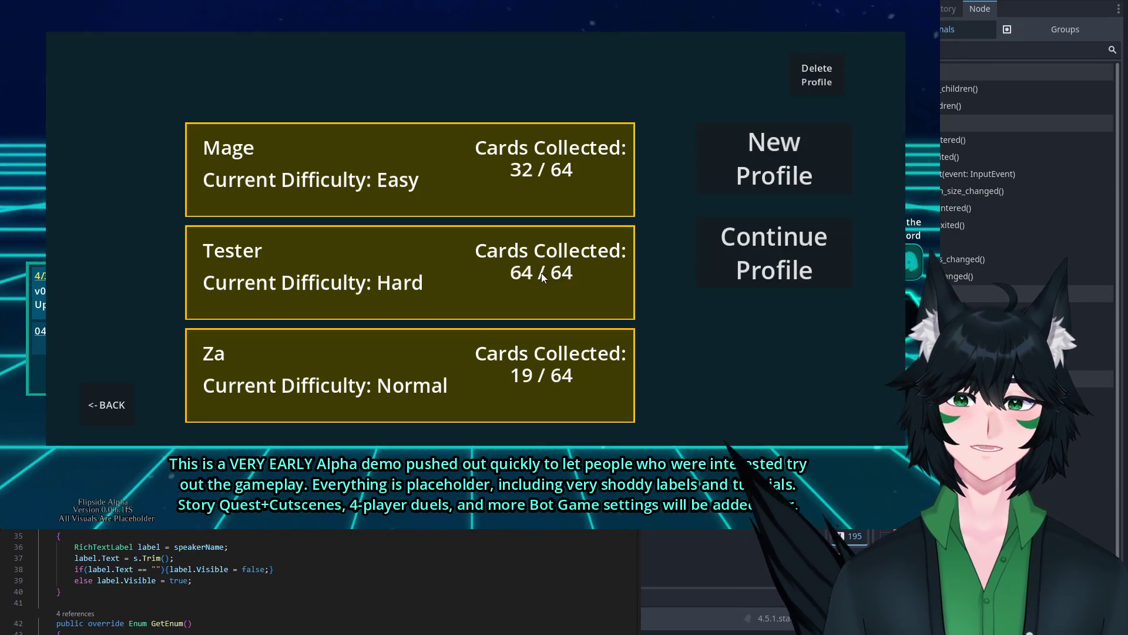
click(835, 238)
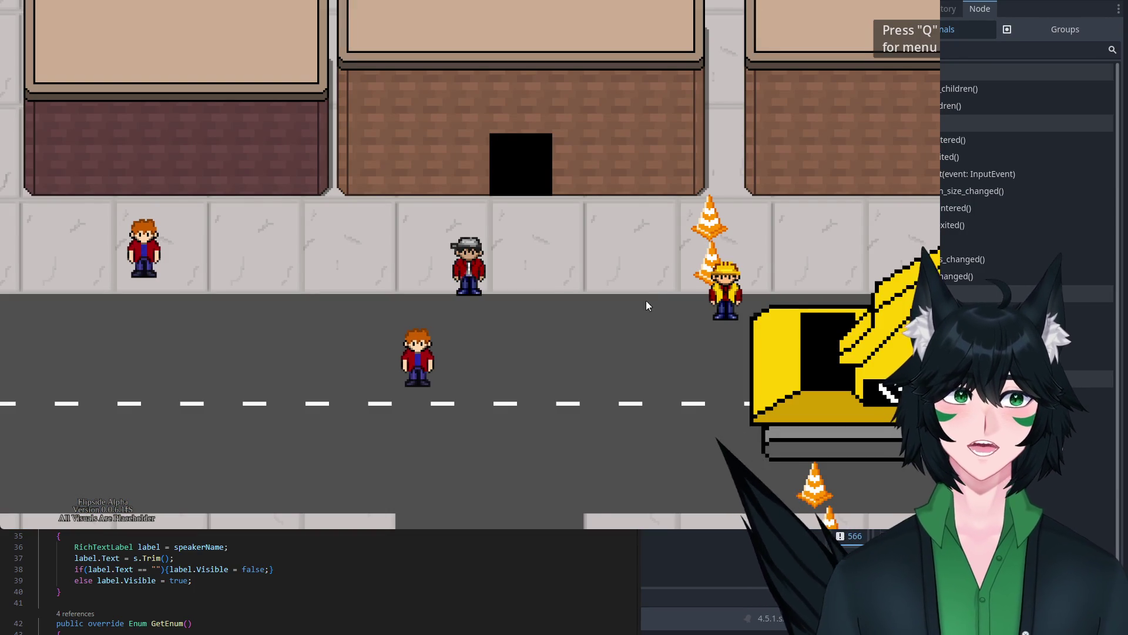
key(Left)
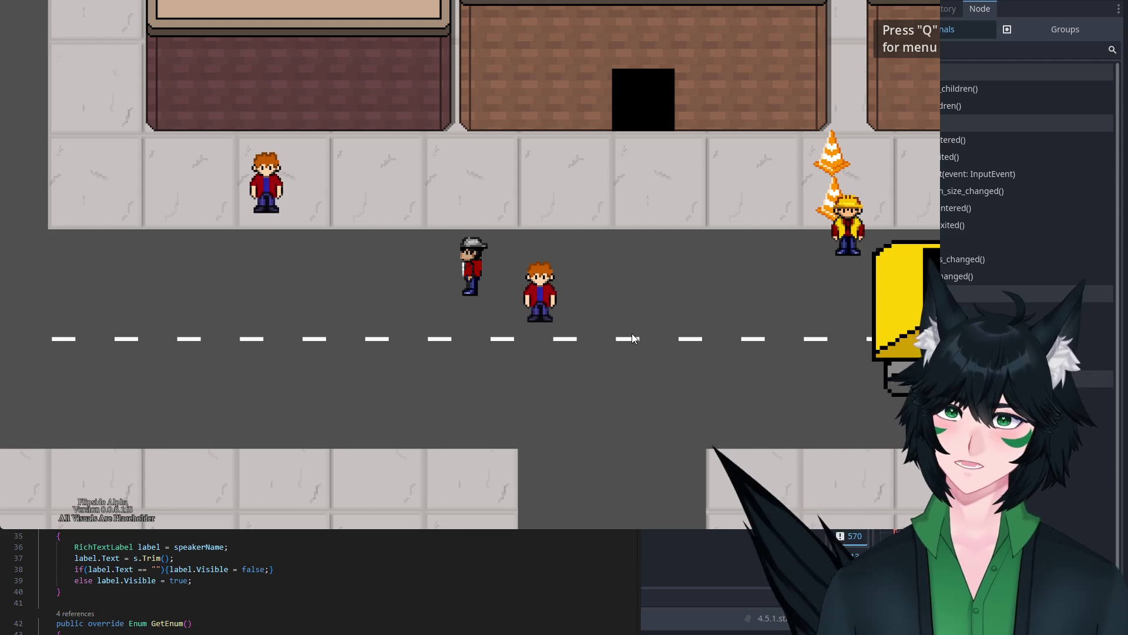
key(Left)
key(Left)
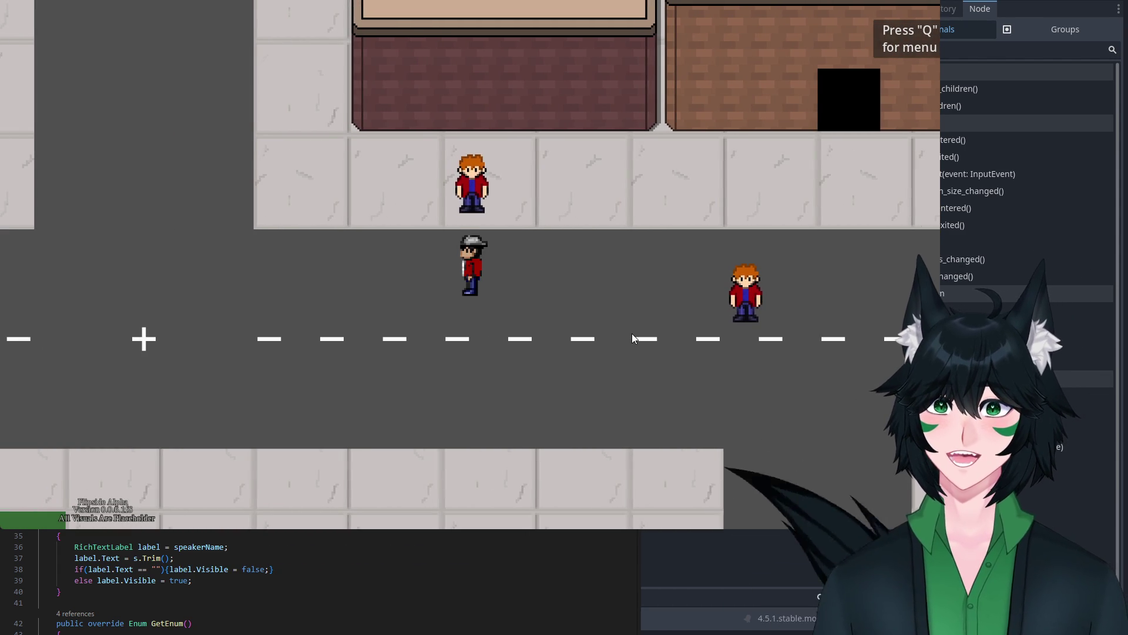
key(Down)
key(Up)
key(Left)
key(Down)
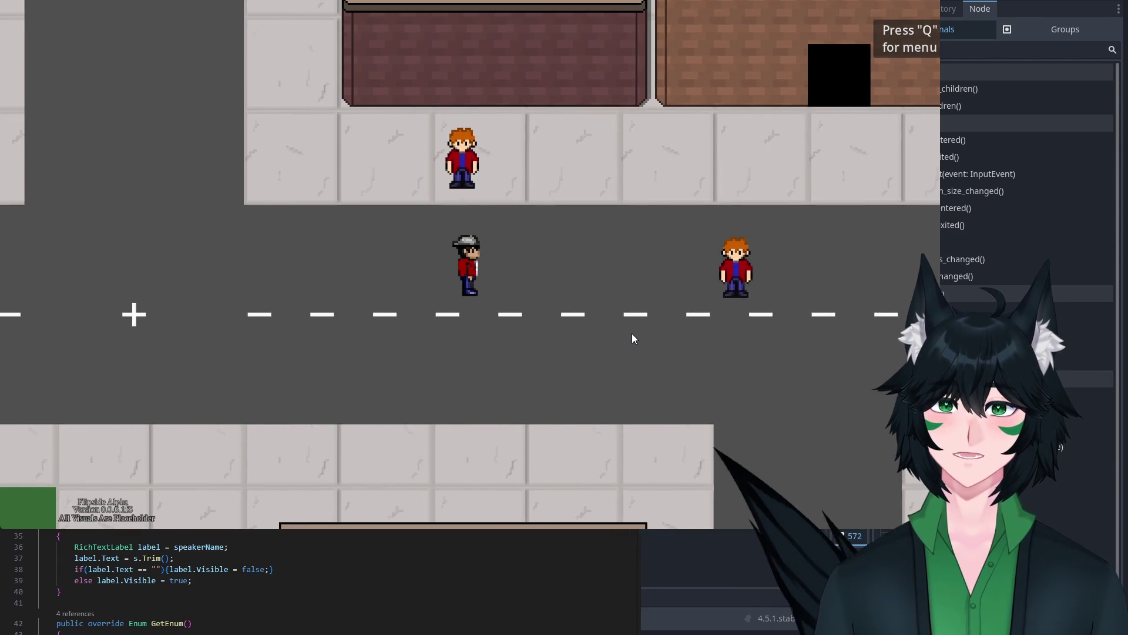
key(Up)
key(Down)
key(Right)
key(Left)
key(Up)
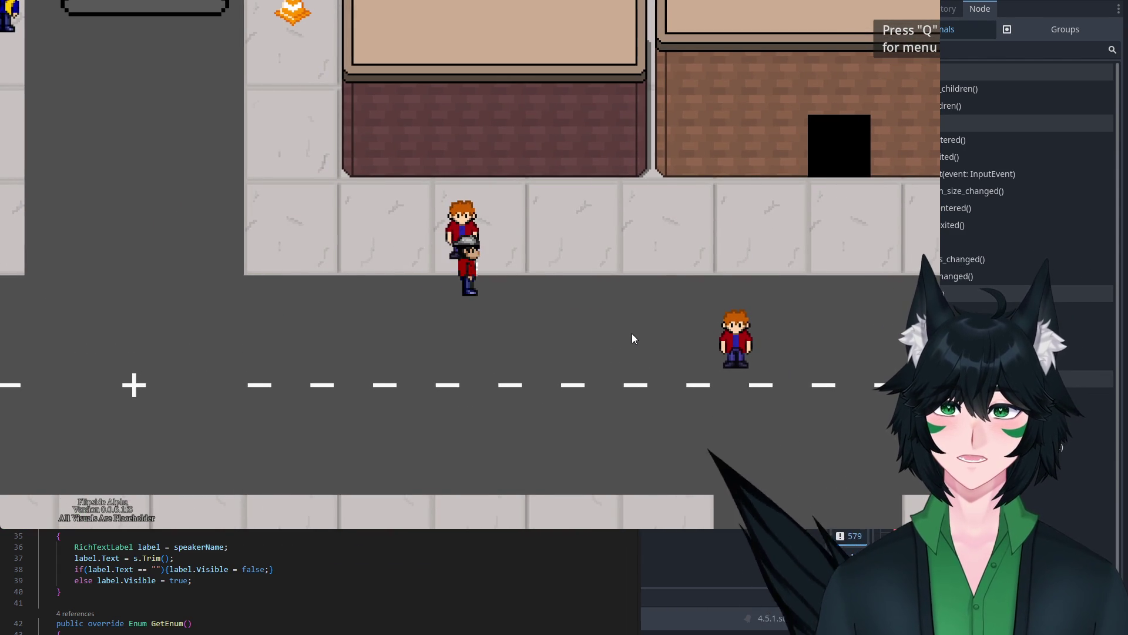
key(Down)
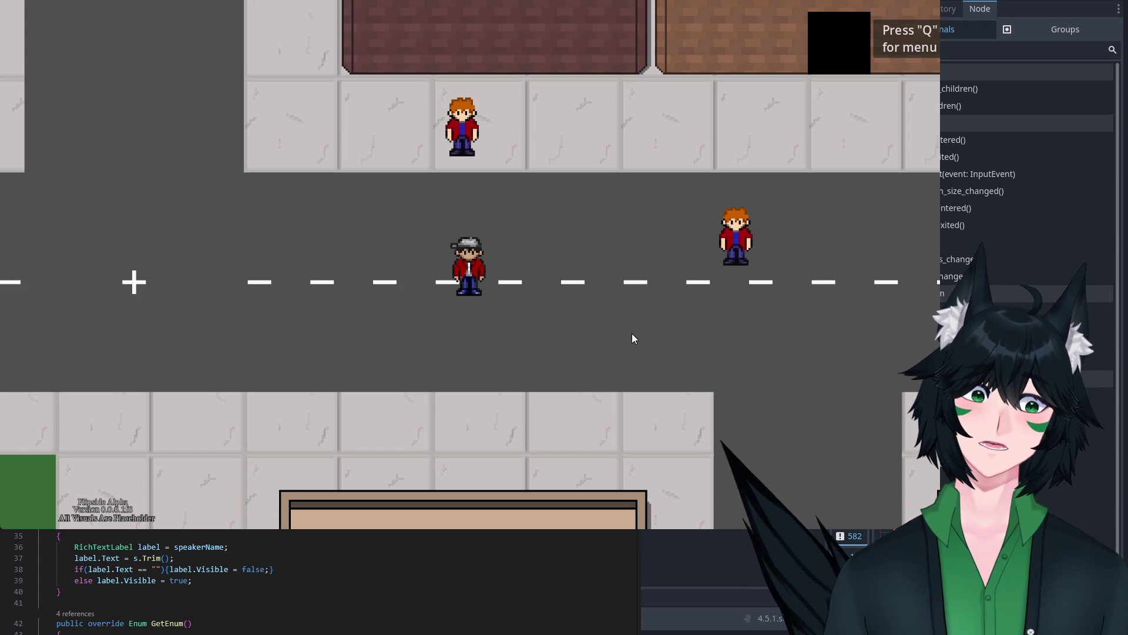
Step: Talk to Claude, advance his dialogue, accept the duel with Y, then close the game
key(Up)
key(Up)
key(e)
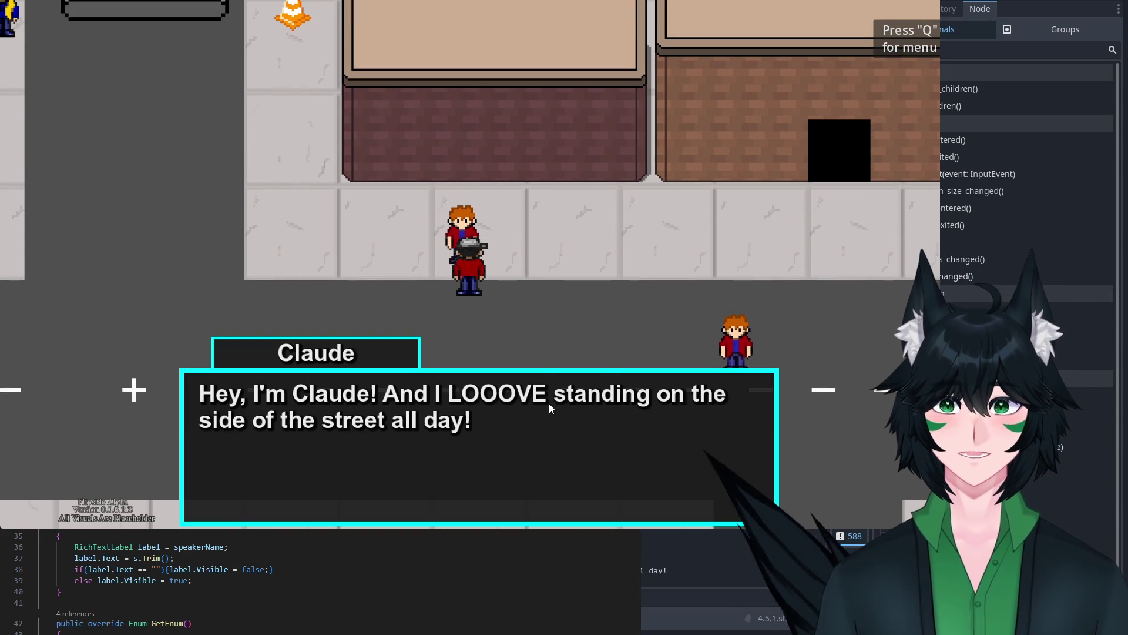
key(e)
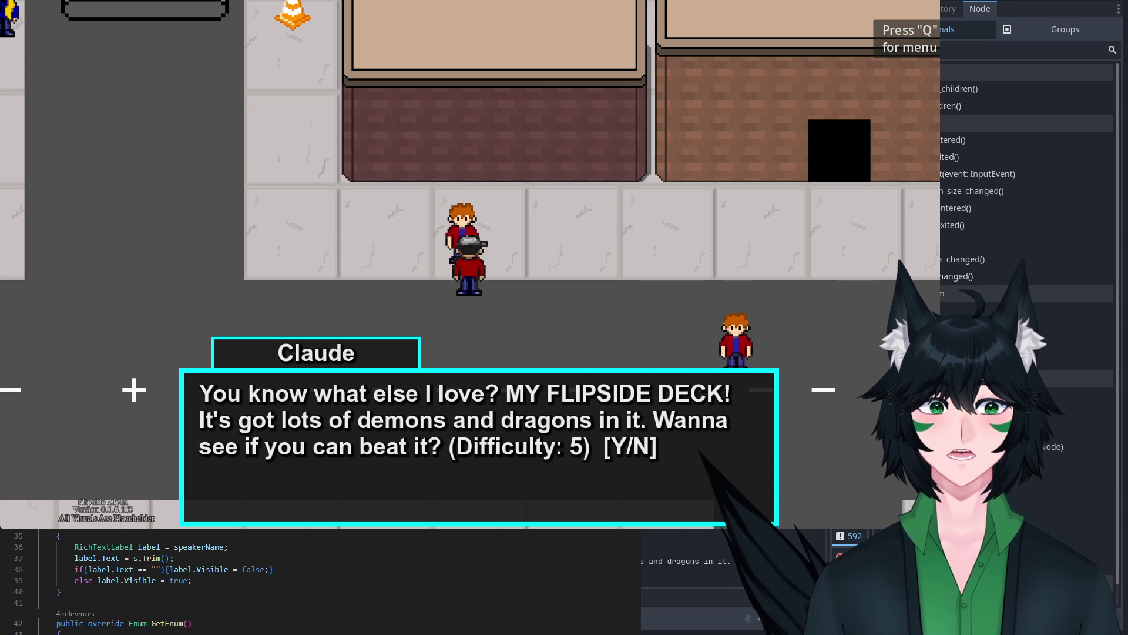
key(y)
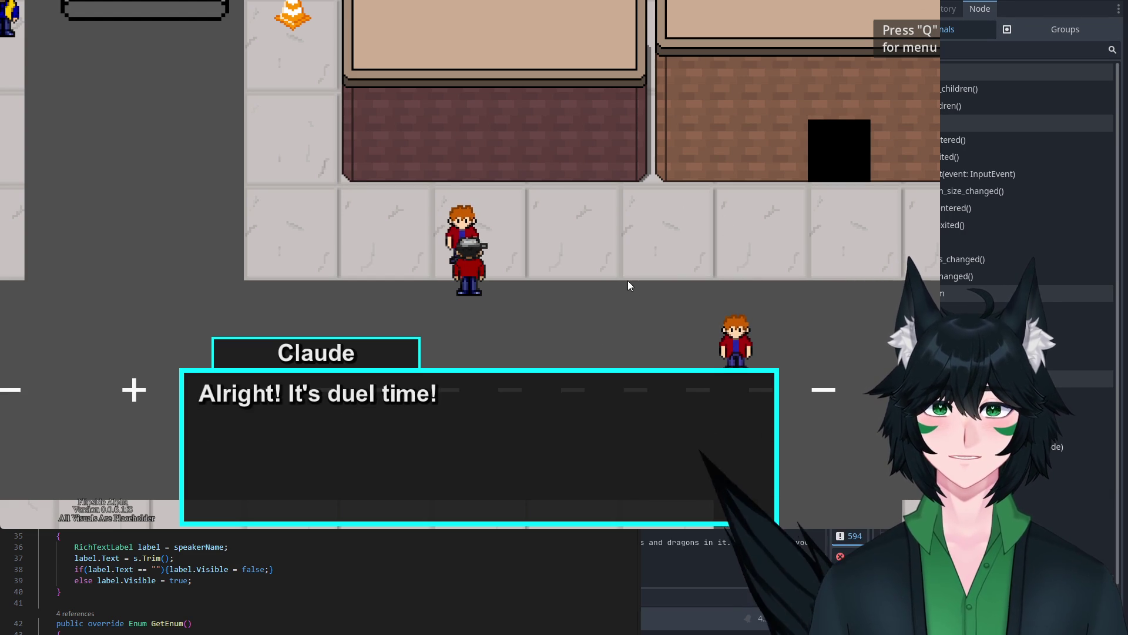
key(F8)
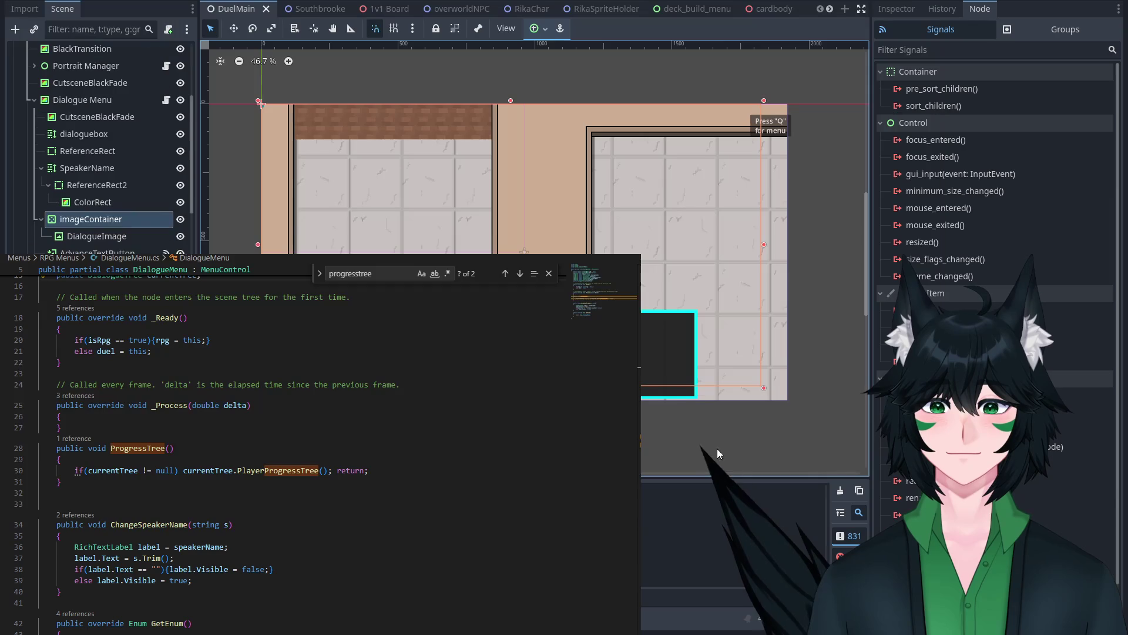
click(235, 446)
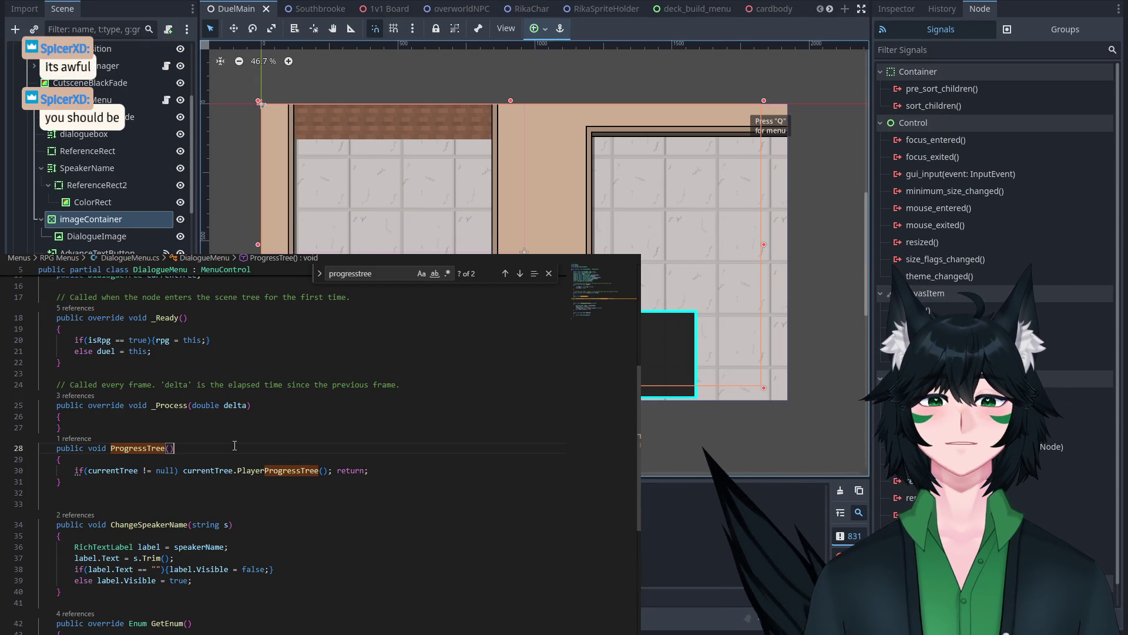
scroll(234, 446, up, 3)
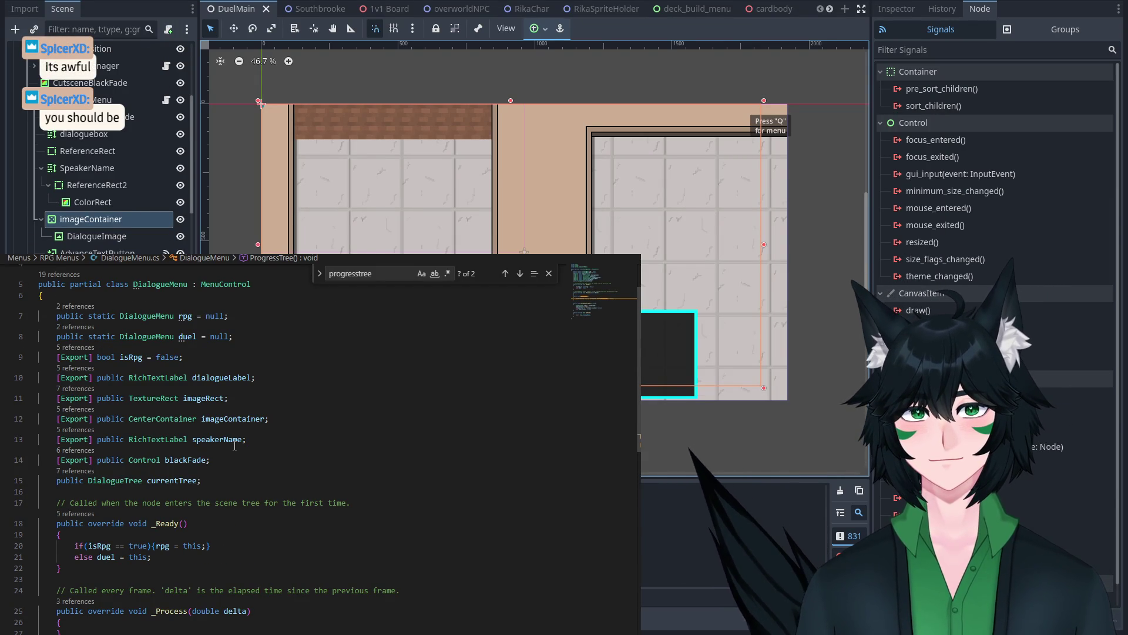
scroll(234, 446, down, 4)
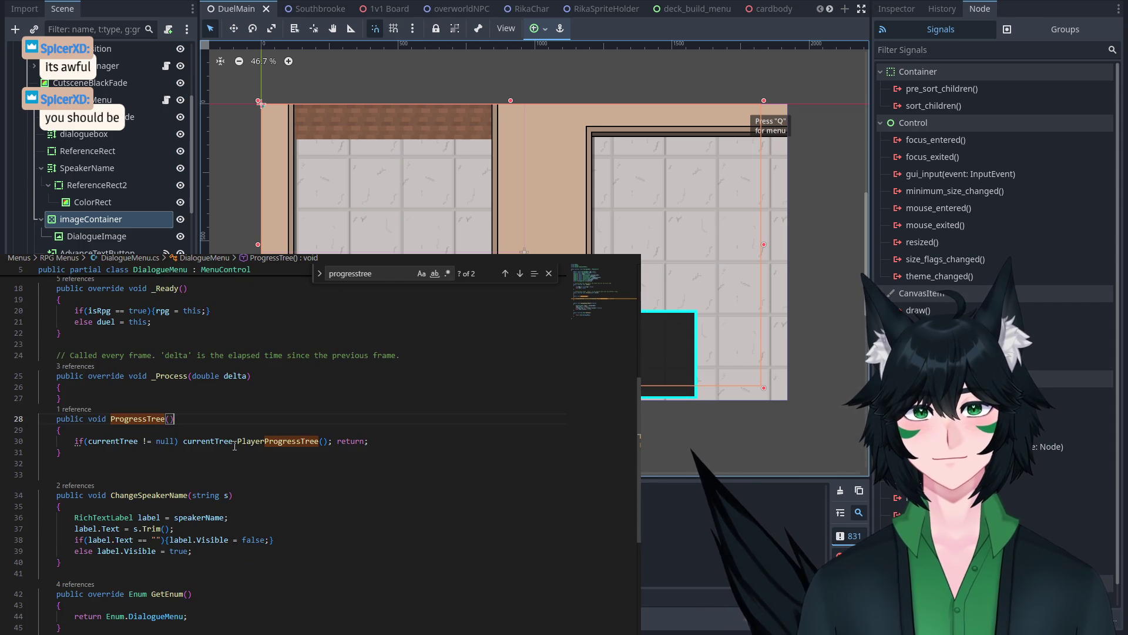
scroll(235, 445, up, 1)
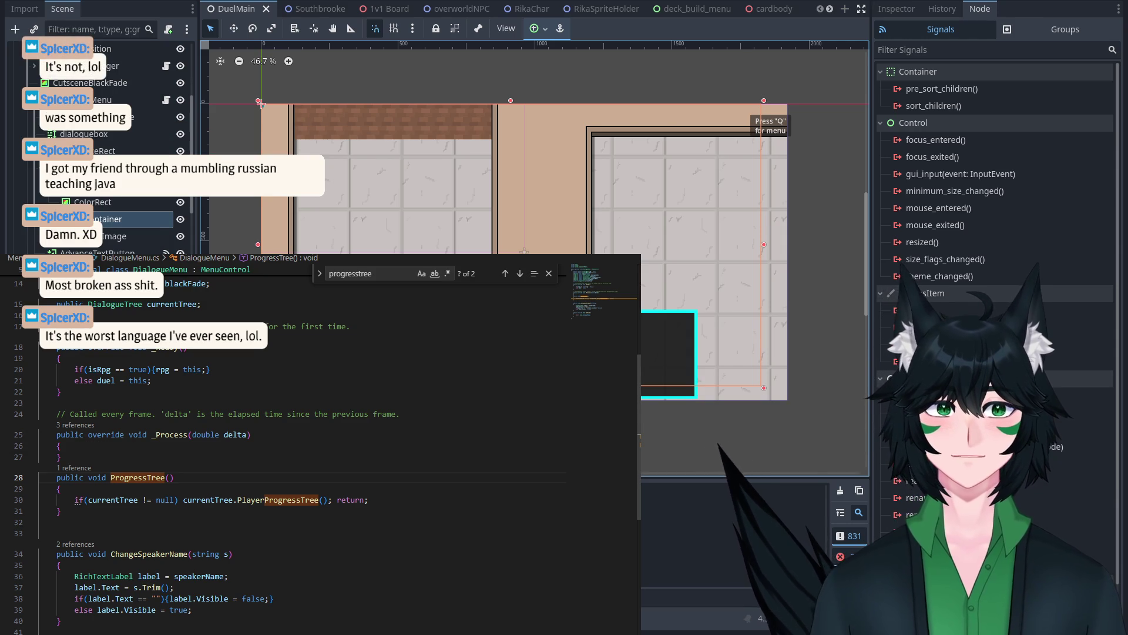
click(274, 527)
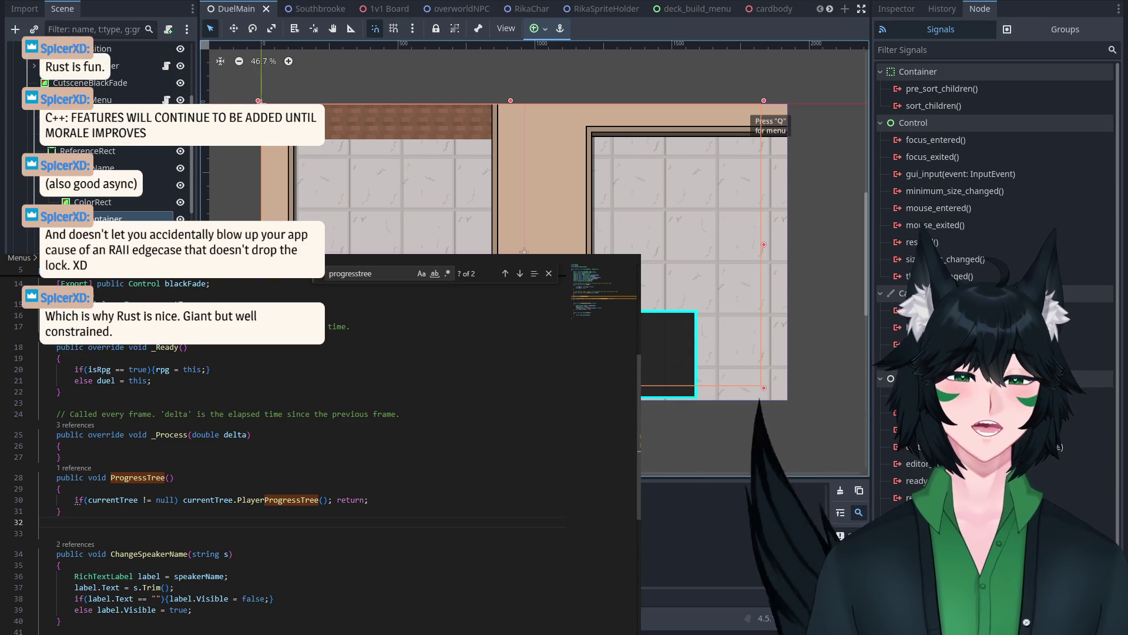
click(59, 511)
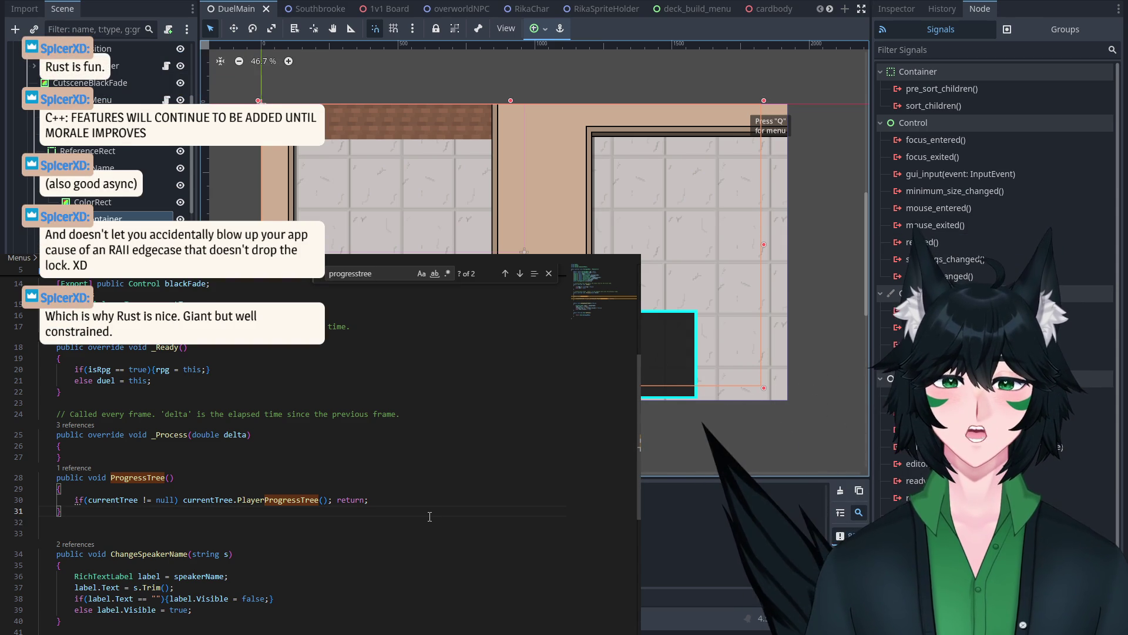
mouse_move(228, 576)
mouse_down()
mouse_move(217, 564)
mouse_move(399, 413)
mouse_up()
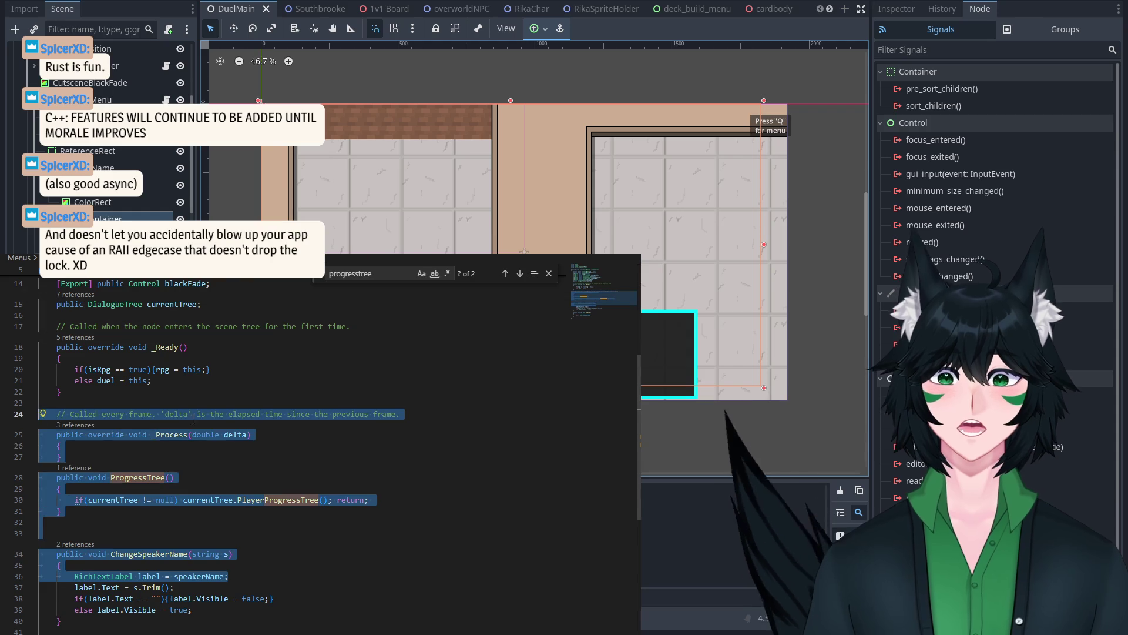
click(200, 421)
scroll(623, 143, down, 1)
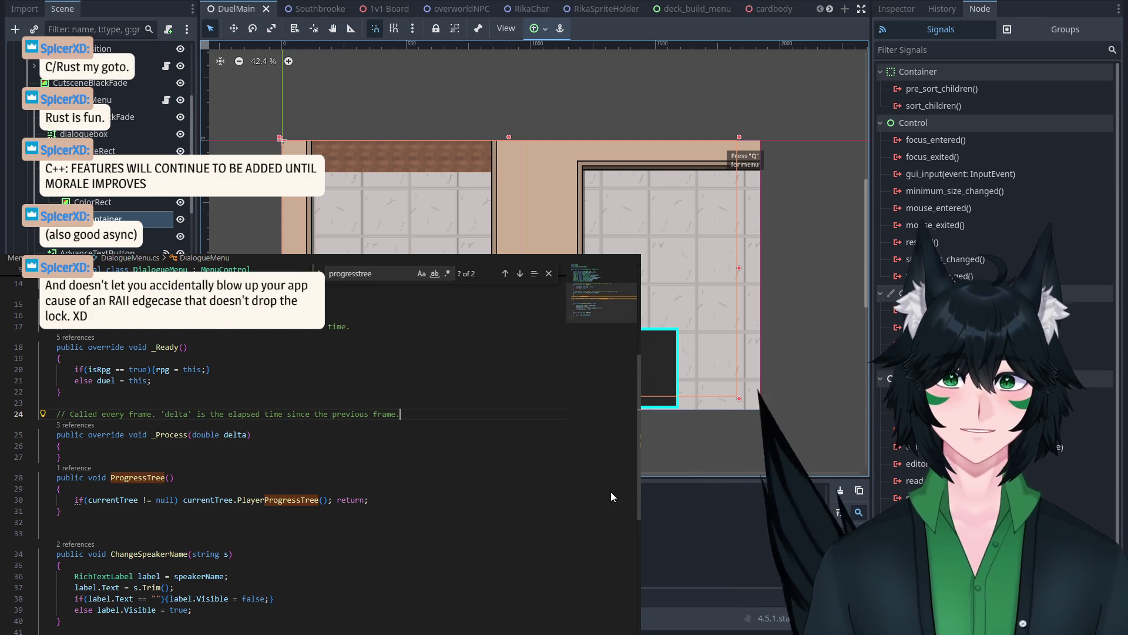
click(373, 542)
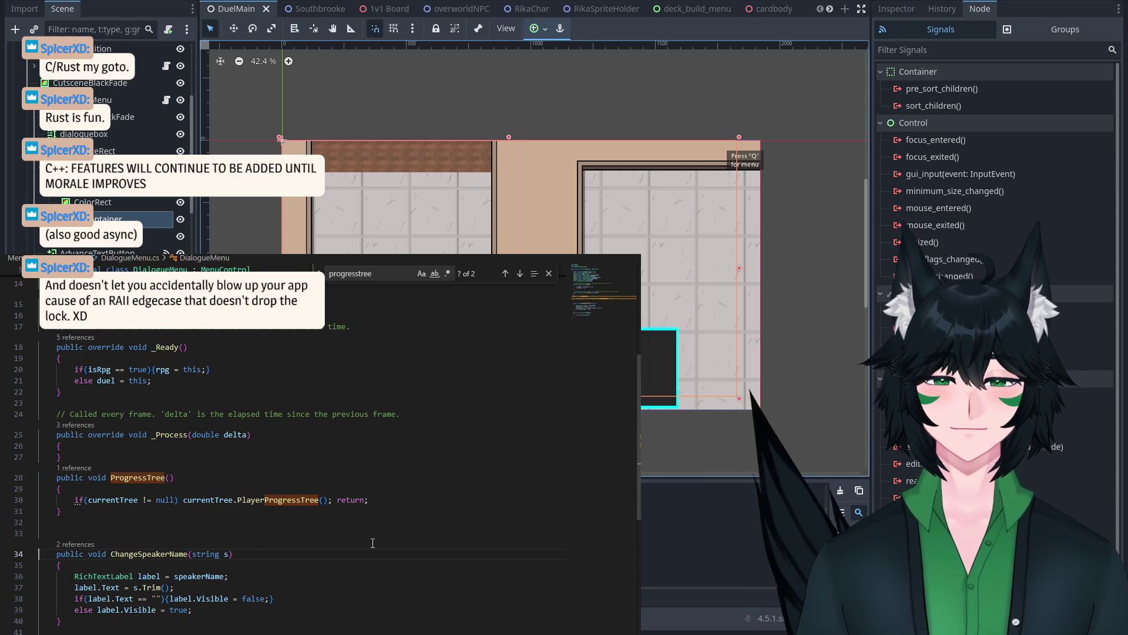
click(271, 598)
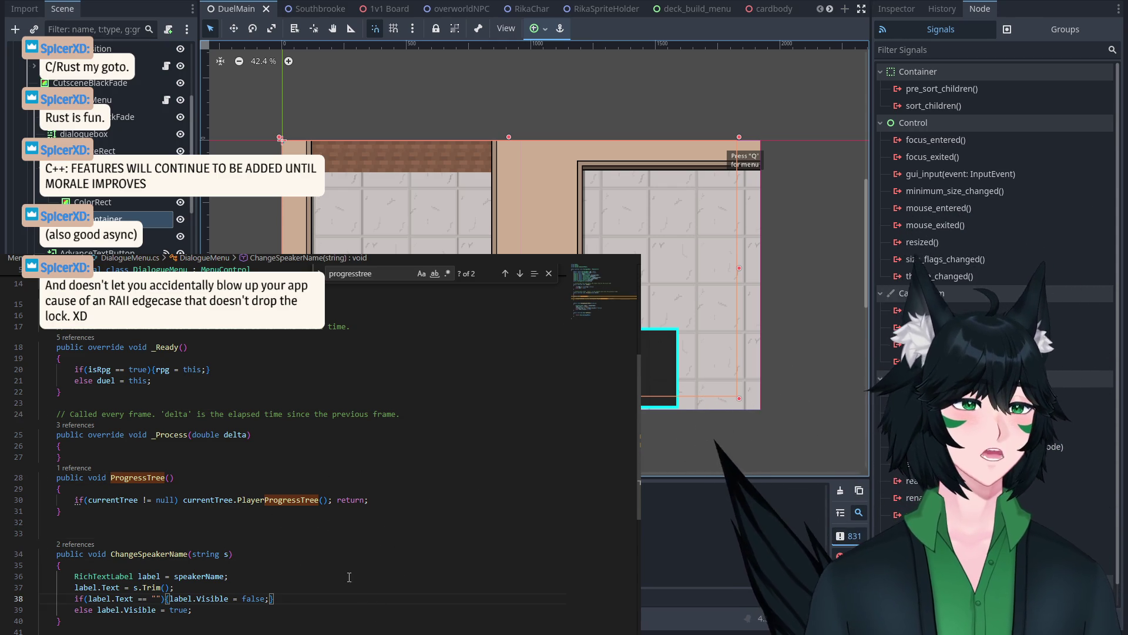
drag(40, 629, 37, 469)
key(shift+alt+Right)
scroll(102, 464, down, 3)
drag(106, 587, 111, 398)
click(111, 398)
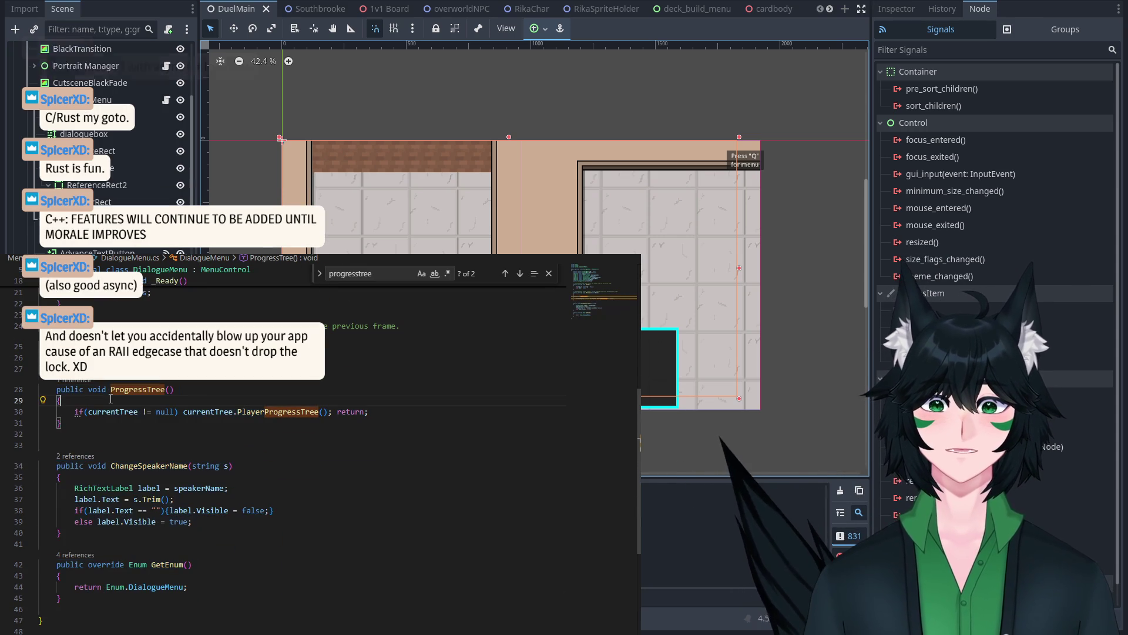
scroll(123, 428, up, 1)
click(138, 456)
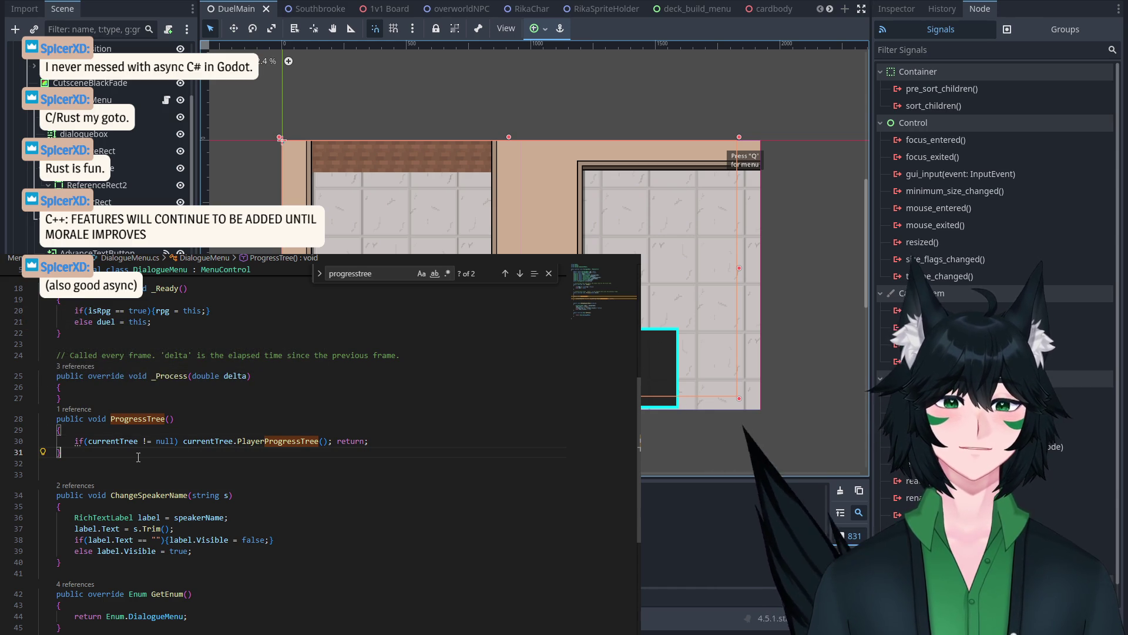
drag(138, 457, 39, 377)
scroll(89, 412, up, 3)
drag(120, 539, 33, 473)
click(133, 537)
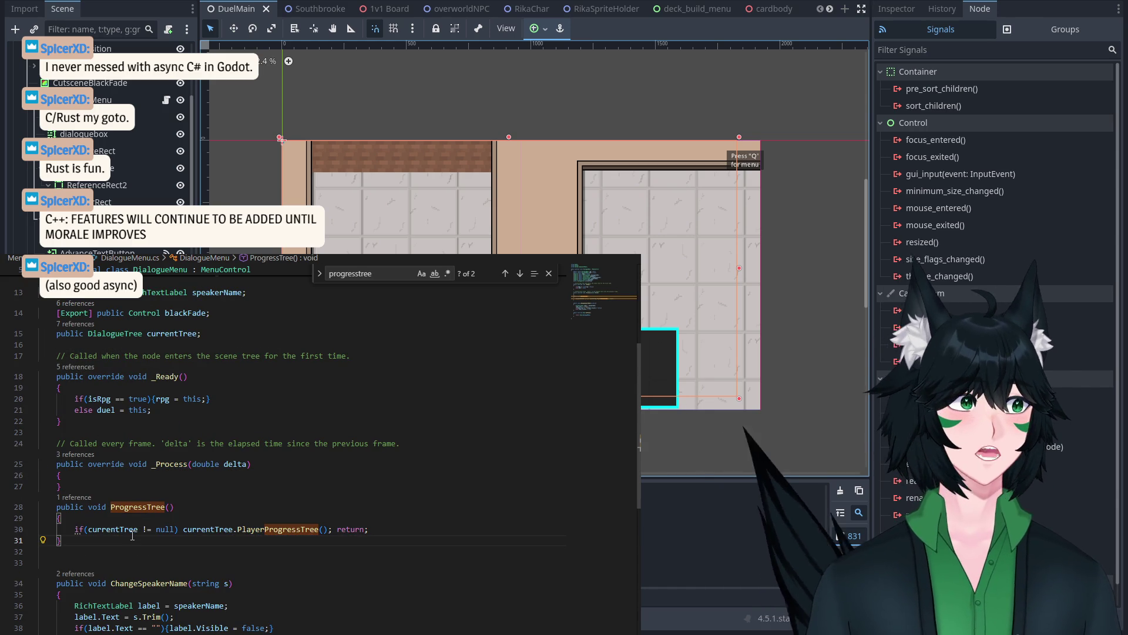
click(134, 553)
key(shift+Up)
key(shift+Up)
key(shift+Up)
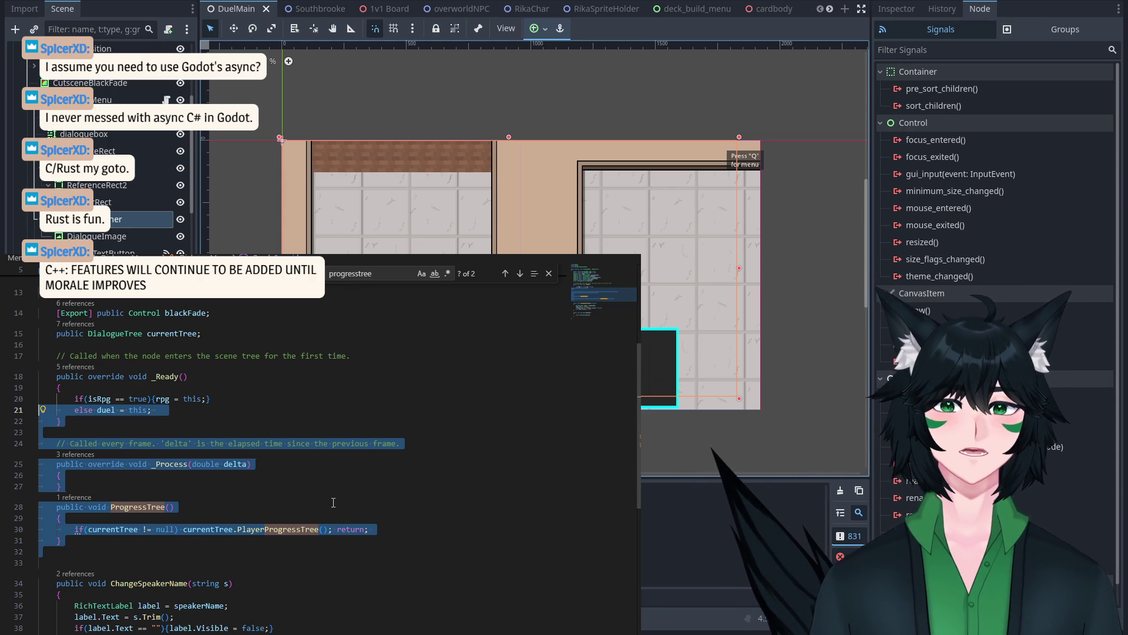
Step: Scroll through DialogueMenu.cs and select the code from line 17 through ProgressTree
scroll(307, 405, up, 5)
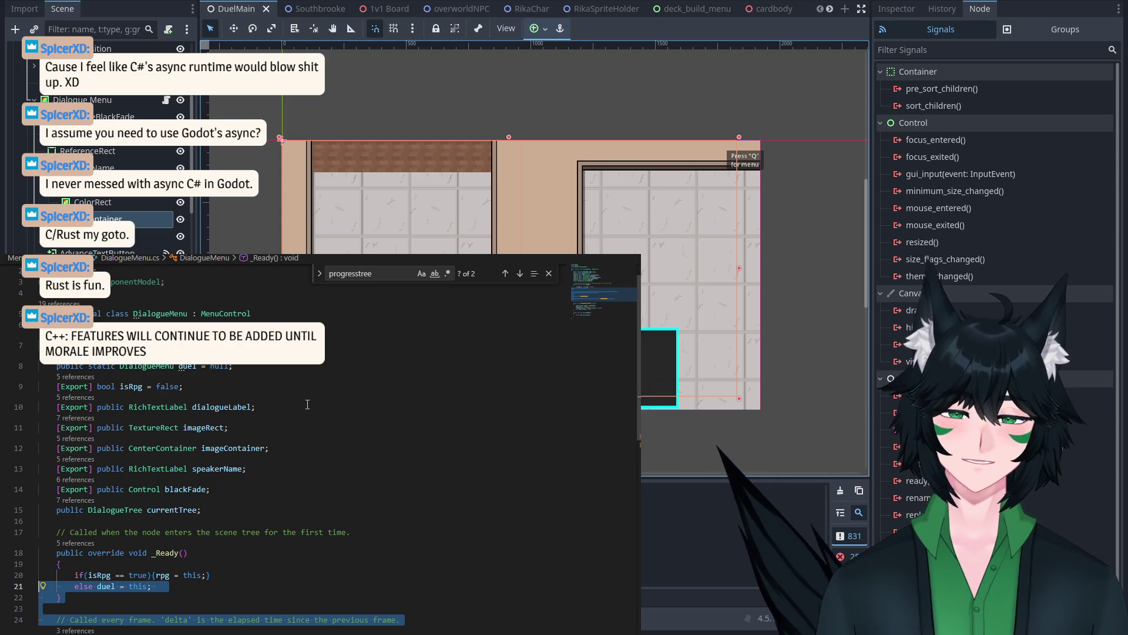
scroll(307, 404, down, 5)
scroll(319, 412, up, 3)
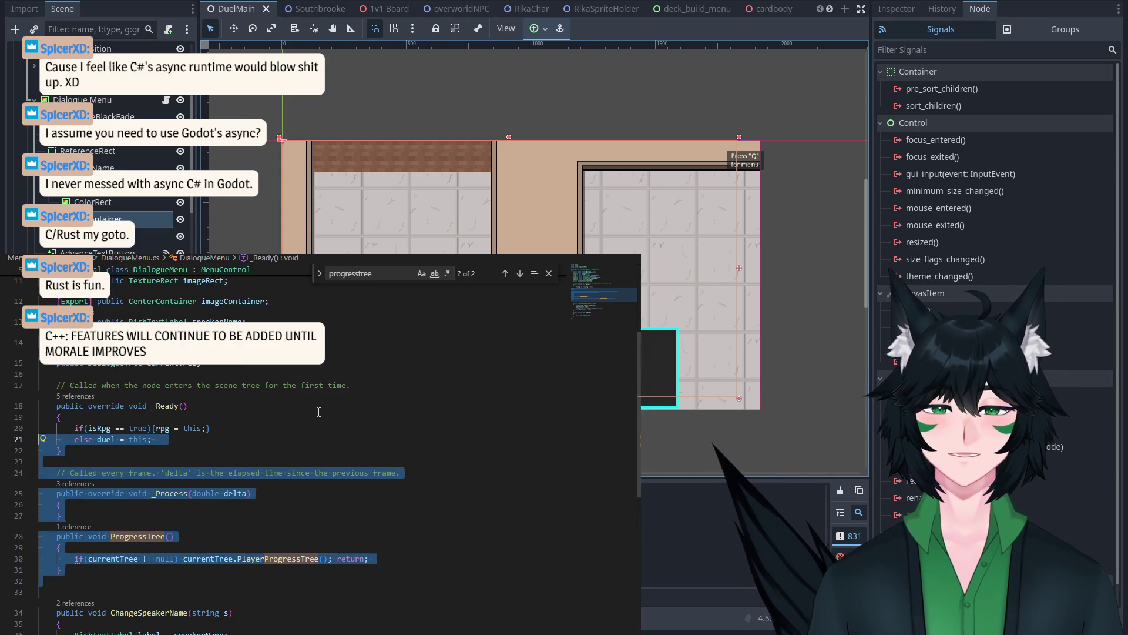
scroll(312, 417, down, 2)
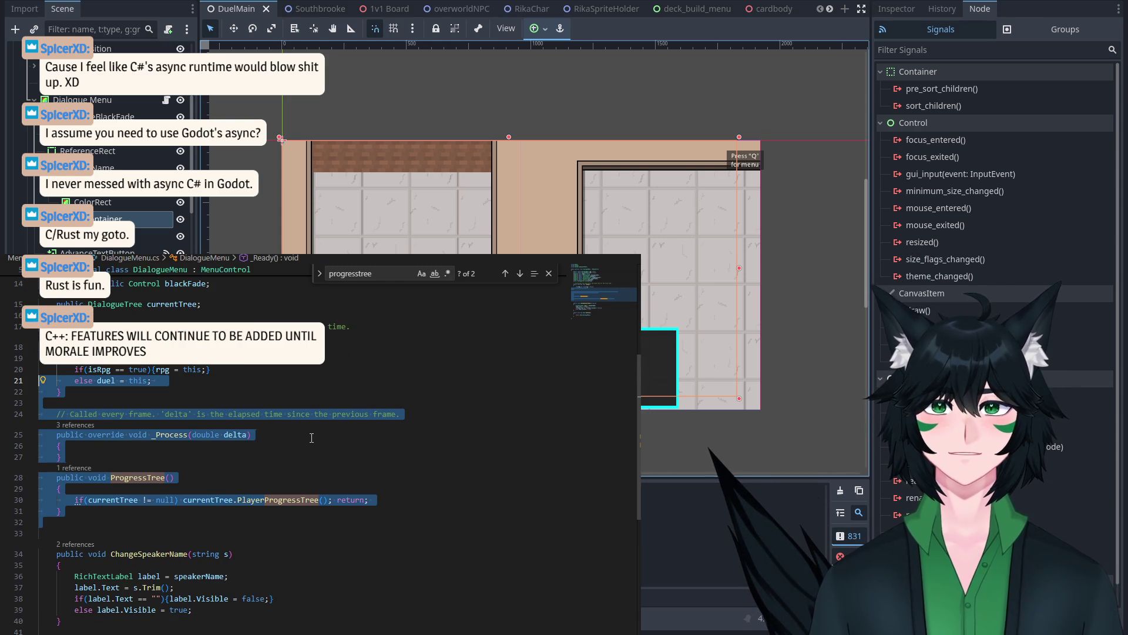
click(64, 511)
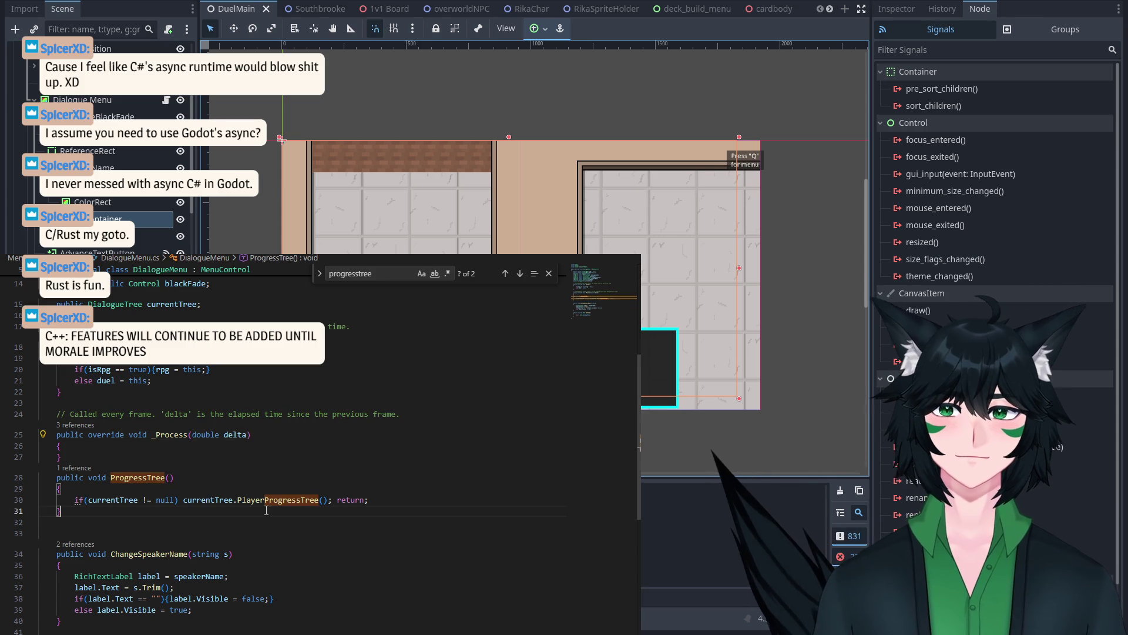
drag(65, 510, 329, 320)
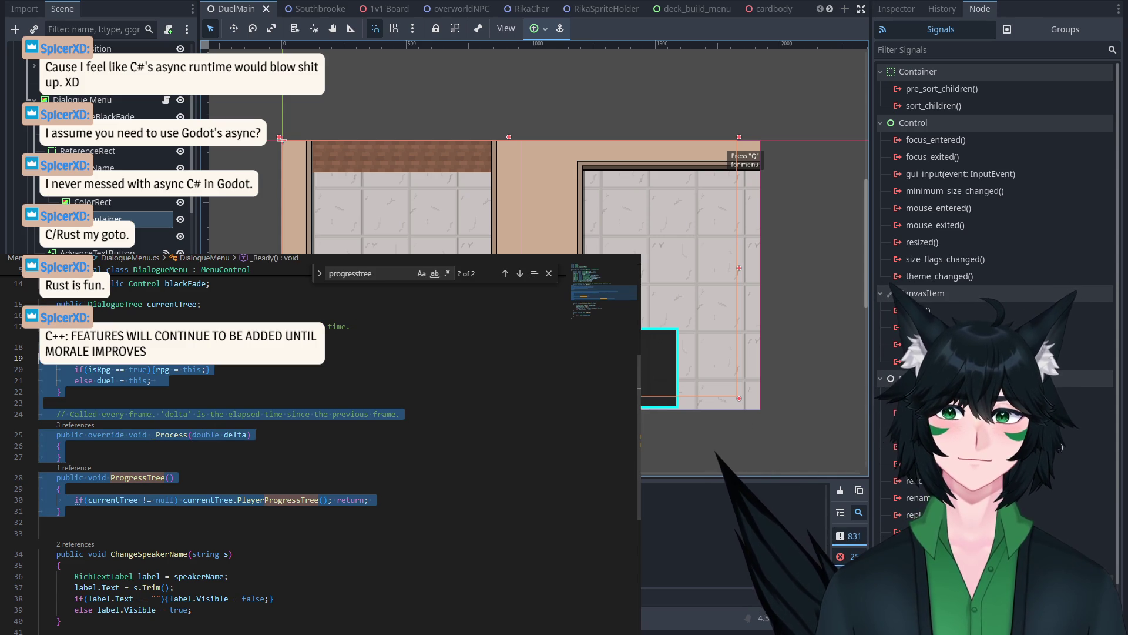
click(89, 391)
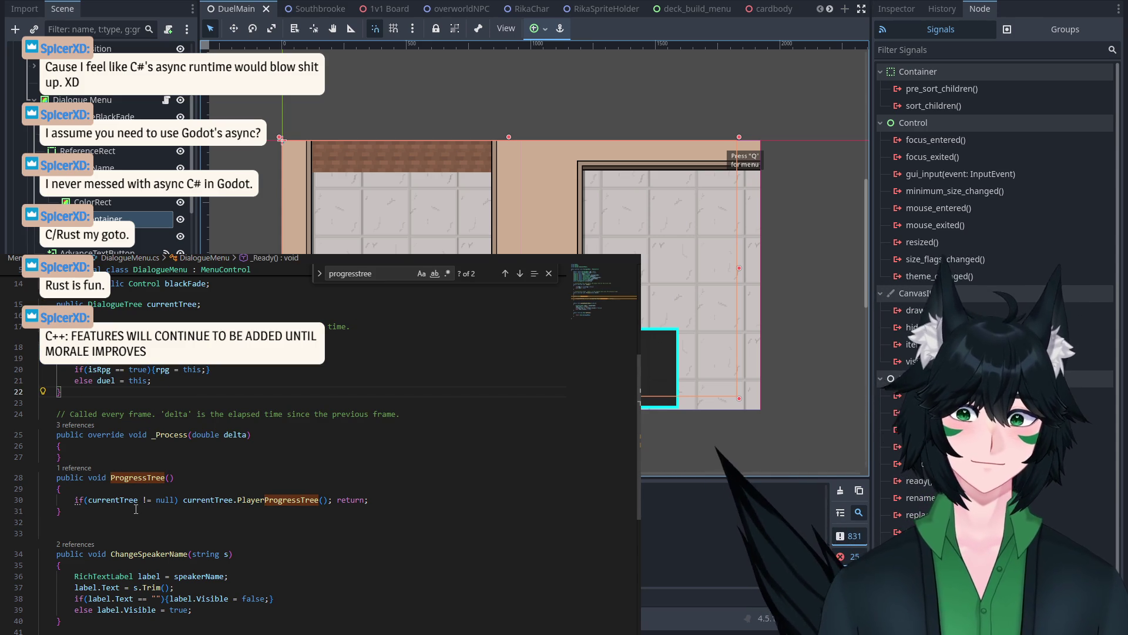
Step: Review the ProgressTree method, then select AdvanceTextButton to see its pressed() signal connection
mouse_move(136, 509)
mouse_down()
mouse_move(150, 348)
mouse_move(153, 373)
mouse_up()
scroll(153, 373, down, 3)
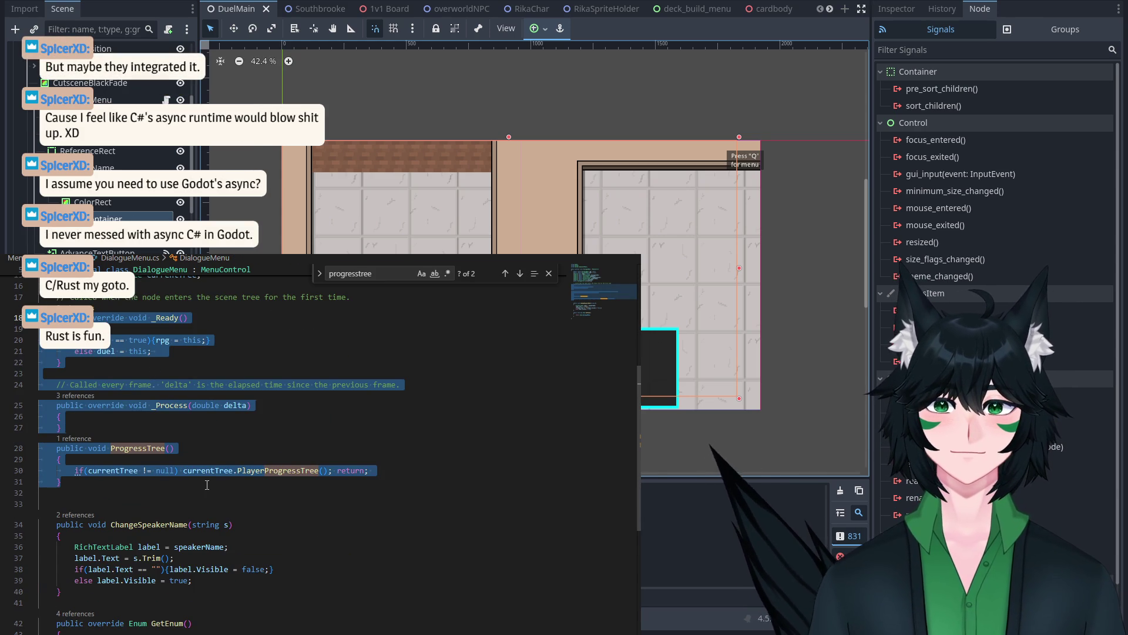
click(207, 484)
scroll(214, 484, down, 2)
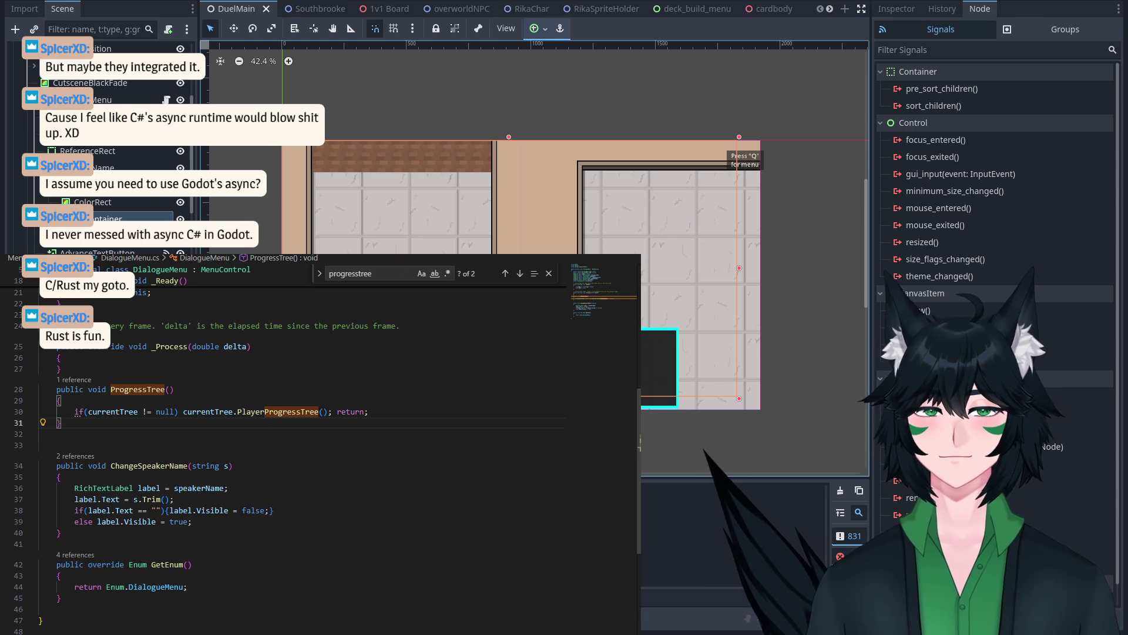
scroll(622, 253, down, 2)
scroll(617, 236, up, 2)
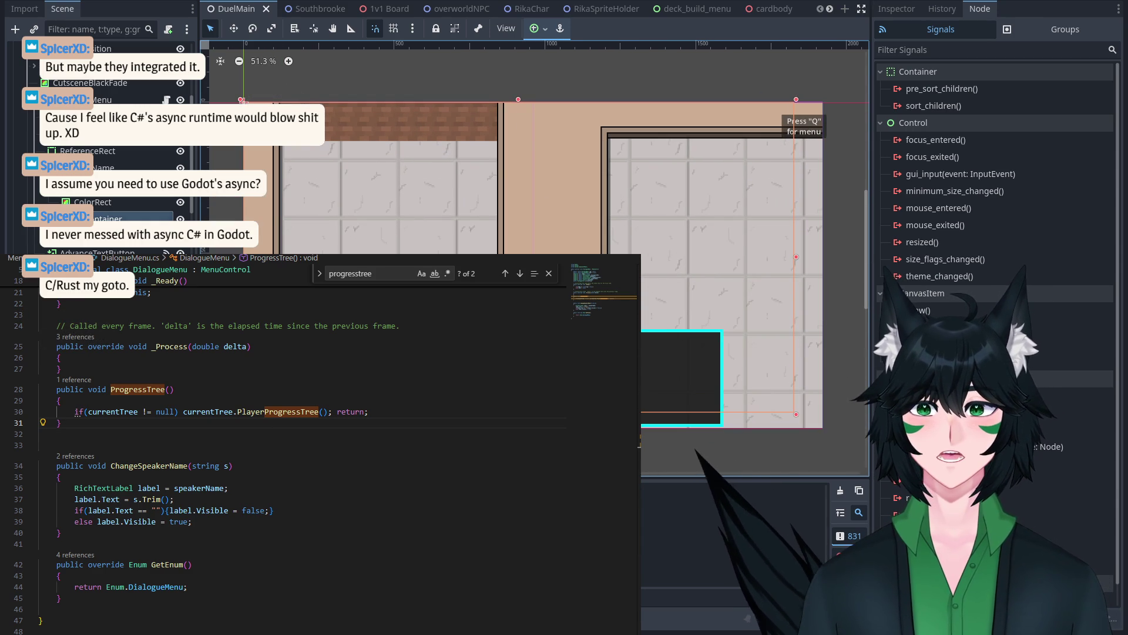
click(117, 258)
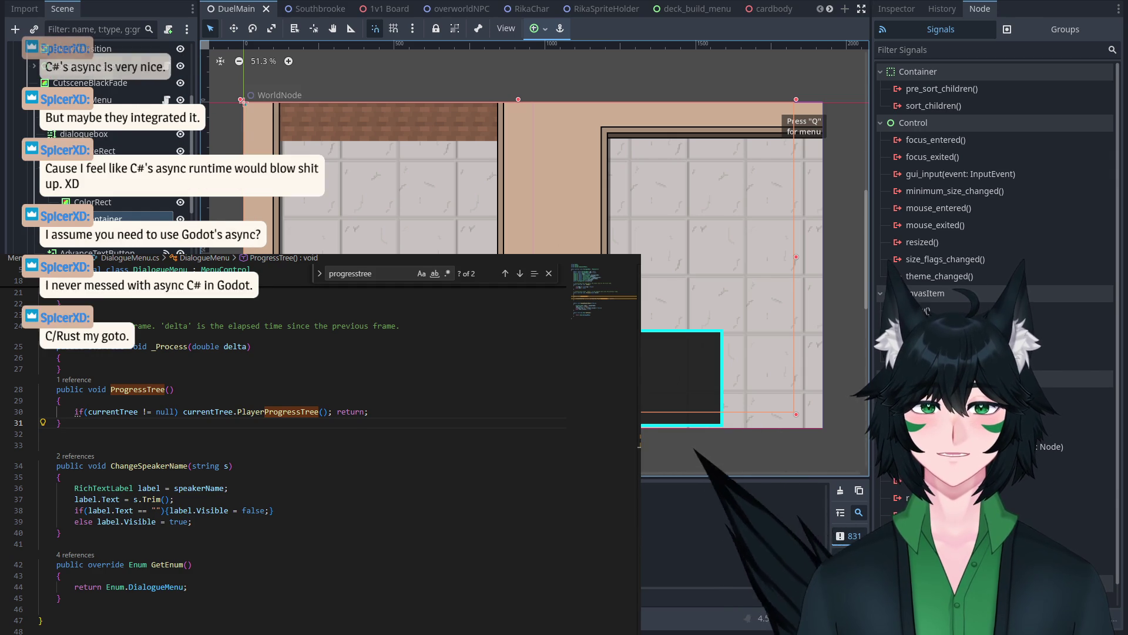
click(97, 252)
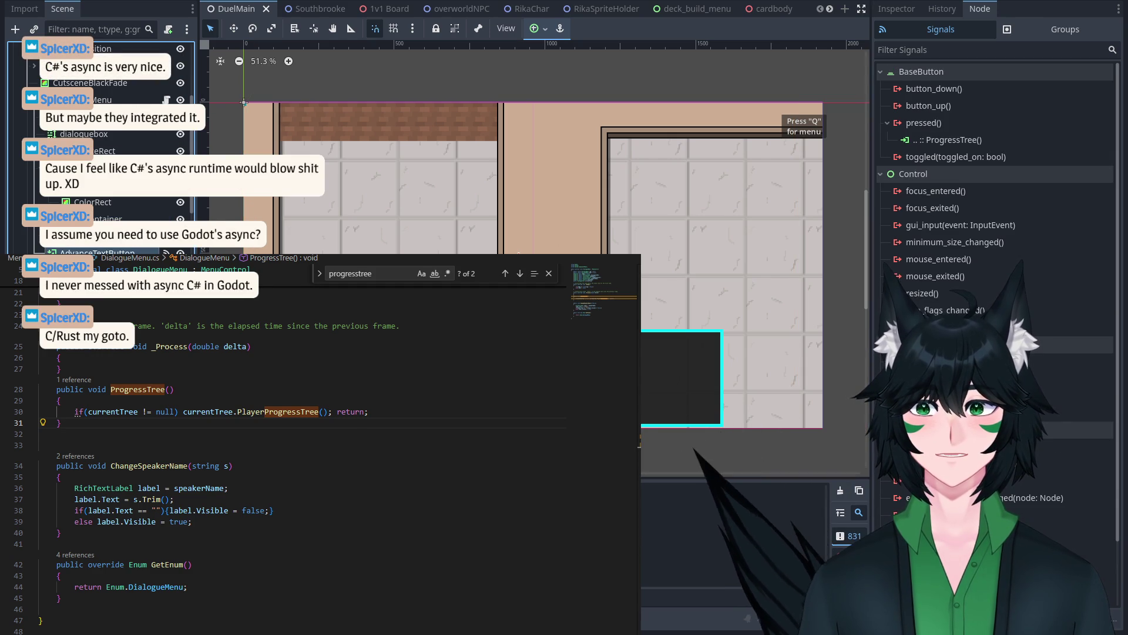
click(912, 6)
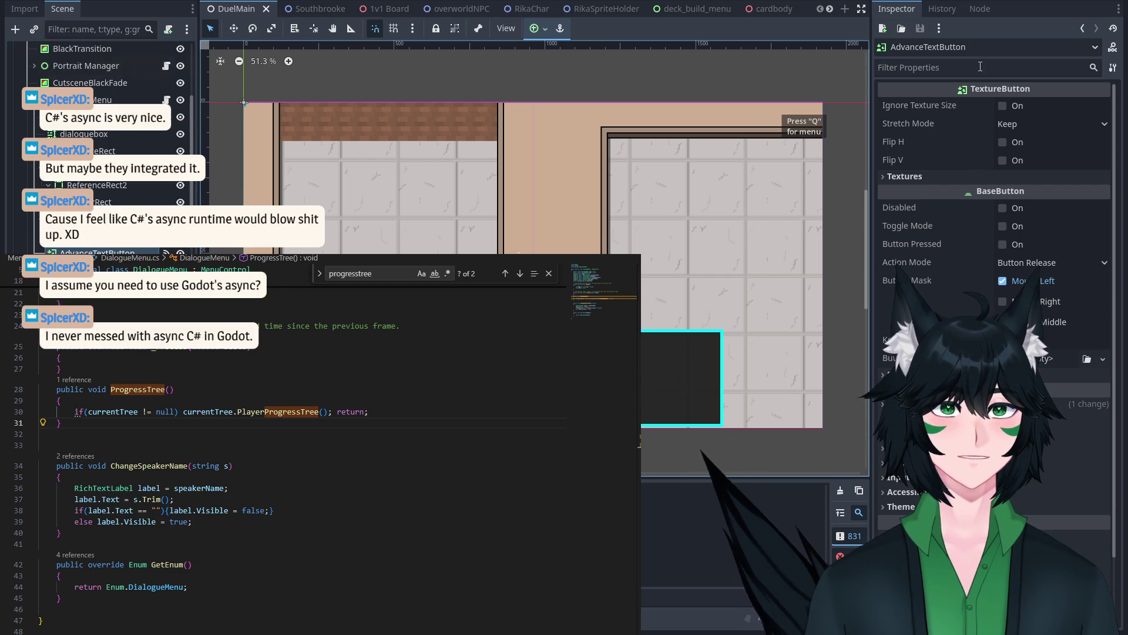
scroll(993, 235, down, 3)
scroll(591, 233, down, 1)
click(784, 136)
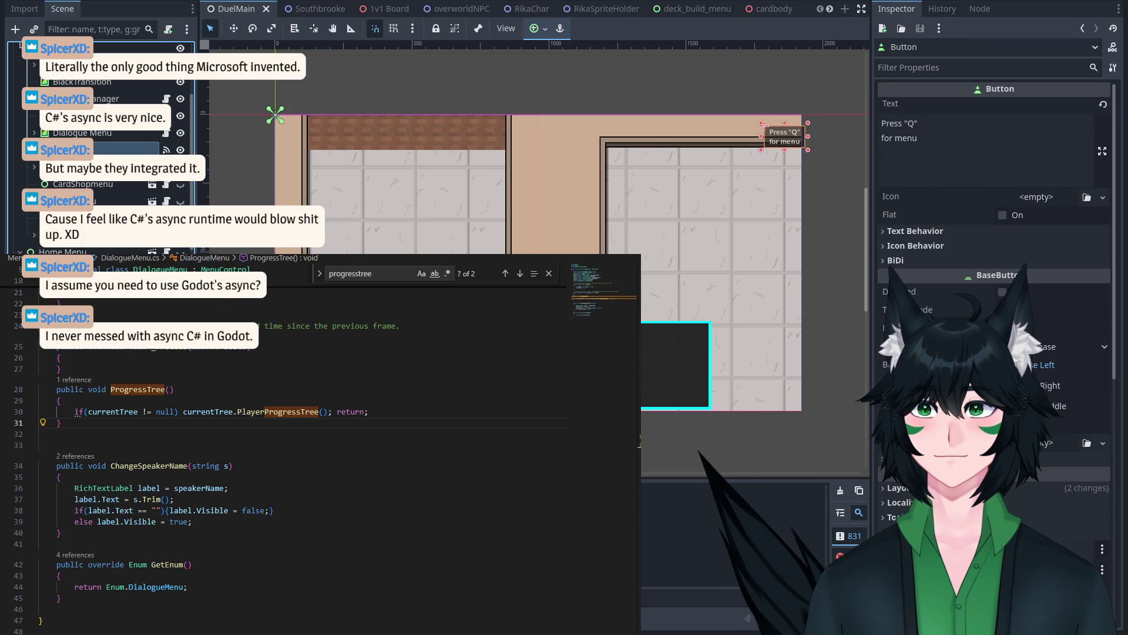
click(99, 200)
click(104, 184)
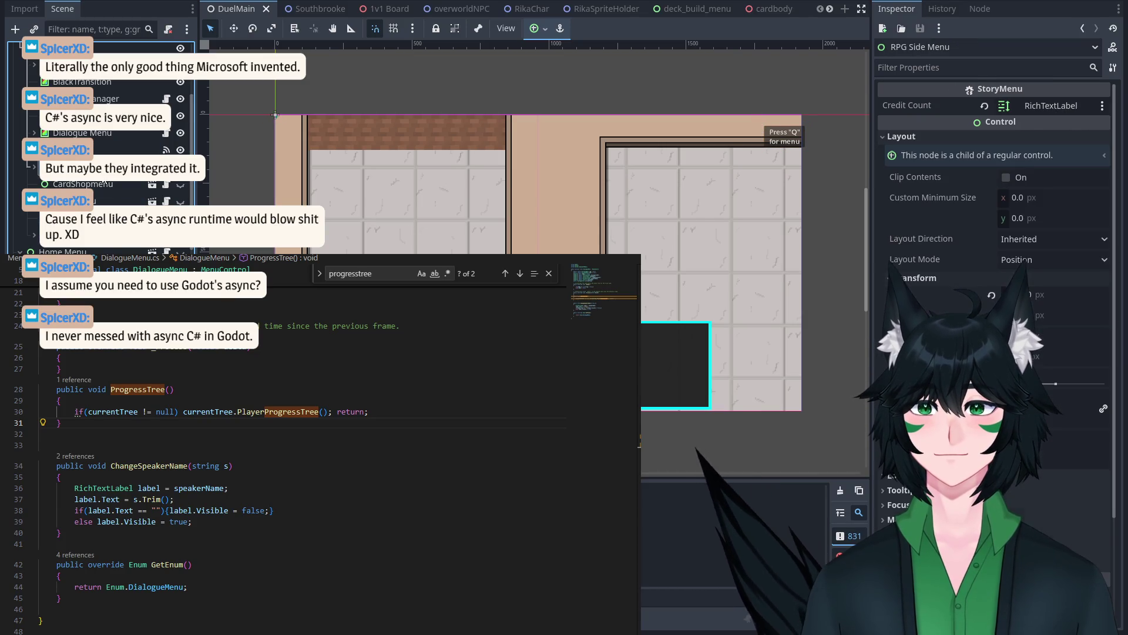
click(100, 177)
click(97, 139)
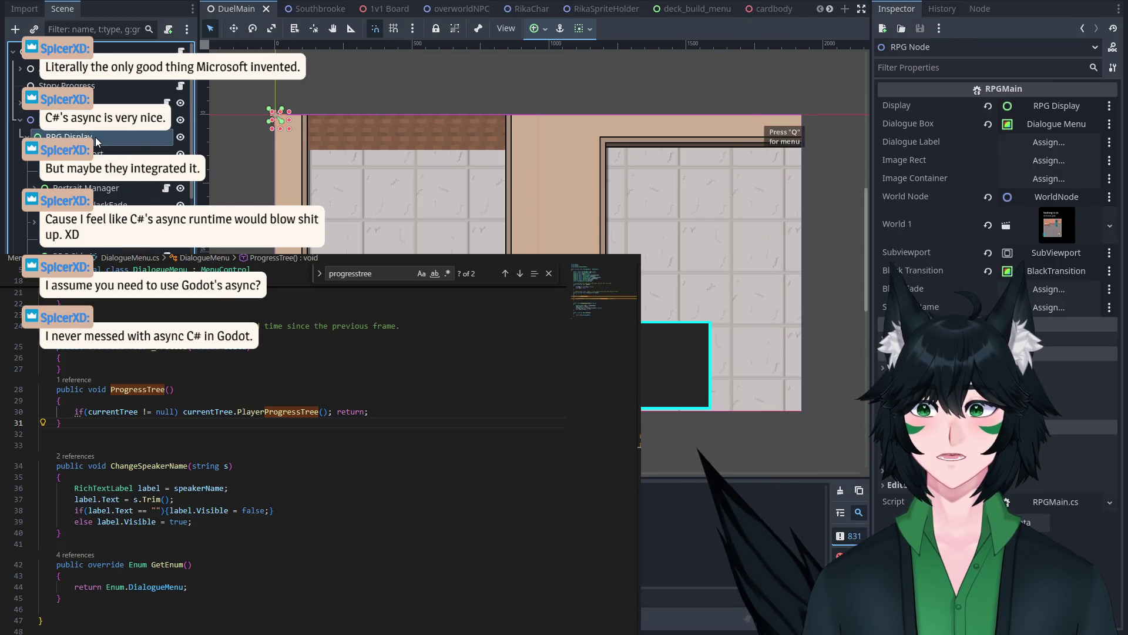
click(281, 116)
click(273, 115)
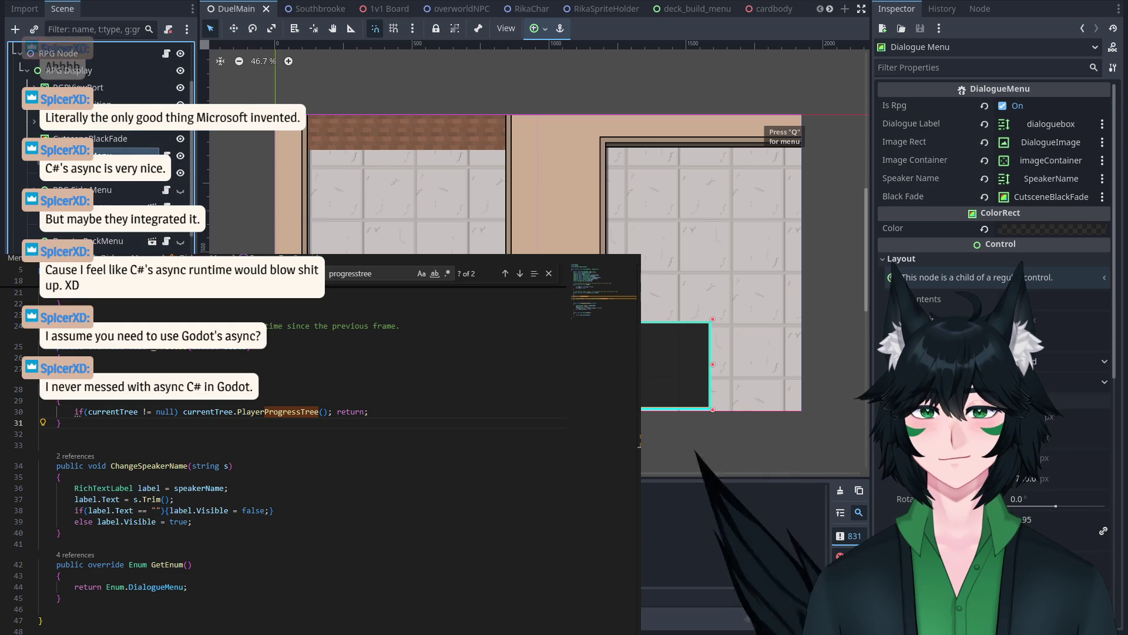
scroll(126, 247, down, 3)
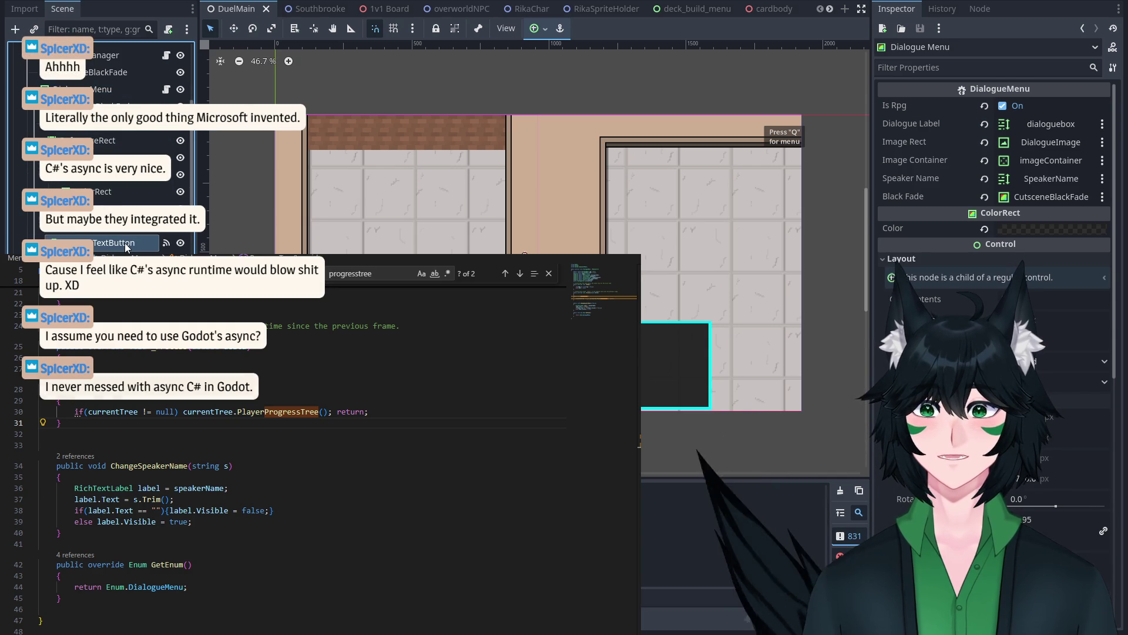
click(126, 244)
click(989, 8)
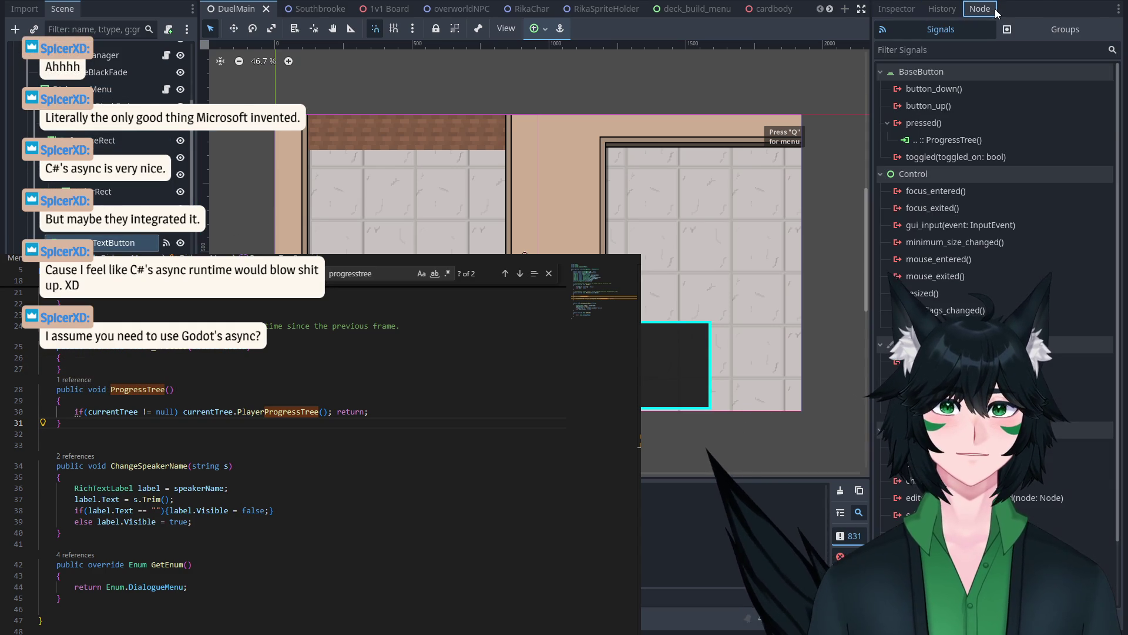
click(975, 144)
click(941, 126)
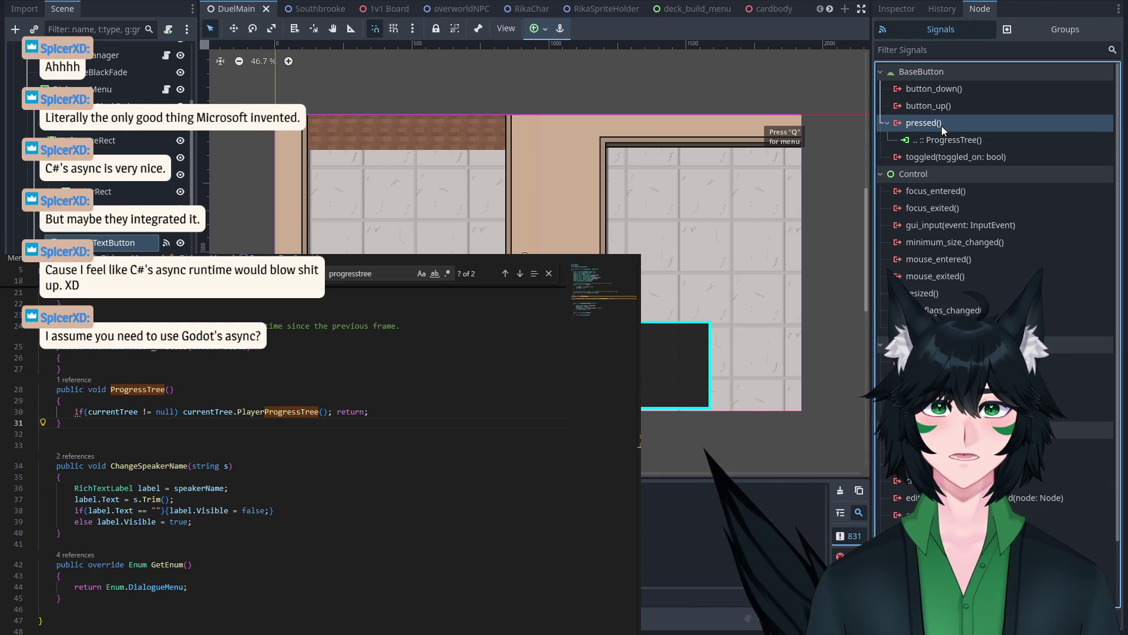
click(942, 137)
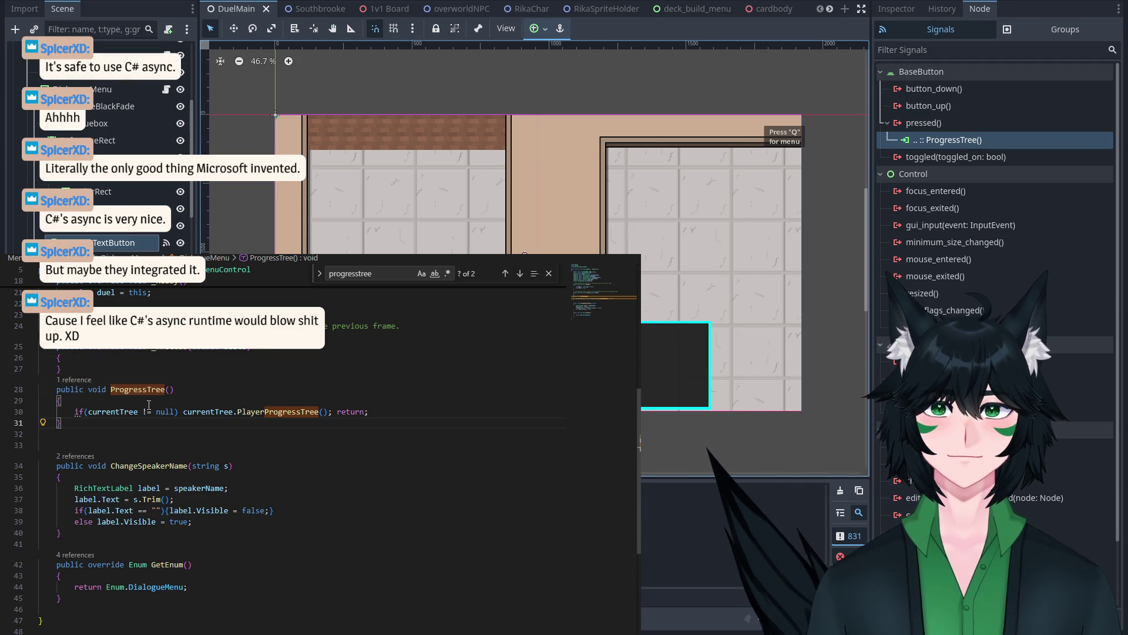
click(167, 399)
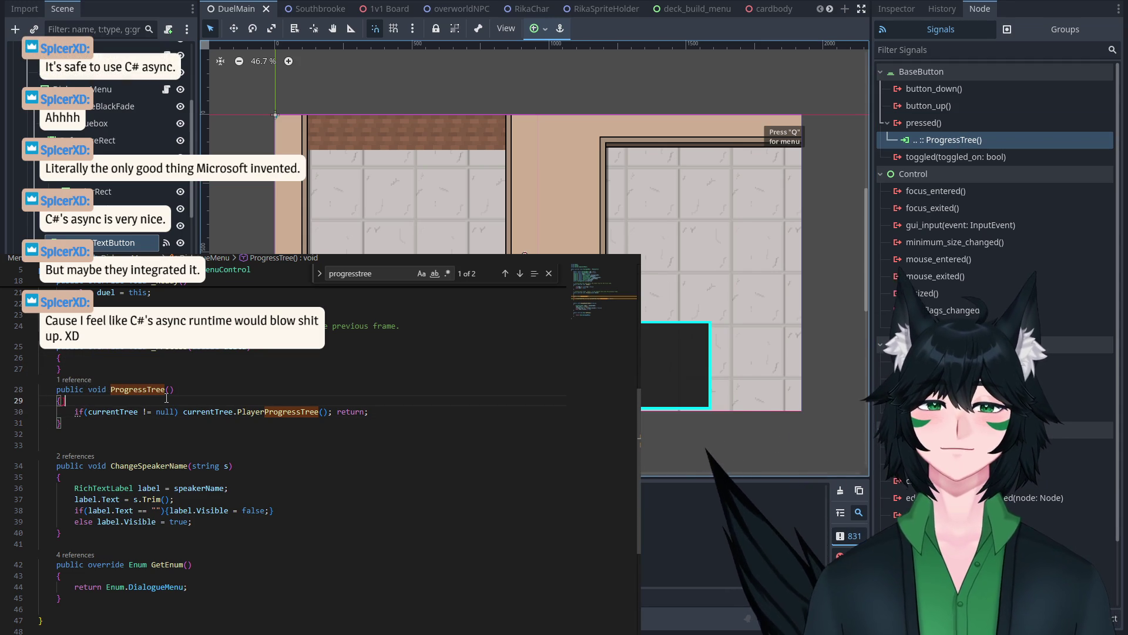
Step: Add GD.Print("Pressed" + currentTree.Name); at the top of ProgressTree, then run the game with F5
key(Return)
text(GD.Print()
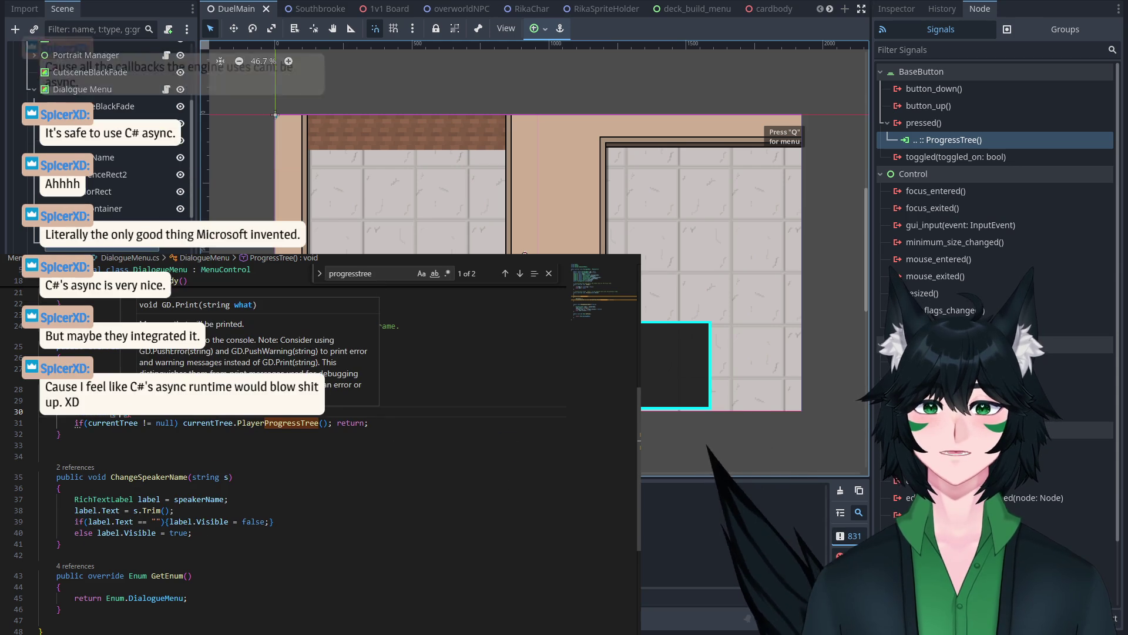
text("Pressed" + currentTree.Name)
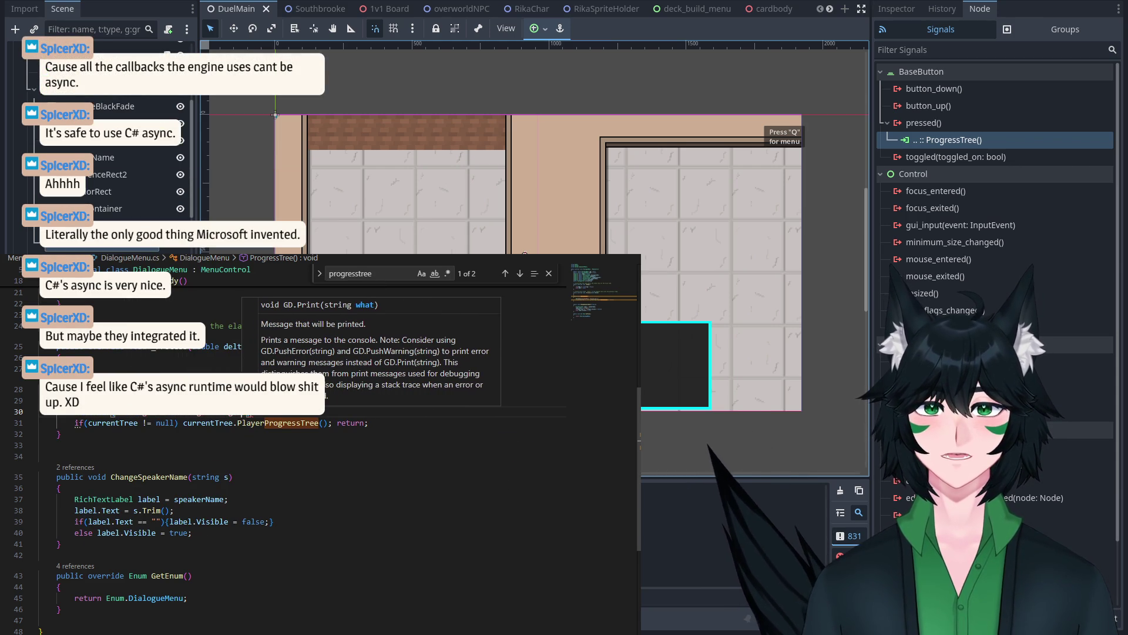
text();)
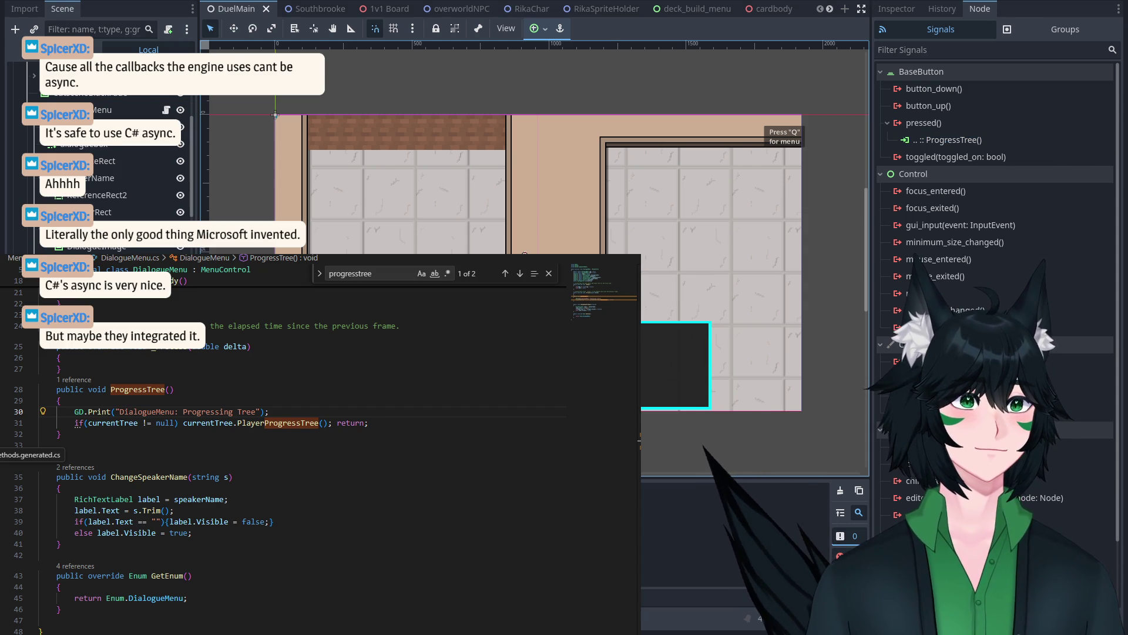
key(F5)
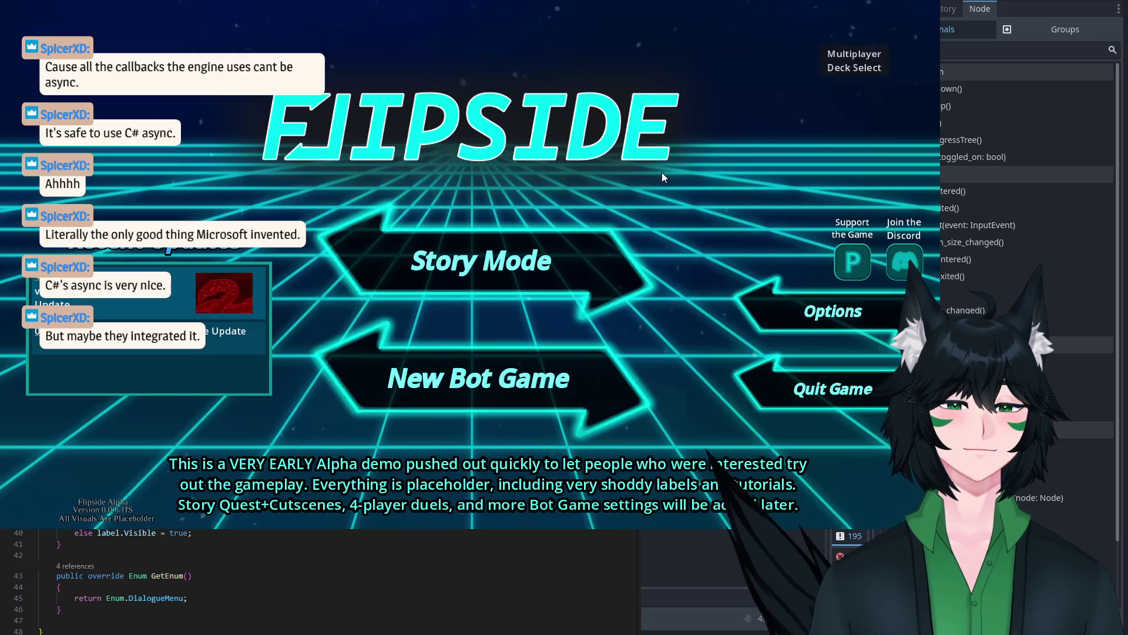
Step: Load the Za profile in Story Mode and advance Claude's dialogue in the running game
click(514, 243)
click(521, 337)
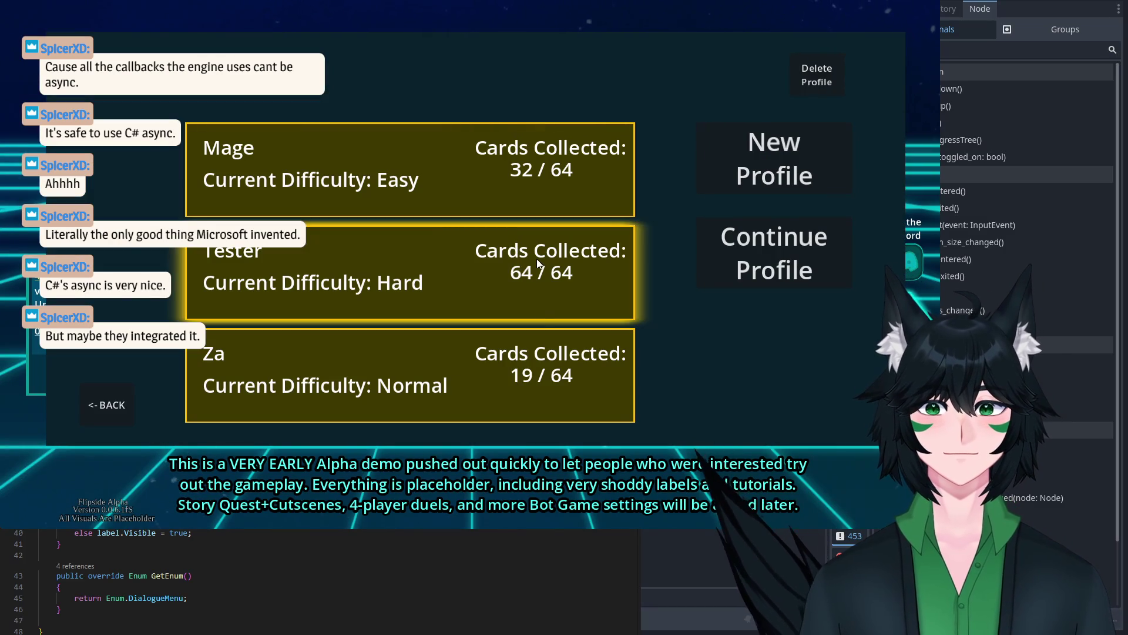
click(752, 269)
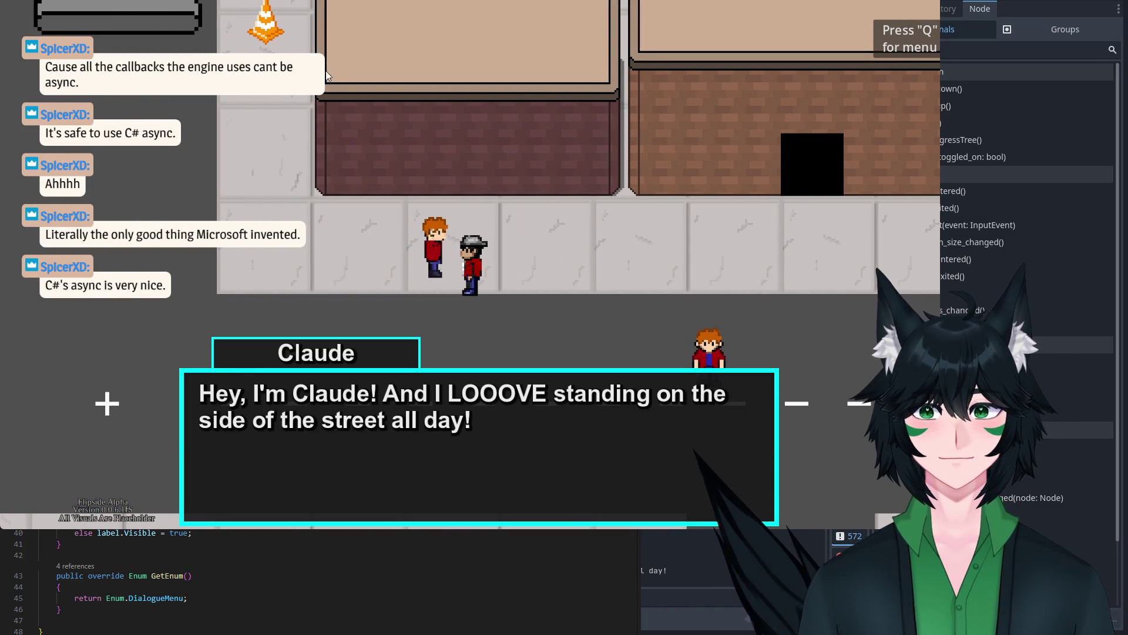
click(401, 273)
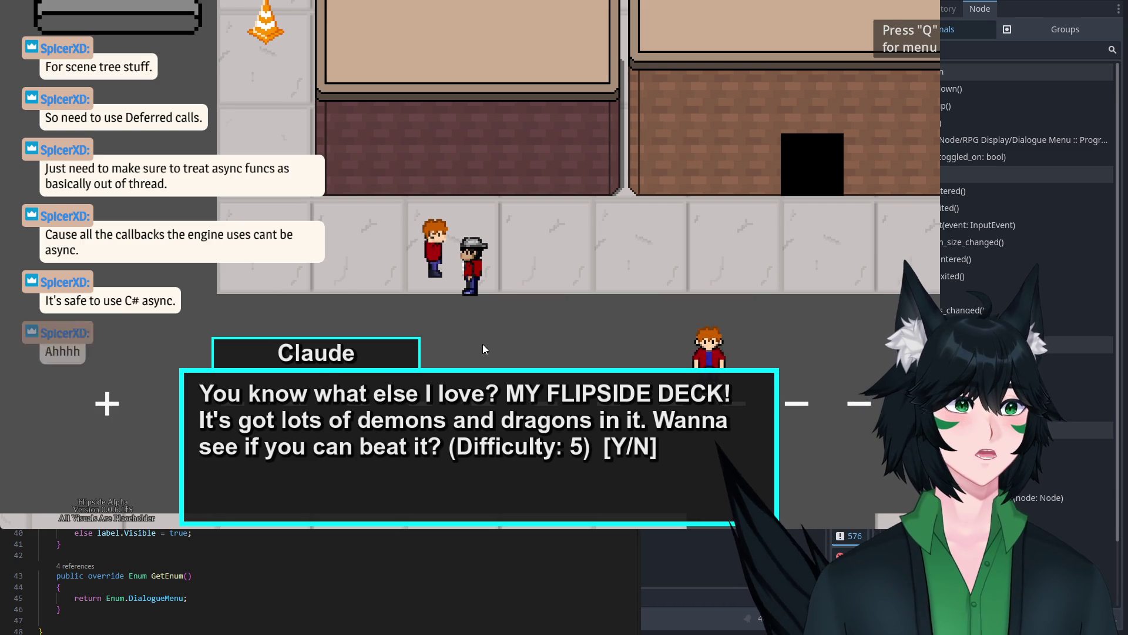
Step: Close the running game and save the DuelMain scene
click(77, 558)
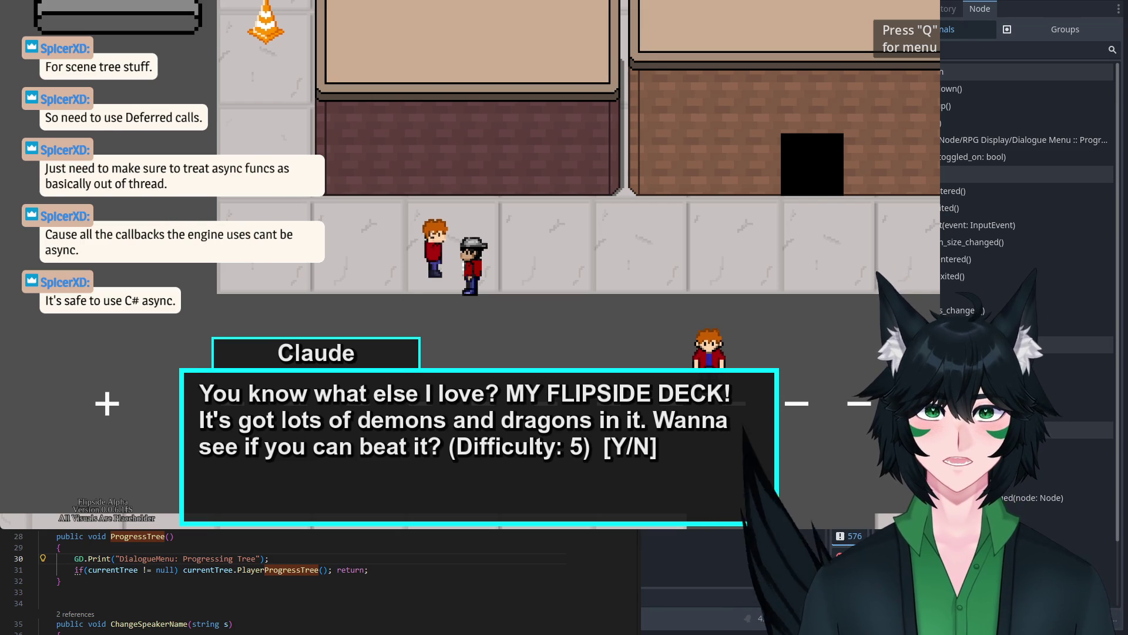
key(F8)
key(ctrl+s)
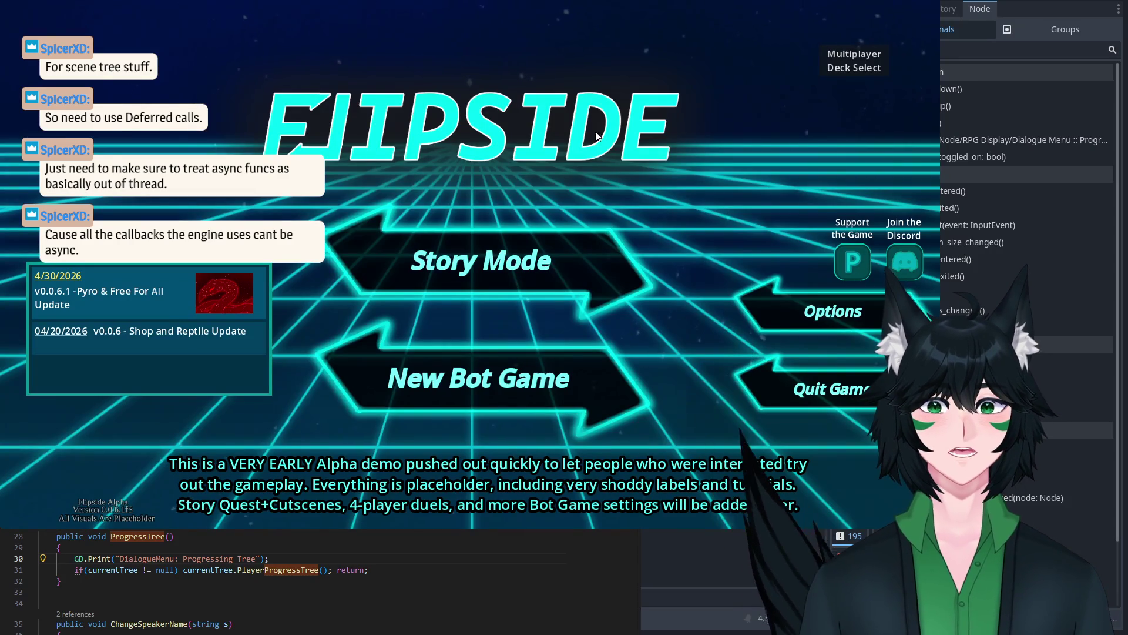
Step: Load the Mage profile and walk the player down, left, then right toward the excavator
click(507, 266)
click(530, 170)
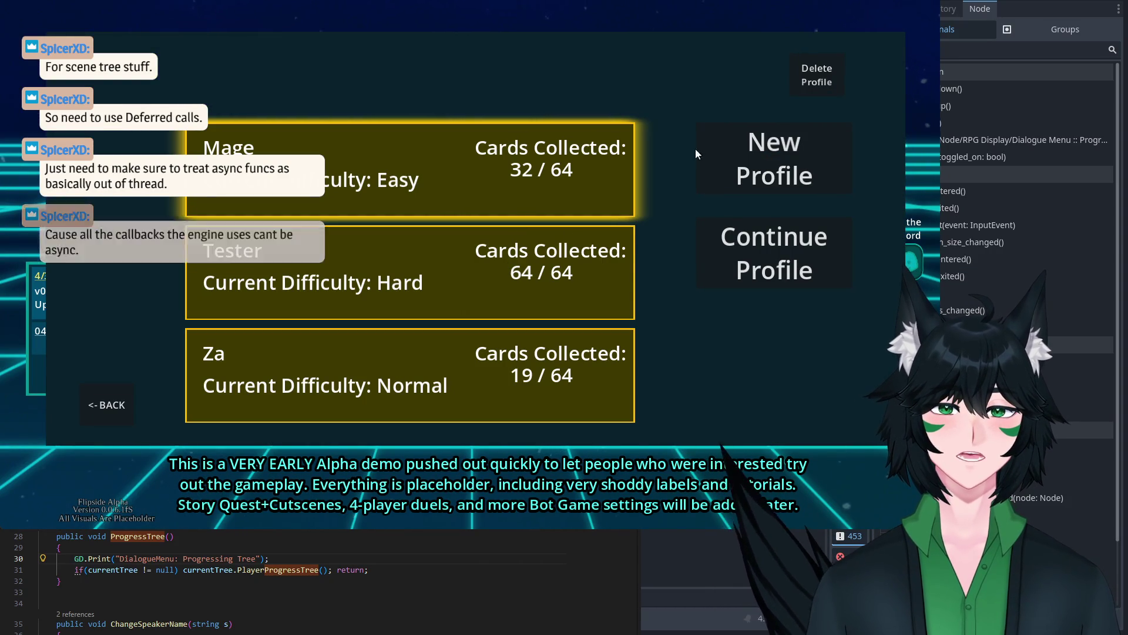
click(778, 245)
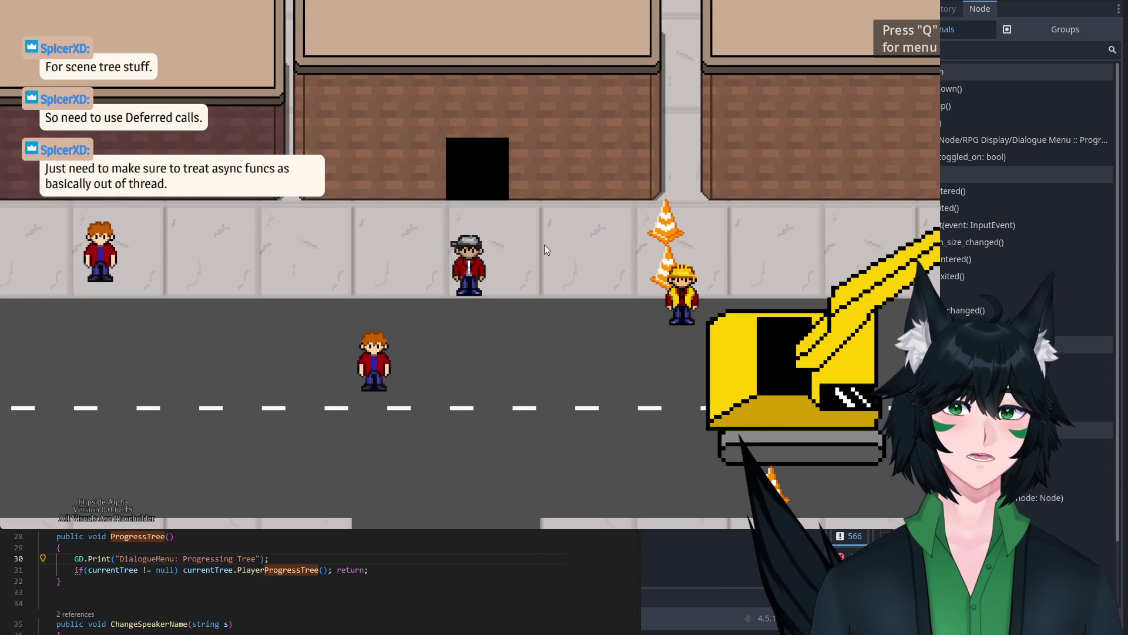
key(s)
key(a)
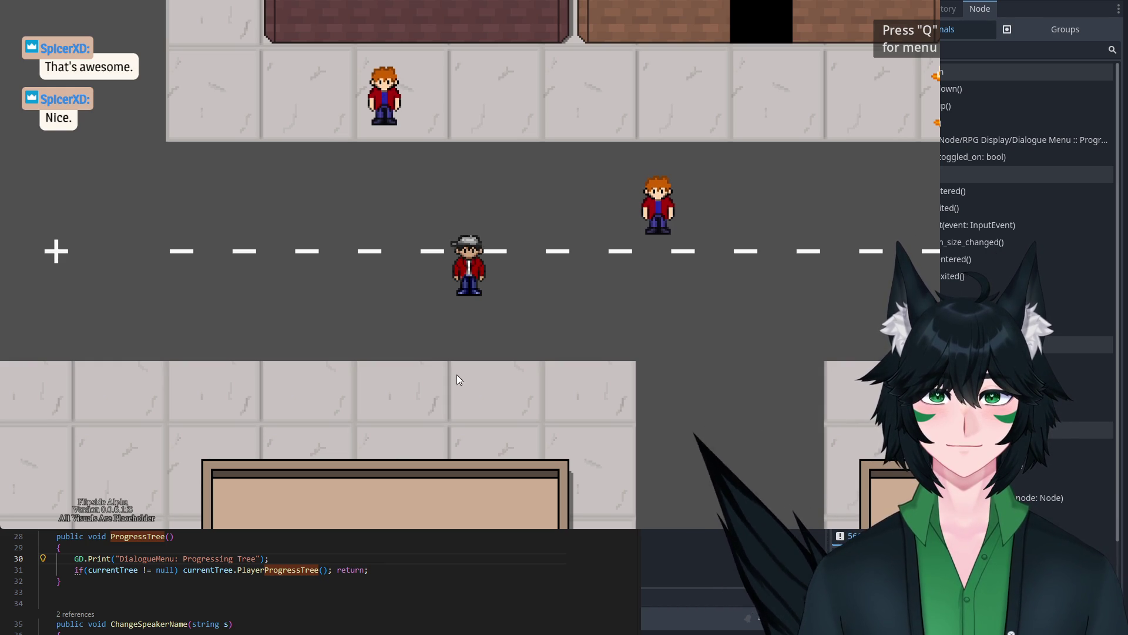
key(Right)
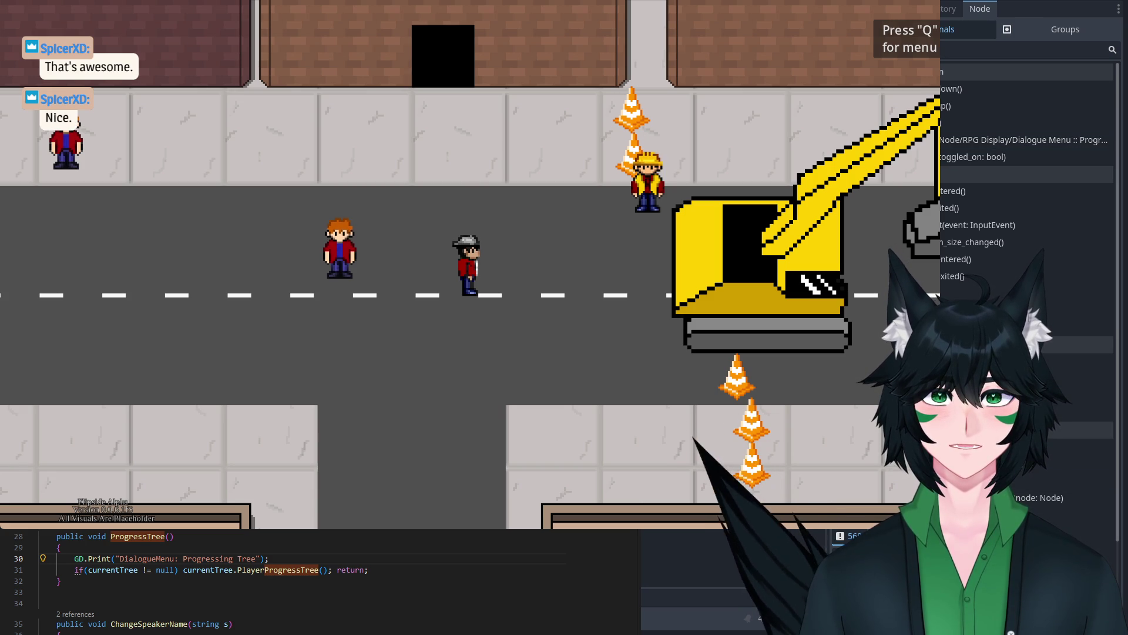
Step: Edit the advance-text button's layout offset values, then shrink the game window and open the in-game menu
click(893, 9)
scroll(1015, 239, down, 5)
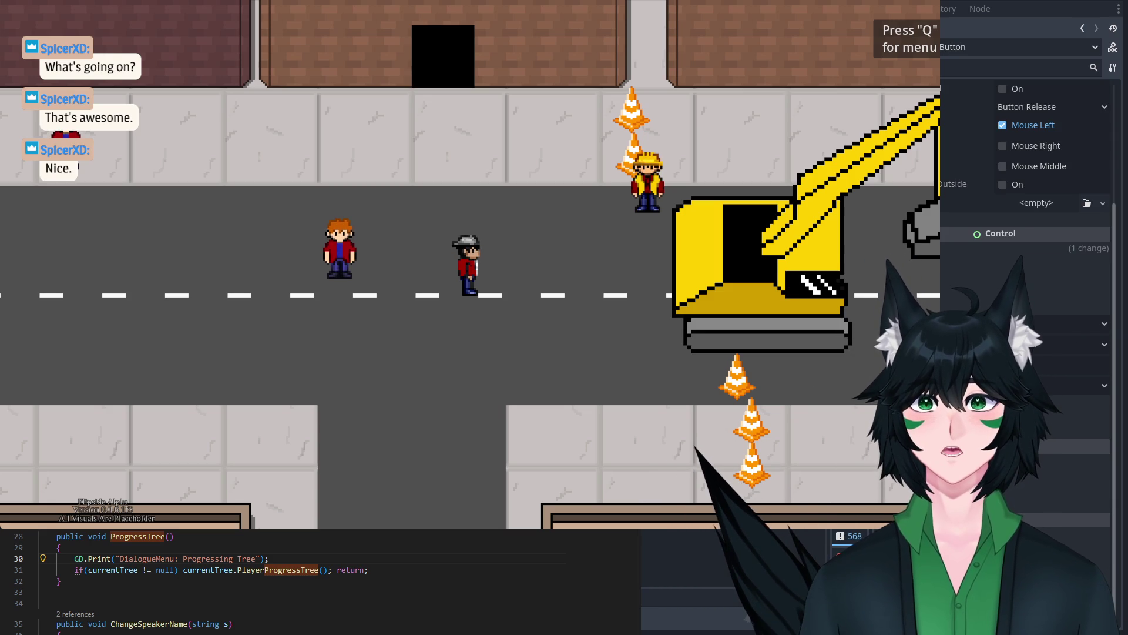
scroll(948, 295, up, 3)
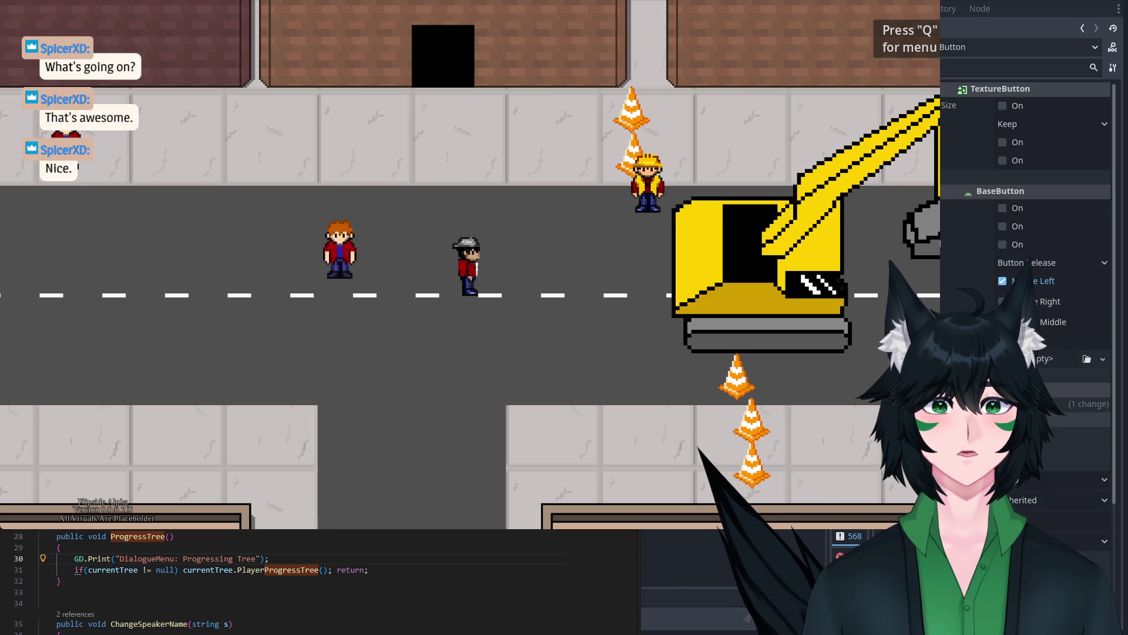
scroll(1046, 467, down, 3)
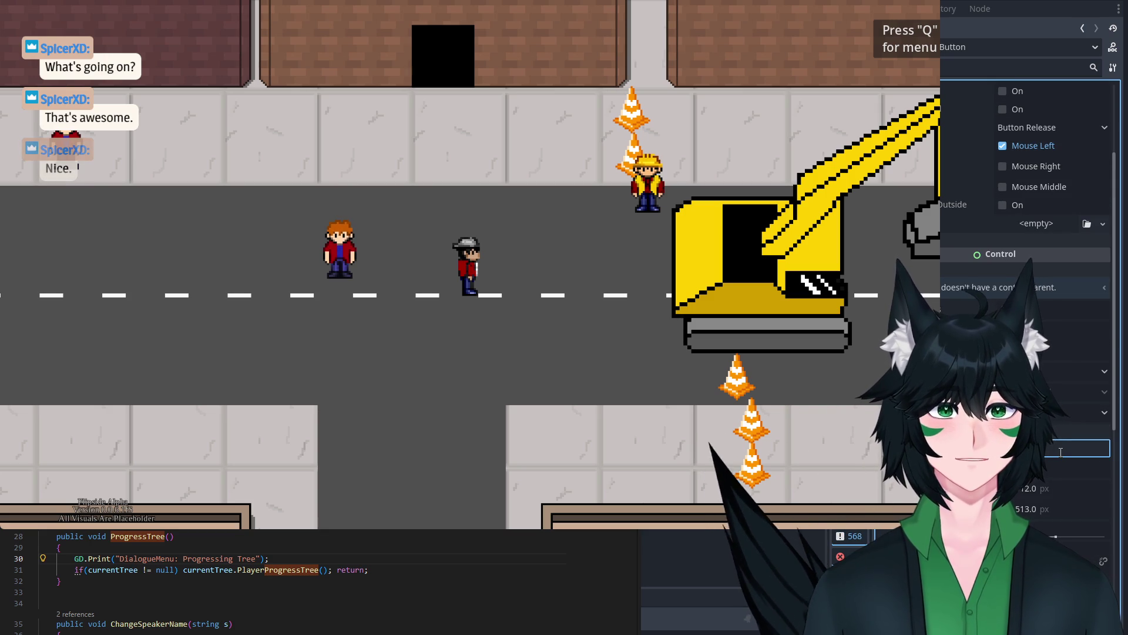
click(1061, 452)
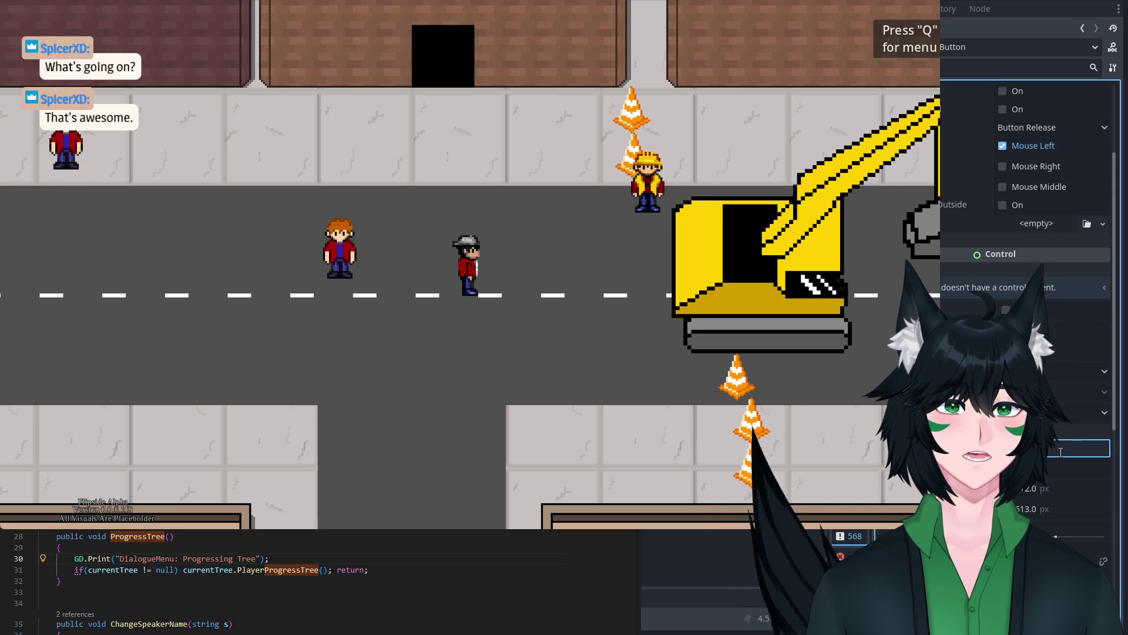
click(1067, 464)
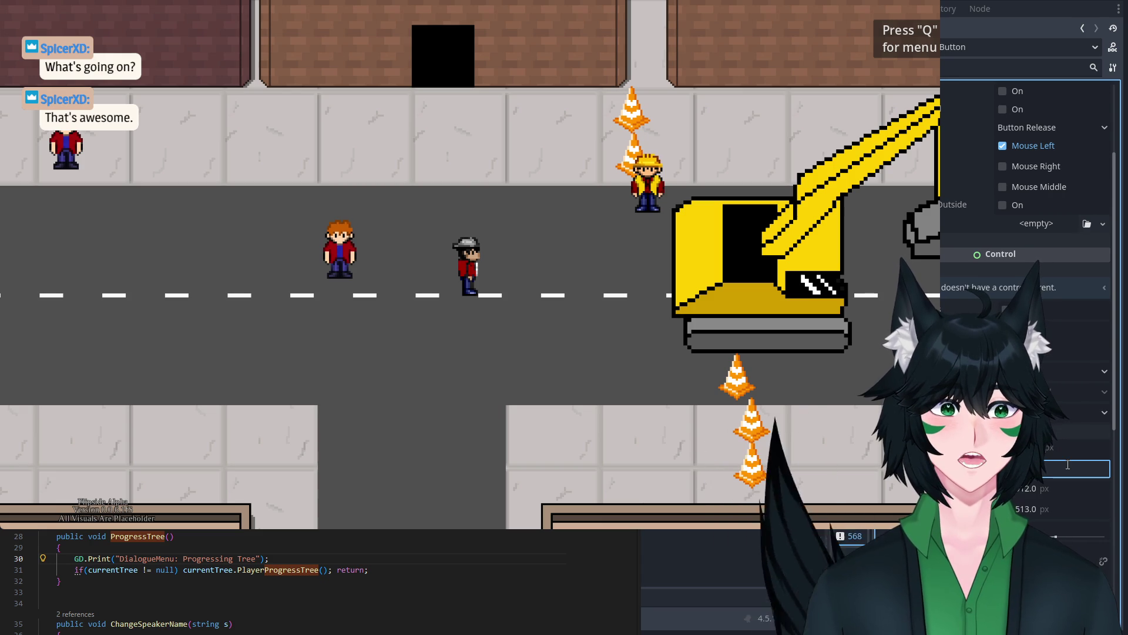
key(Return)
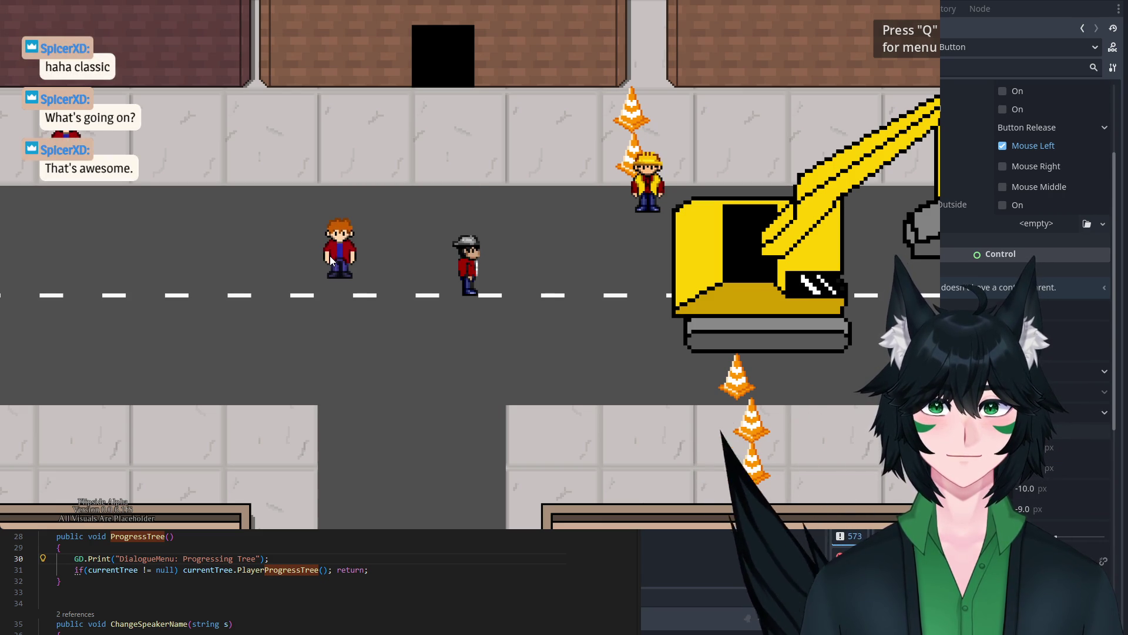
drag(938, 25, 877, 52)
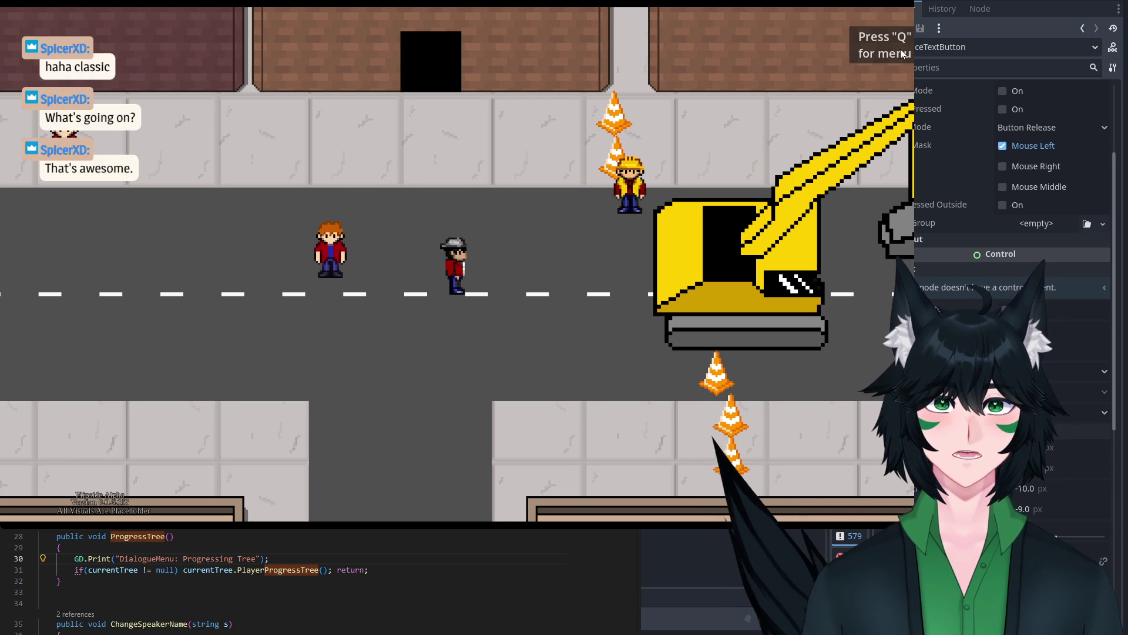
key(q)
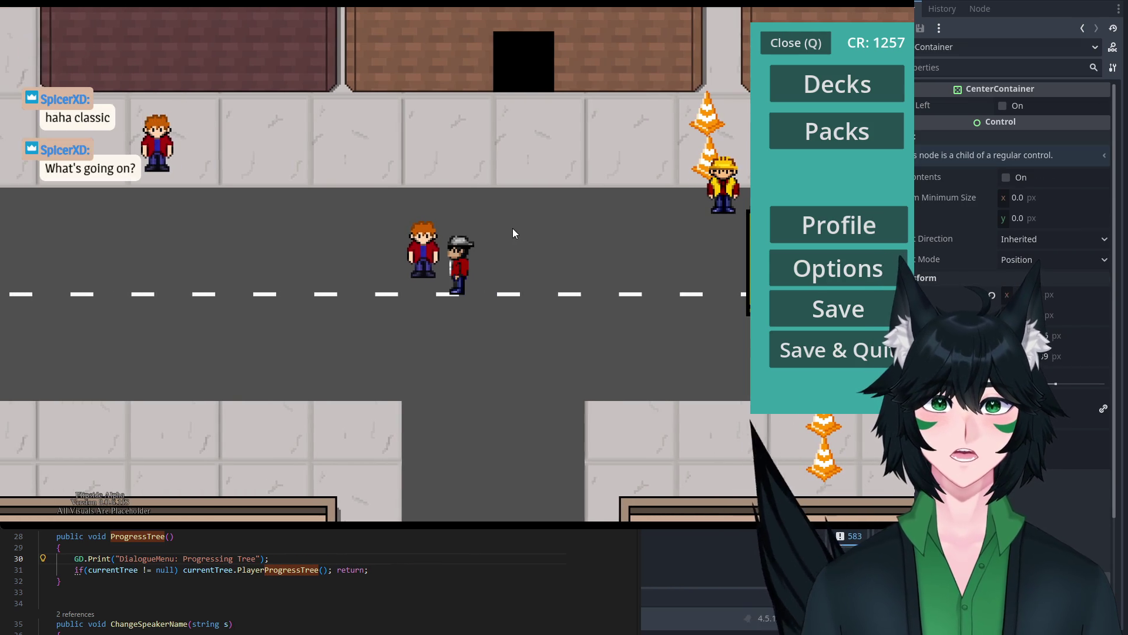
Step: Close the in-game menu, accept Claude's duel with Y, then leave it and dismiss his closing line
click(819, 48)
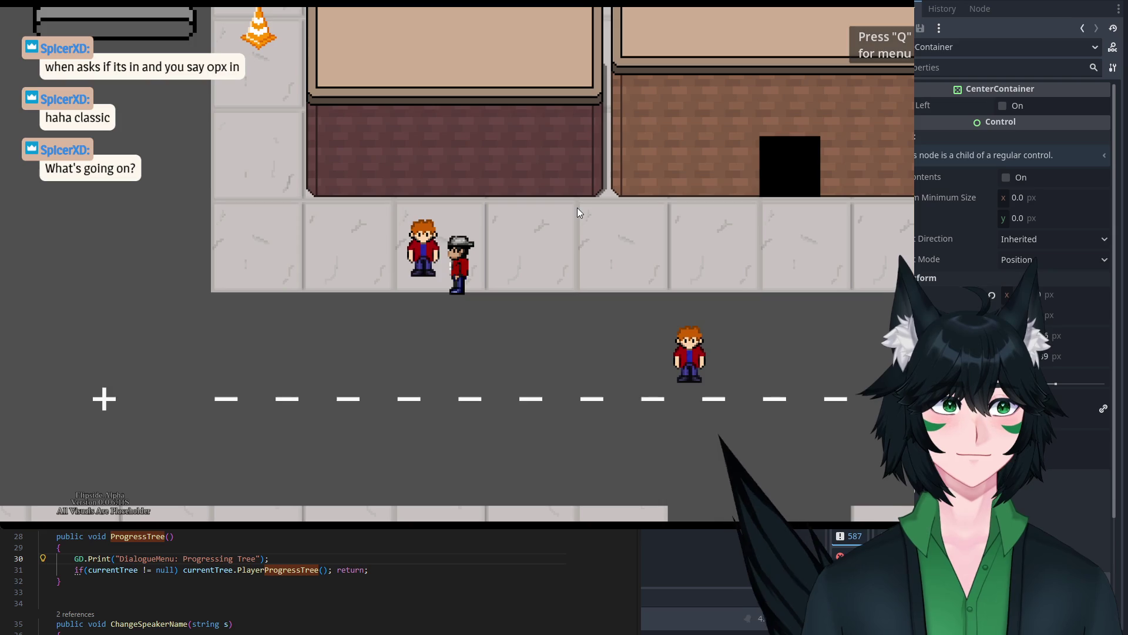
key(e)
key(e)
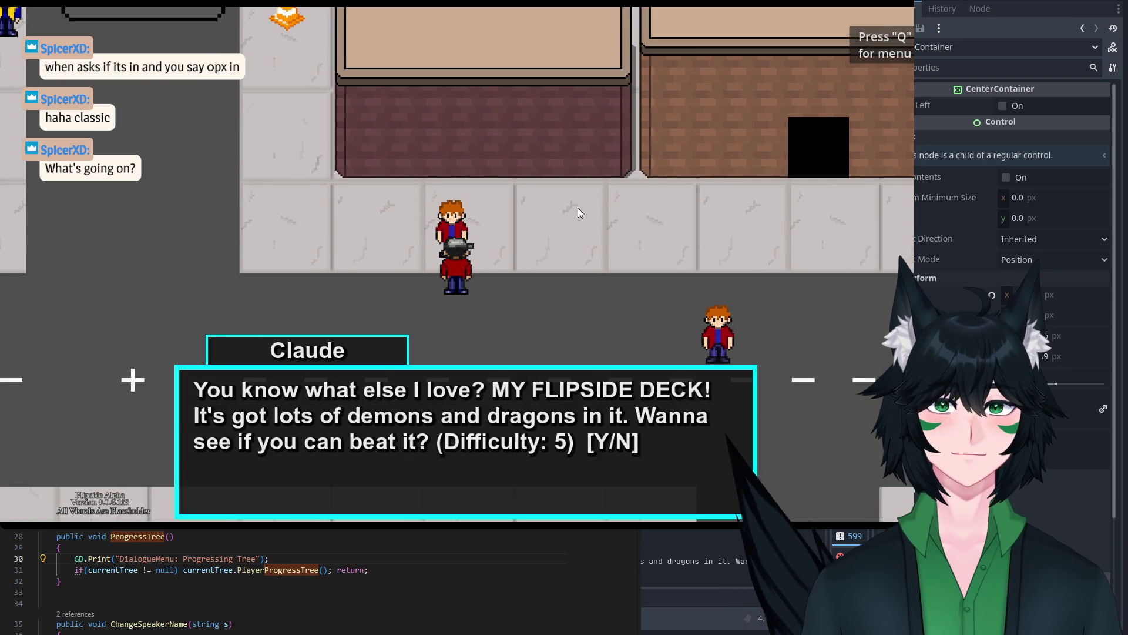
key(y)
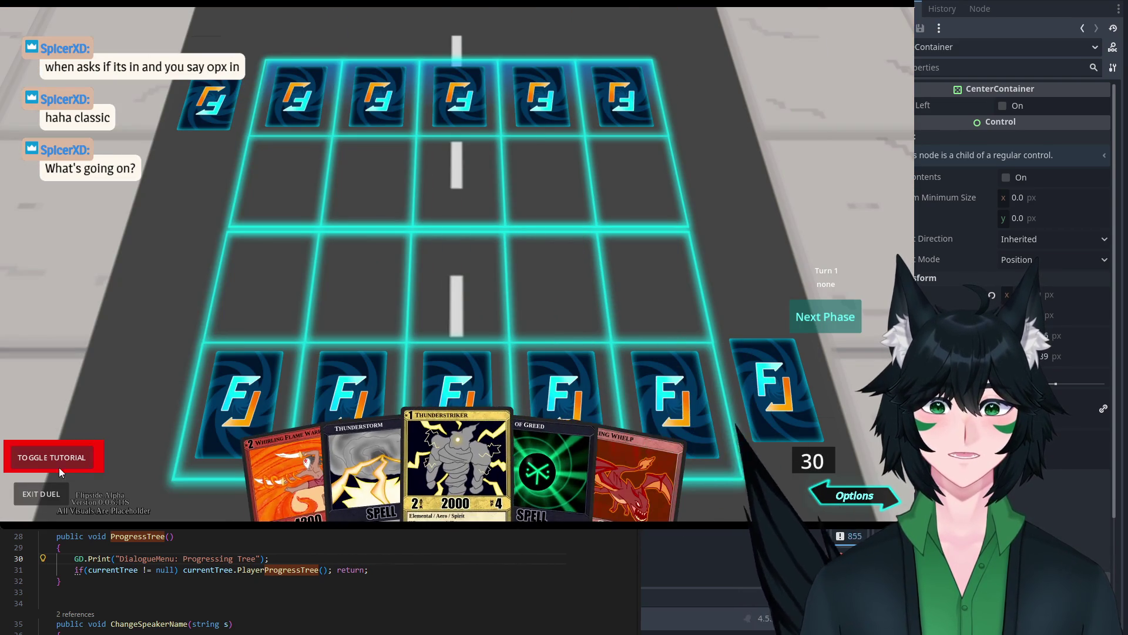
click(41, 495)
key(e)
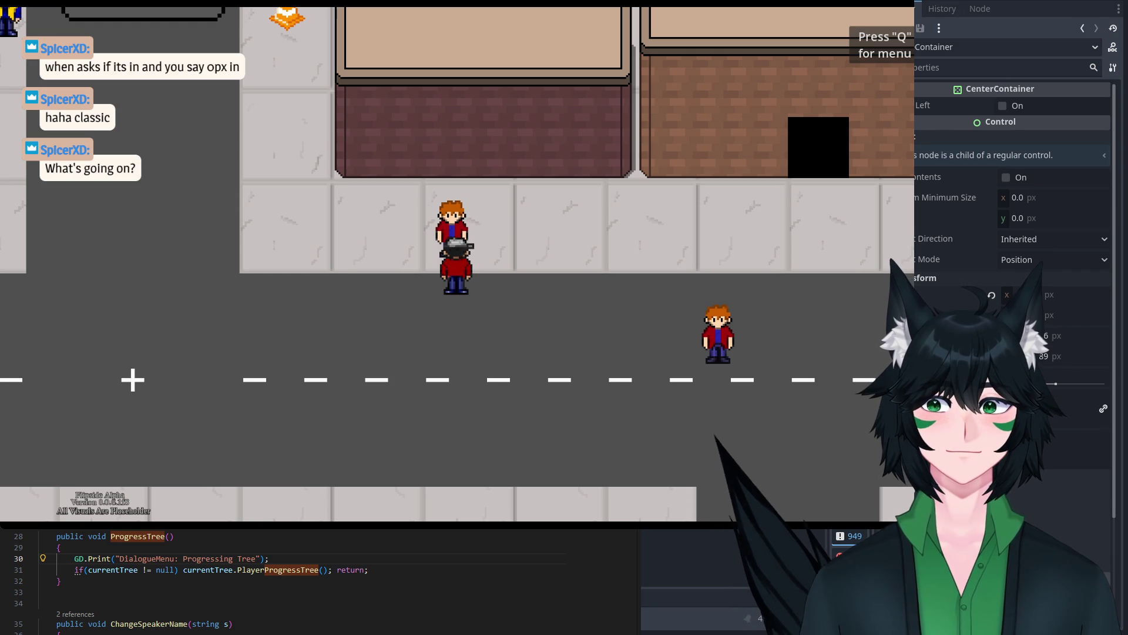
key(Up)
key(Up)
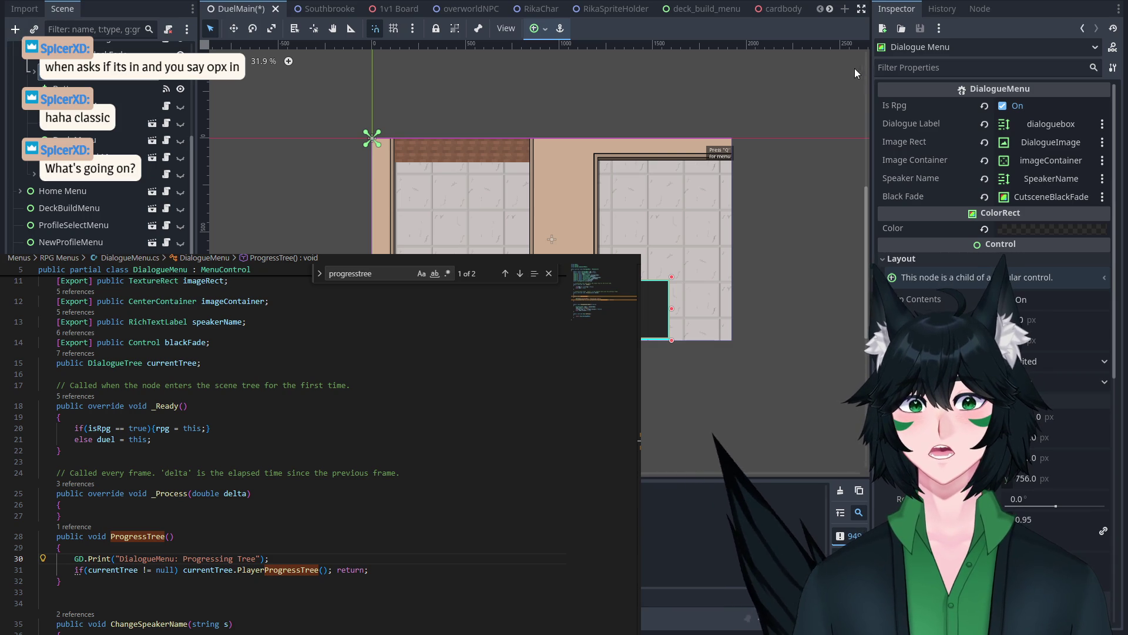
Step: Save DuelMain, check the RPG Display and Dialogue Menu nodes, and run a quick test of the game
key(ctrl+s)
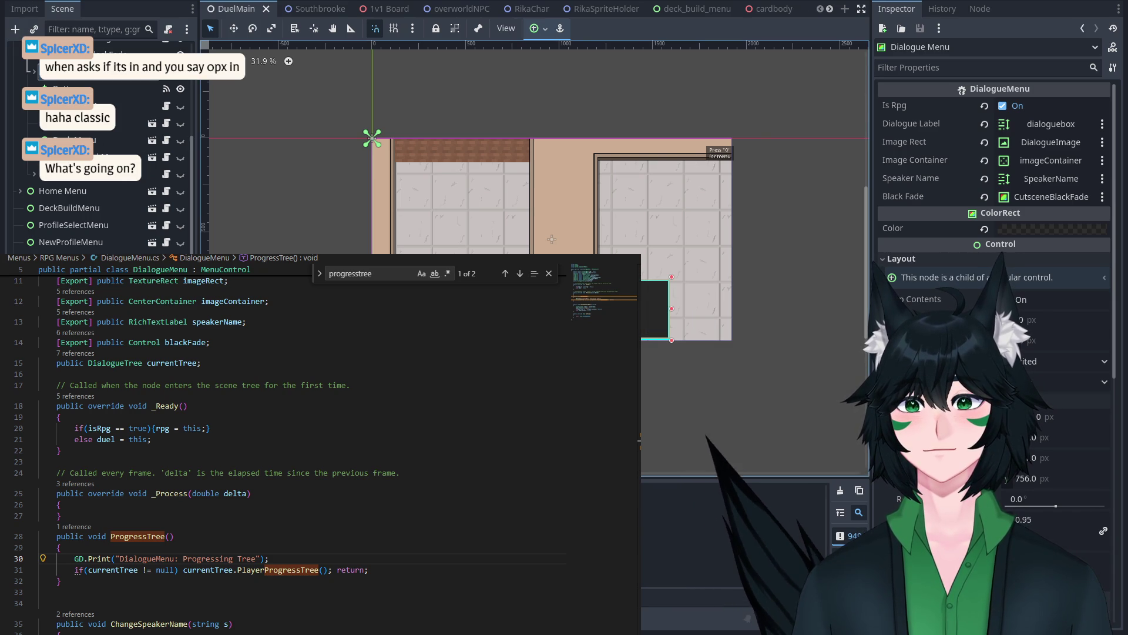
drag(88, 140, 747, 618)
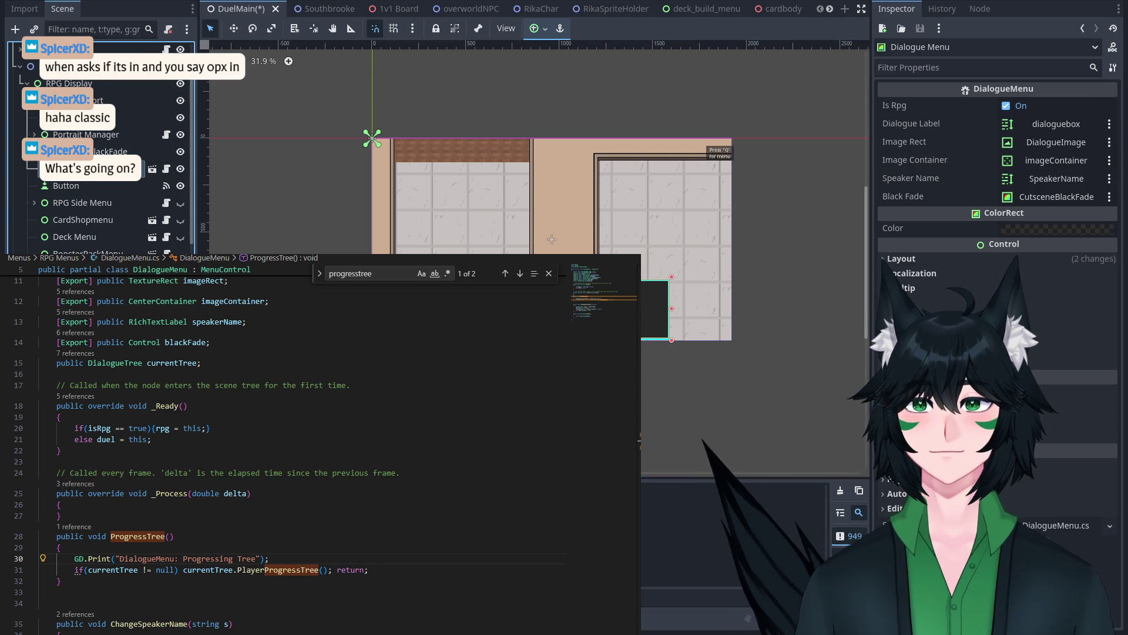
click(141, 116)
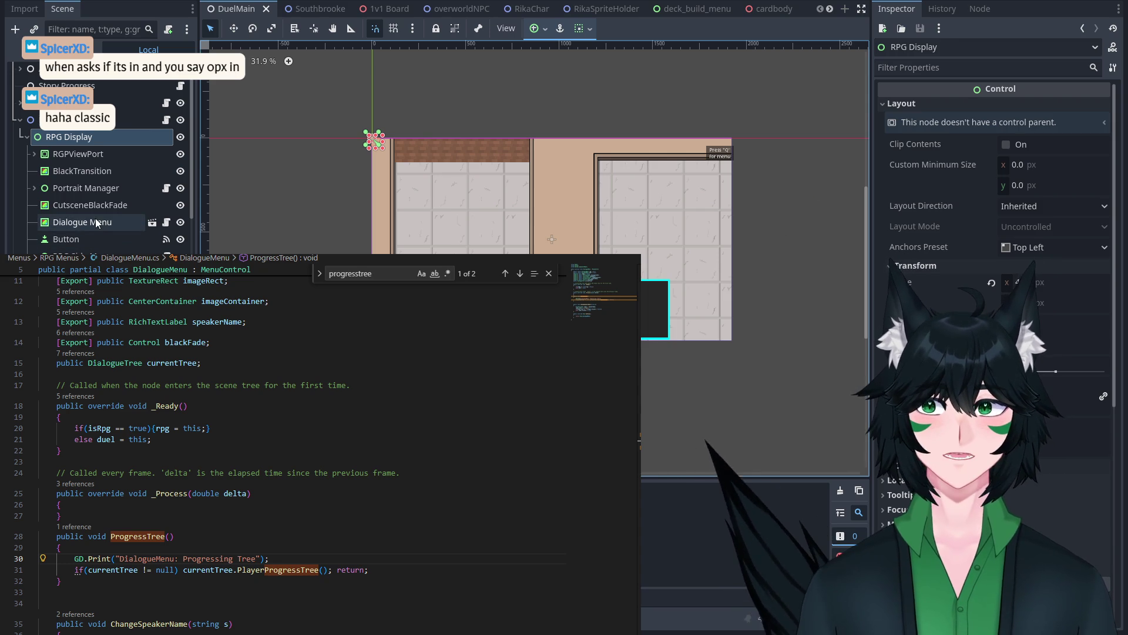
click(139, 222)
key(F5)
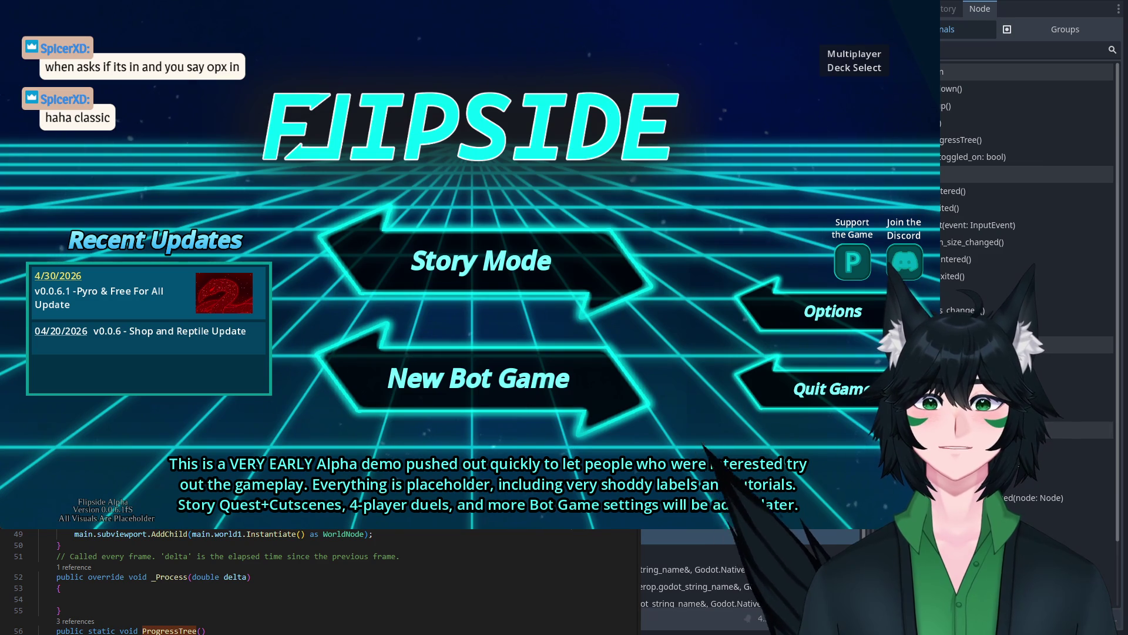
scroll(1029, 294, down, 3)
key(F8)
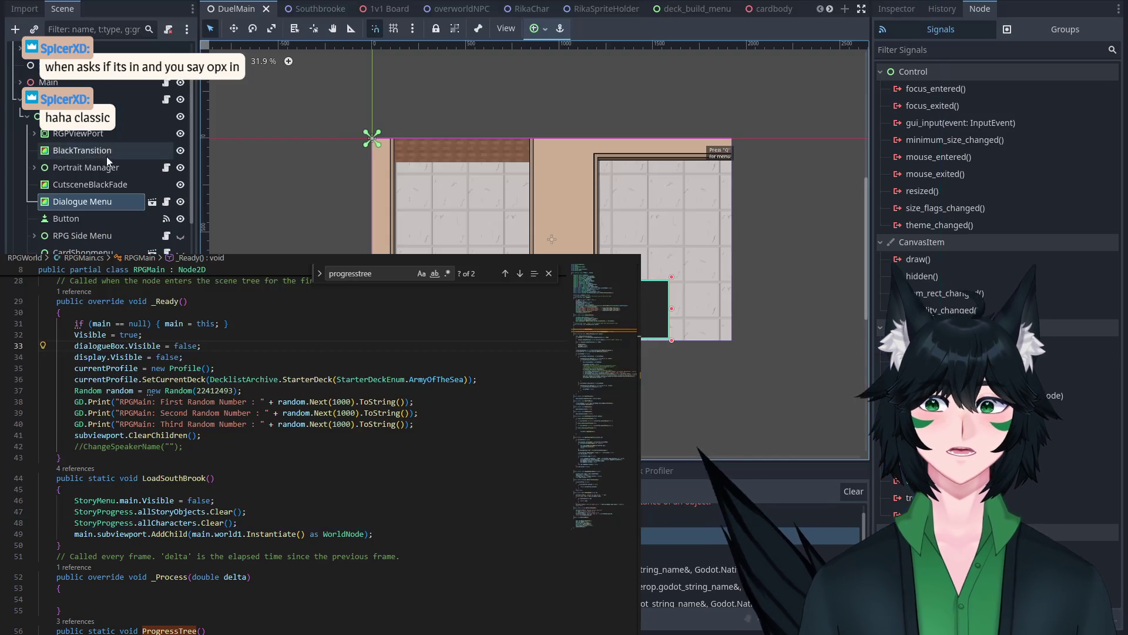
Step: Drag Dialogue Menu onto the RPG Node's Dialogue Box property and save DuelMain
drag(96, 200, 82, 201)
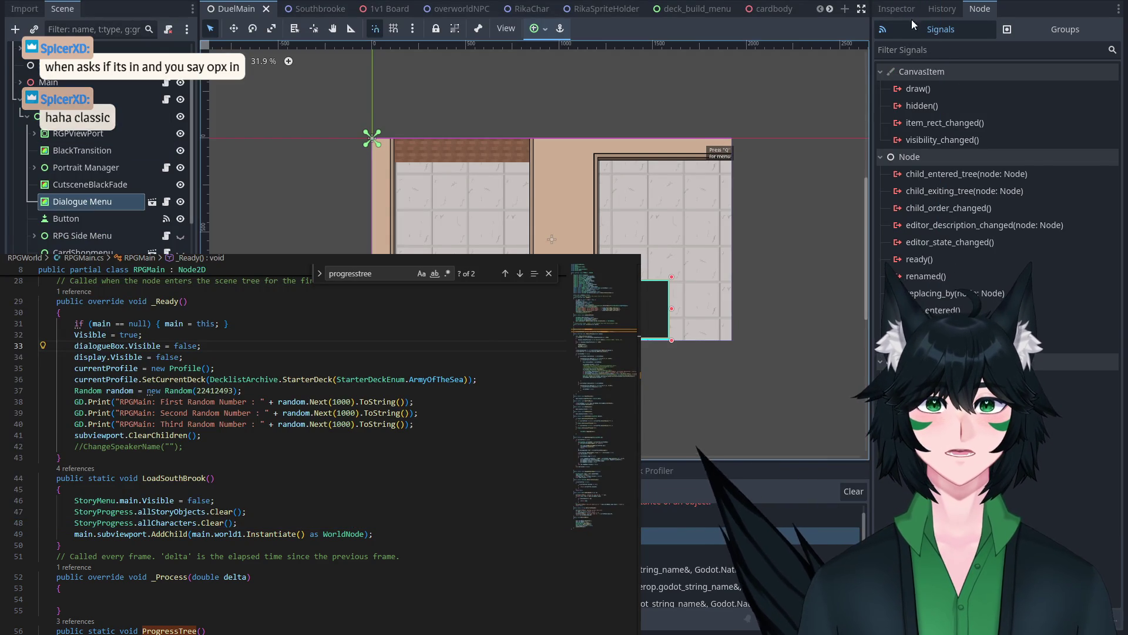
click(126, 215)
drag(76, 117, 82, 100)
mouse_move(97, 202)
mouse_down()
mouse_move(782, 136)
mouse_move(1052, 124)
mouse_up()
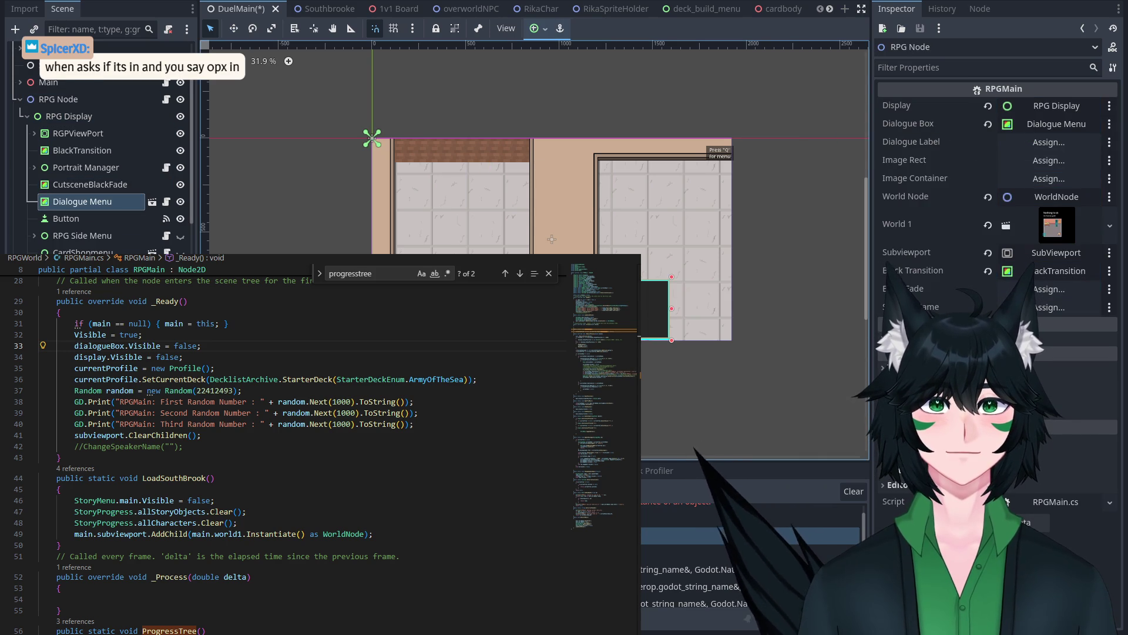
key(ctrl+s)
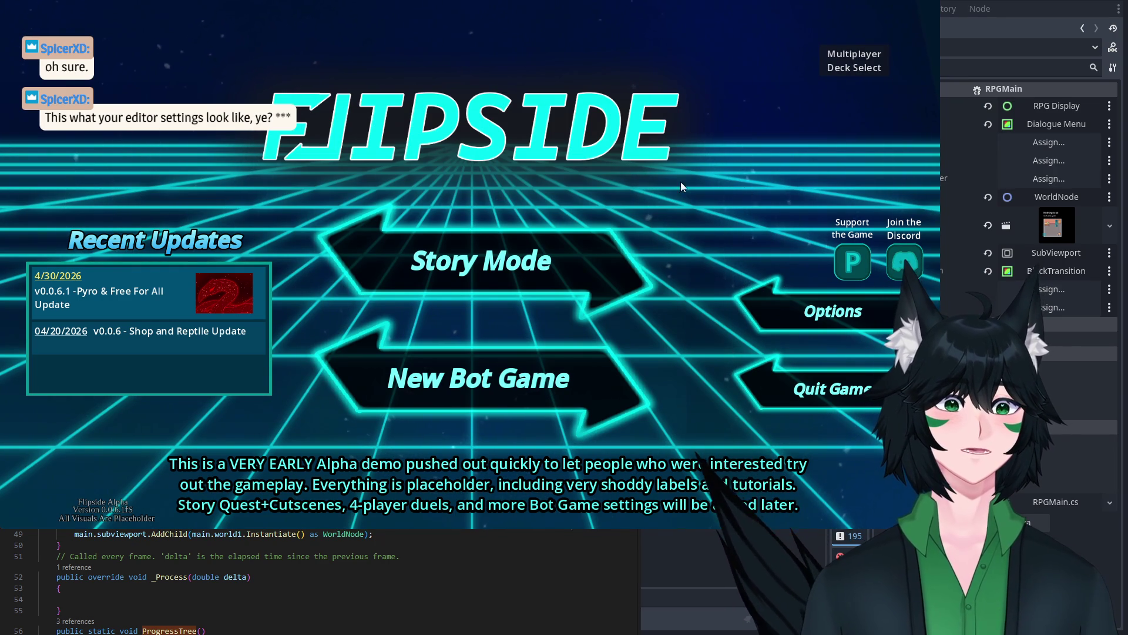
Step: Continue with the Mage profile and walk the player up to Claude to start talking
click(503, 243)
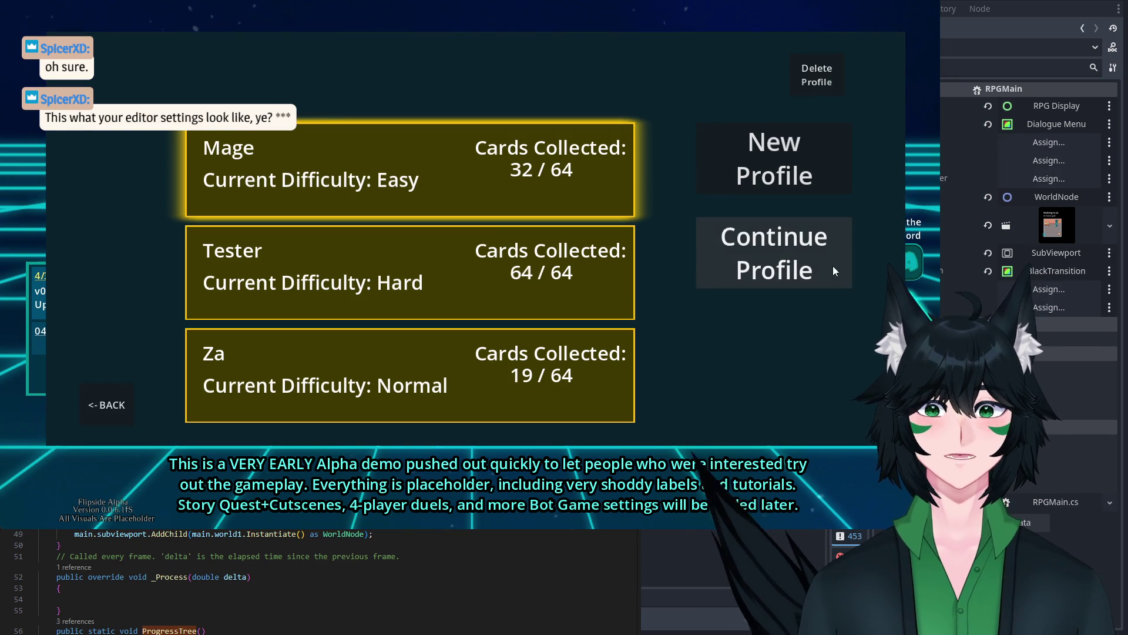
click(833, 265)
key(a)
key(s)
key(w)
key(a)
key(w)
key(s)
key(w)
key(e)
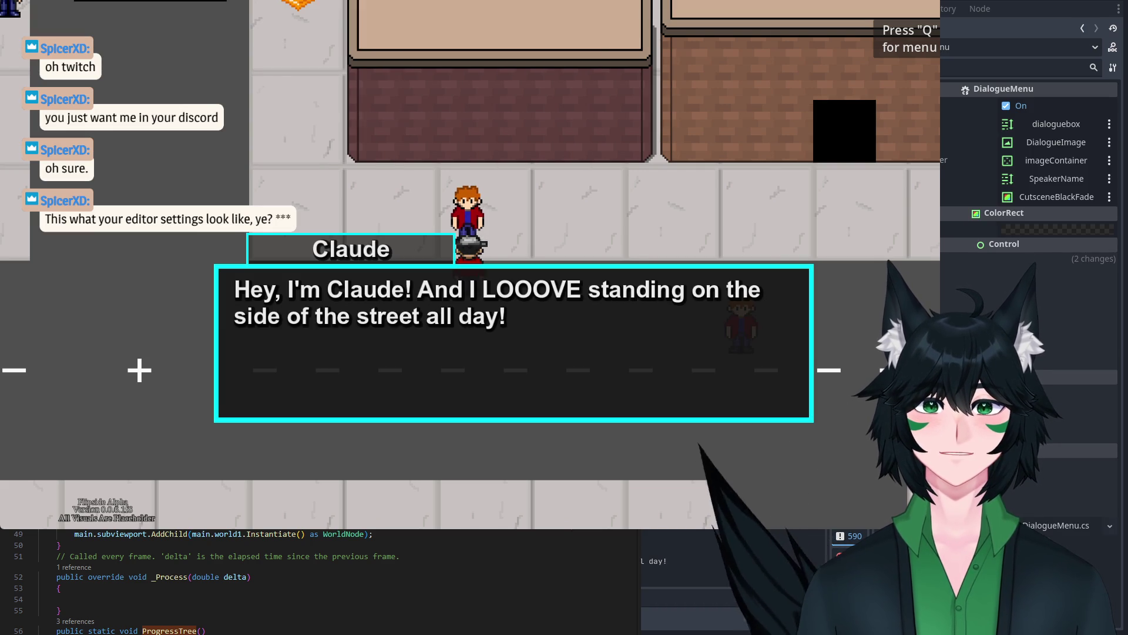
Step: Advance Claude's dialogue to the deck challenge and decline it with N twice
click(634, 327)
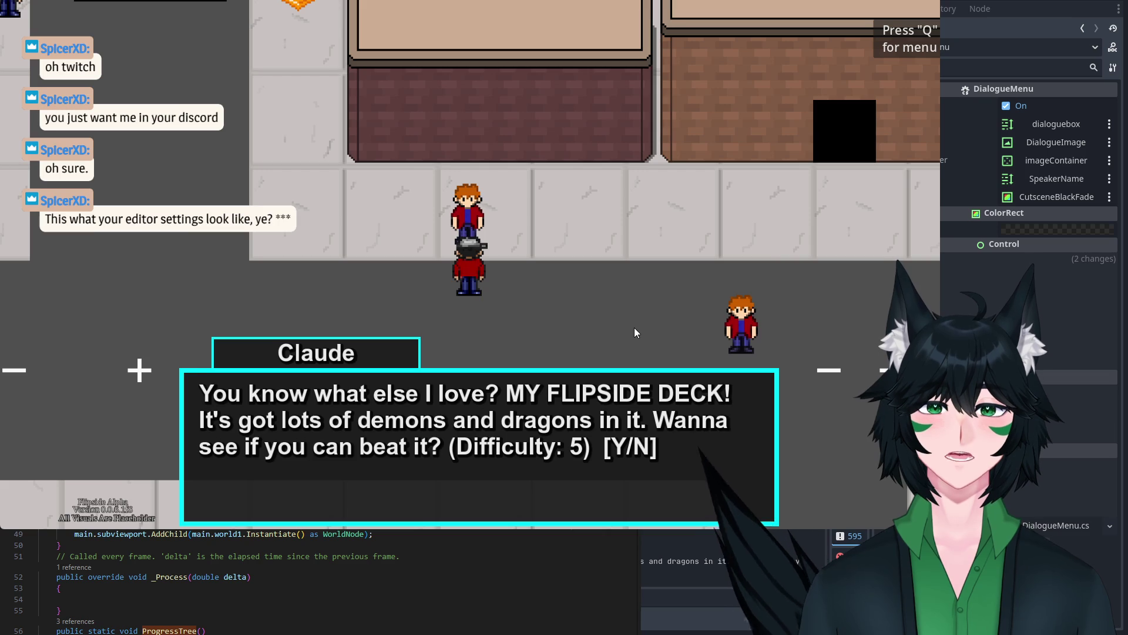
key(n)
key(Return)
key(Up)
key(Return)
key(n)
key(Return)
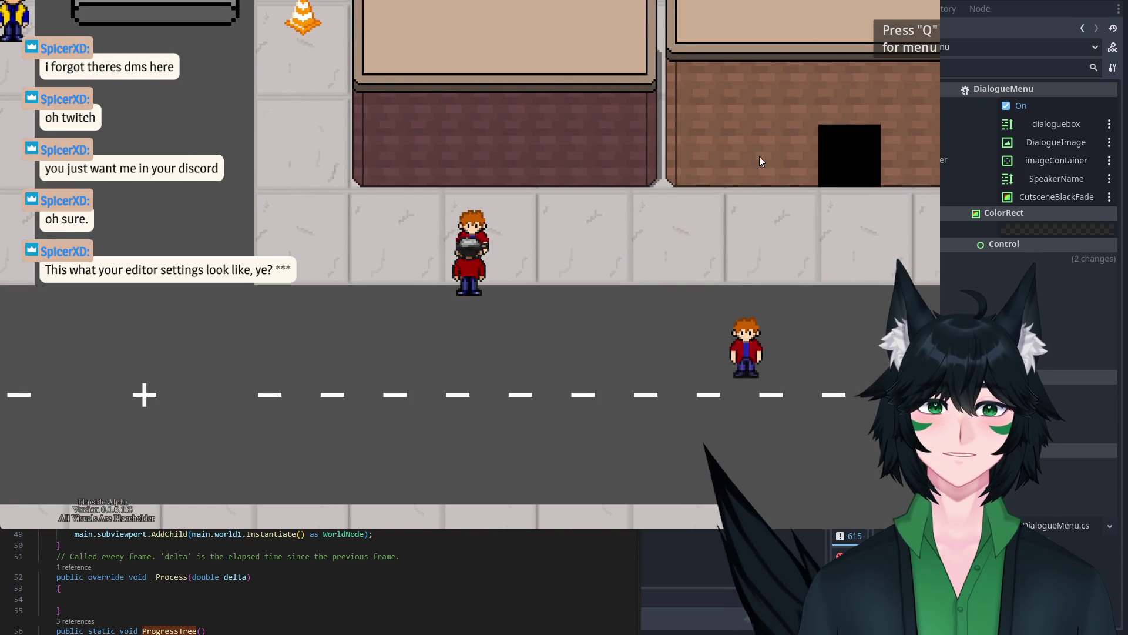
Step: Maximise and restore the game window, then close the running game
key(super+Up)
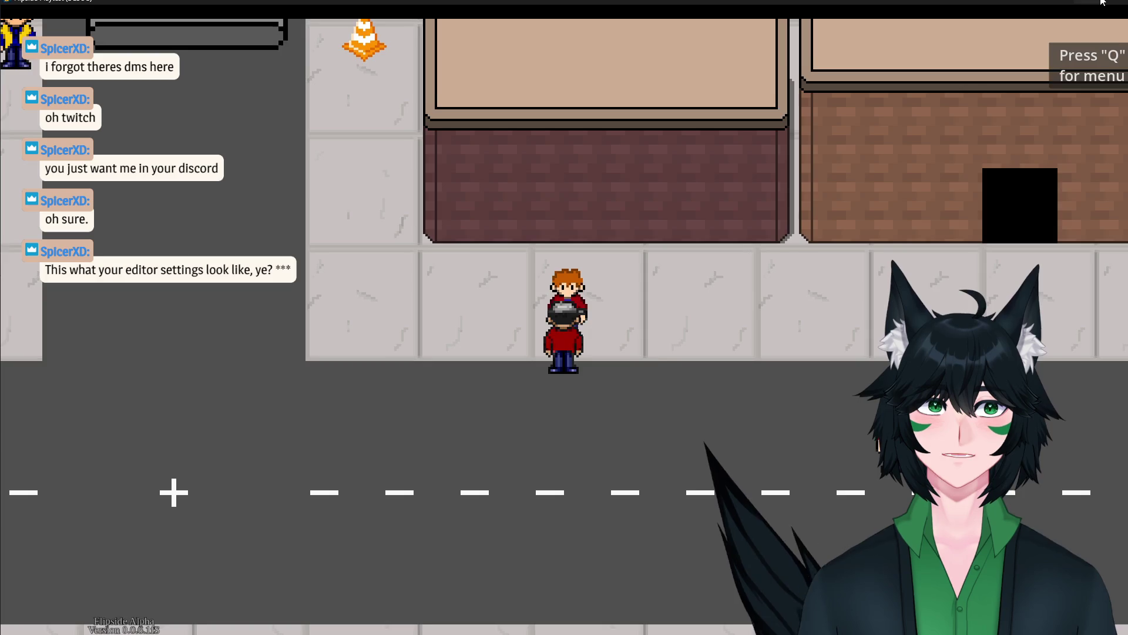
click(1101, 2)
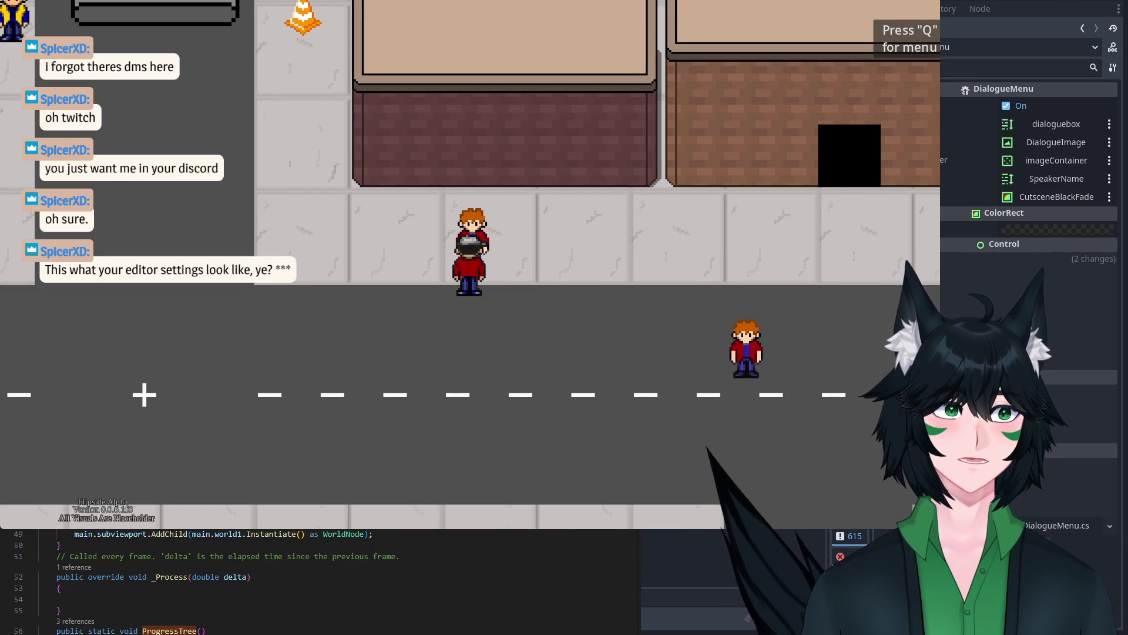
key(alt+F4)
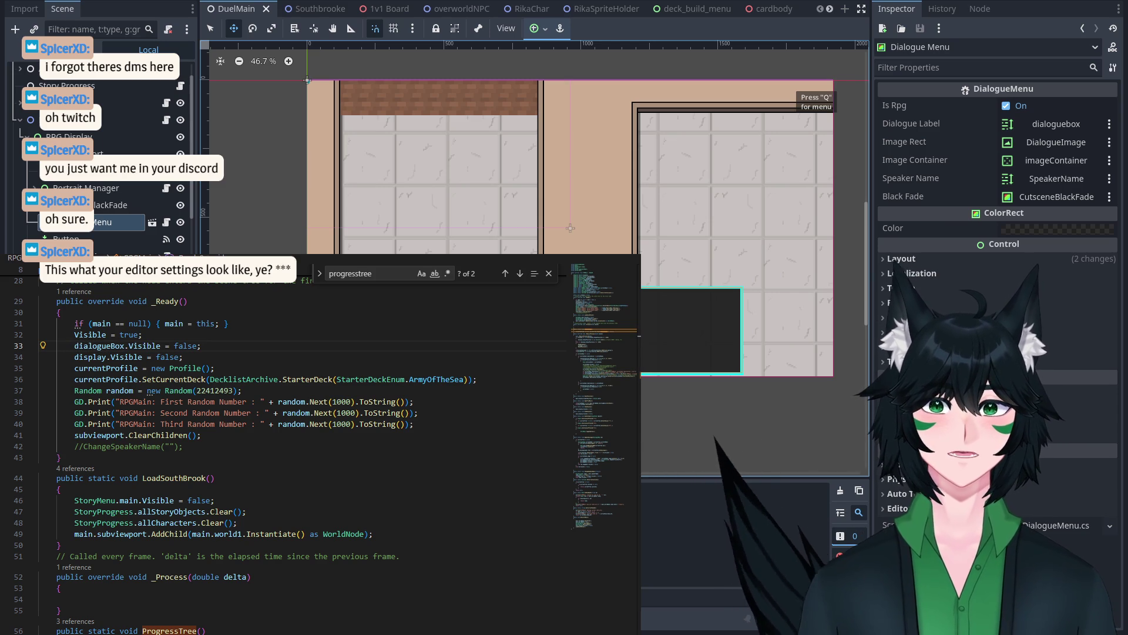
Step: Relaunch the game, continue with the Tester profile, and walk to Claude to start his greeting
key(F5)
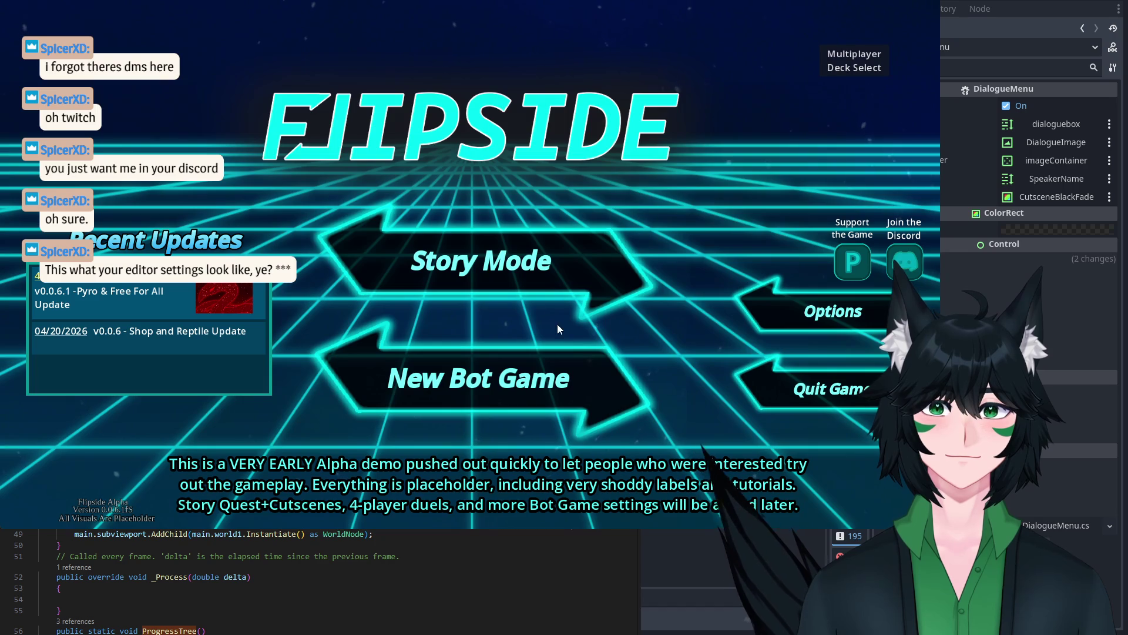
click(507, 273)
click(493, 277)
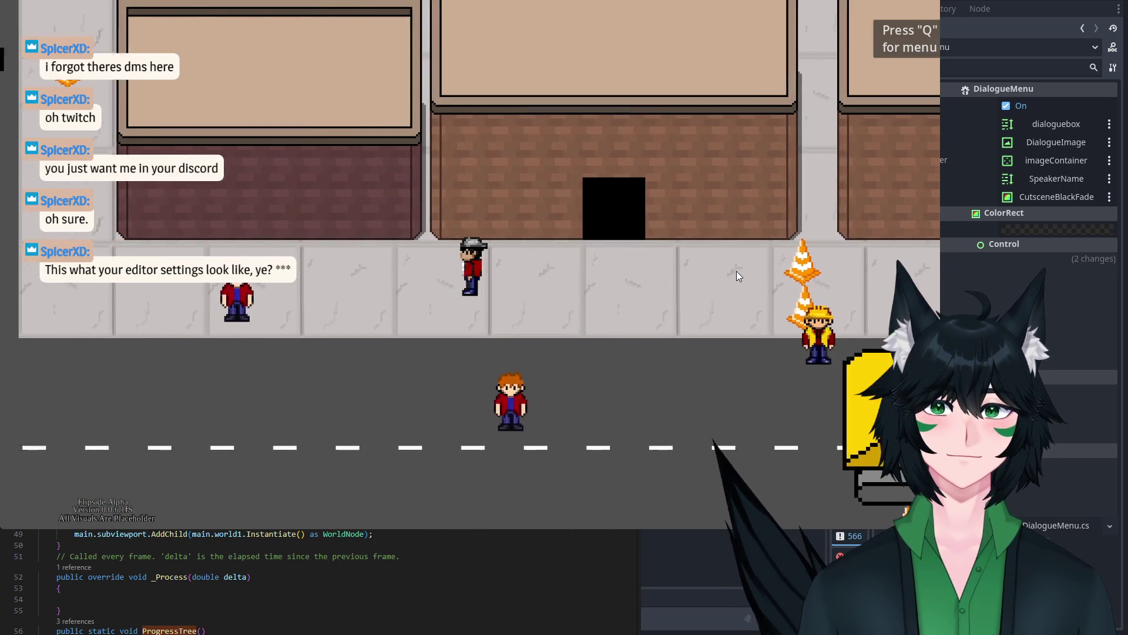
key(Left)
key(e)
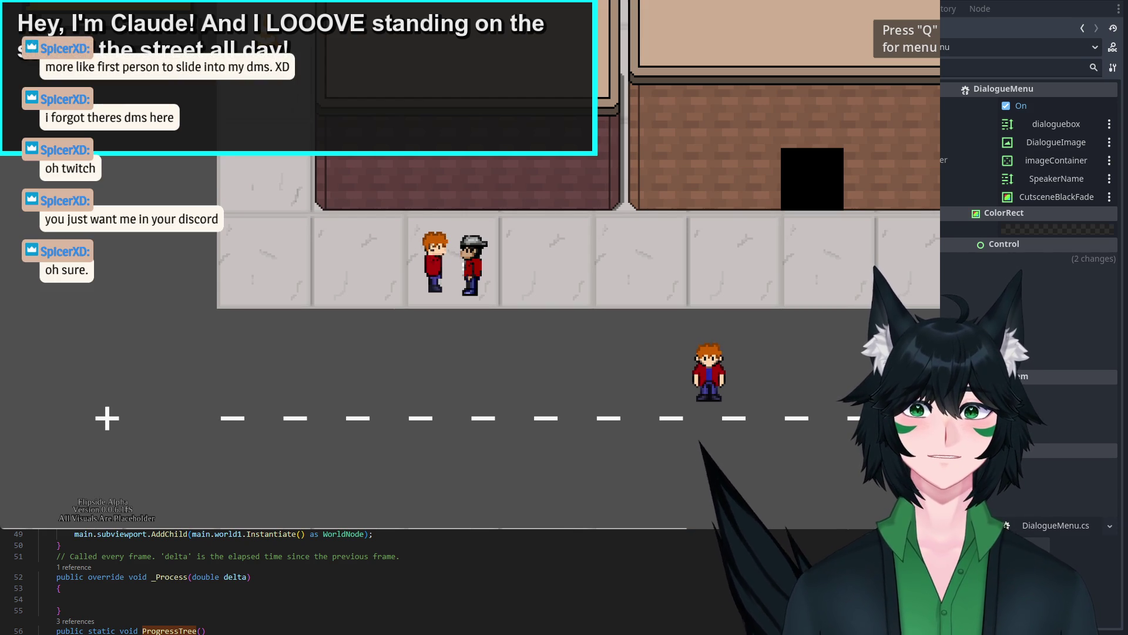
Step: Scroll RPGMain's code to the 'dialogueBox.Visible = false;' line in _Ready
scroll(340, 582, down, 20)
scroll(341, 582, up, 20)
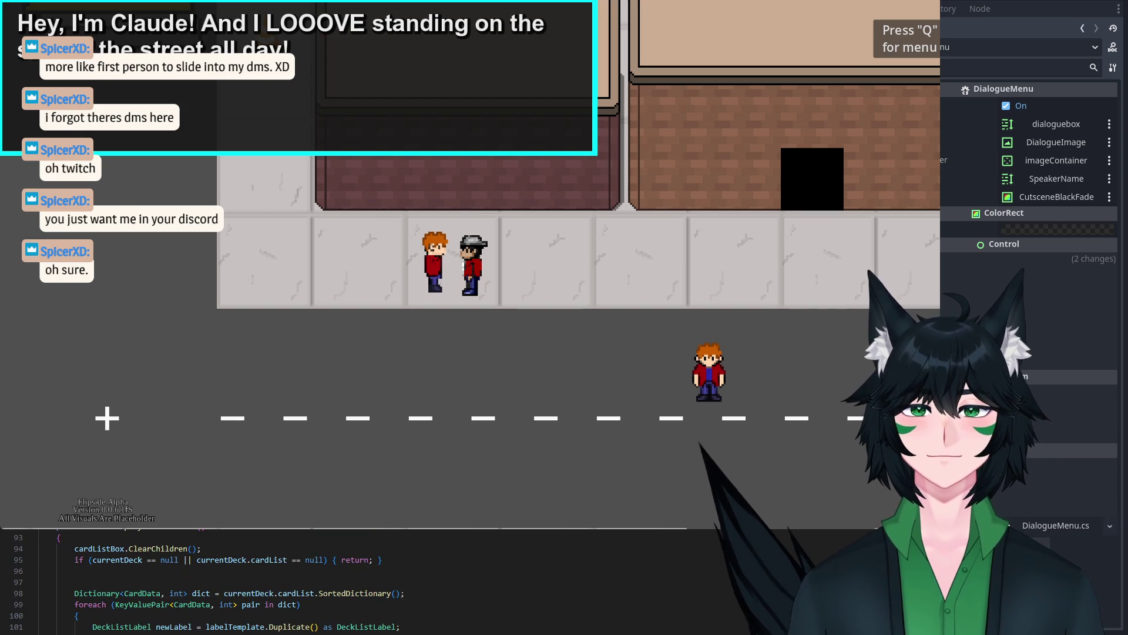
scroll(341, 582, up, 4)
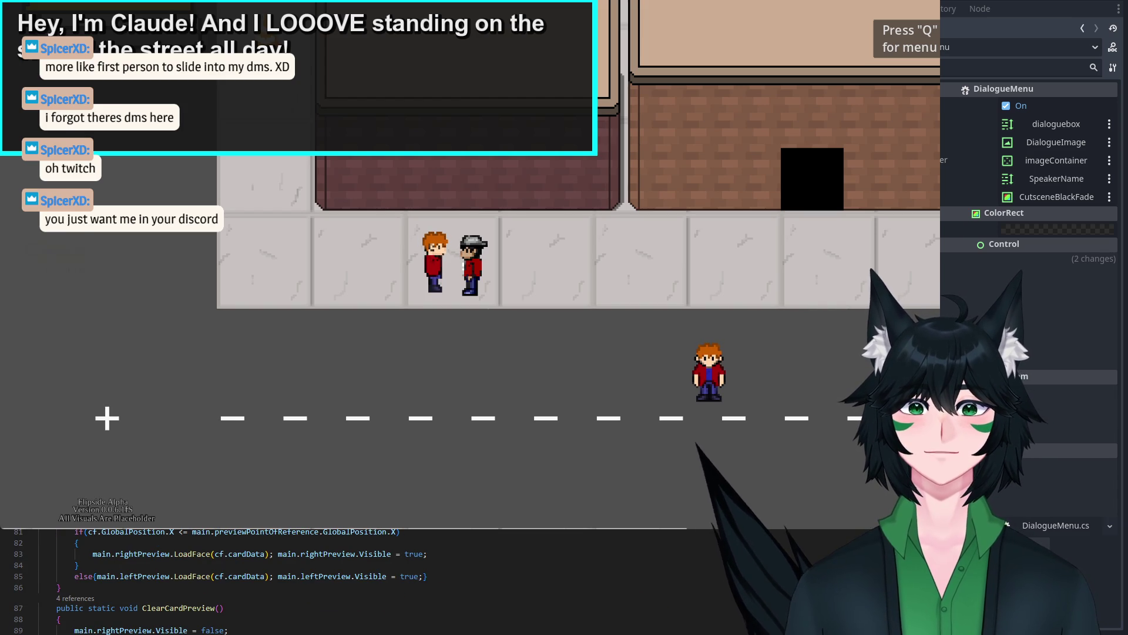
scroll(341, 582, up, 19)
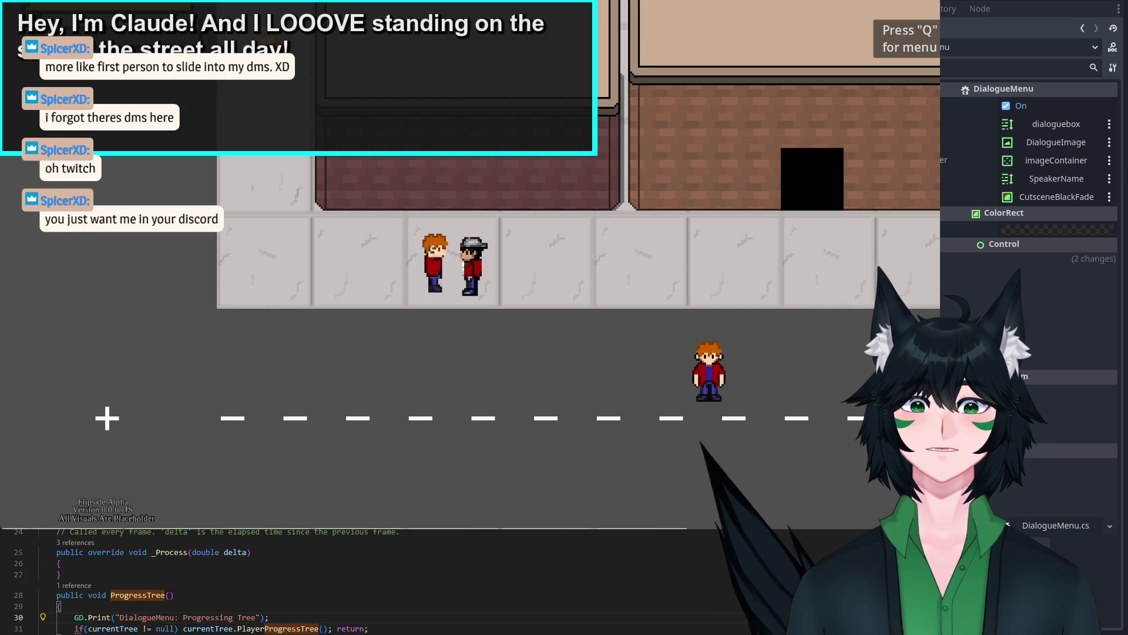
scroll(341, 581, up, 3)
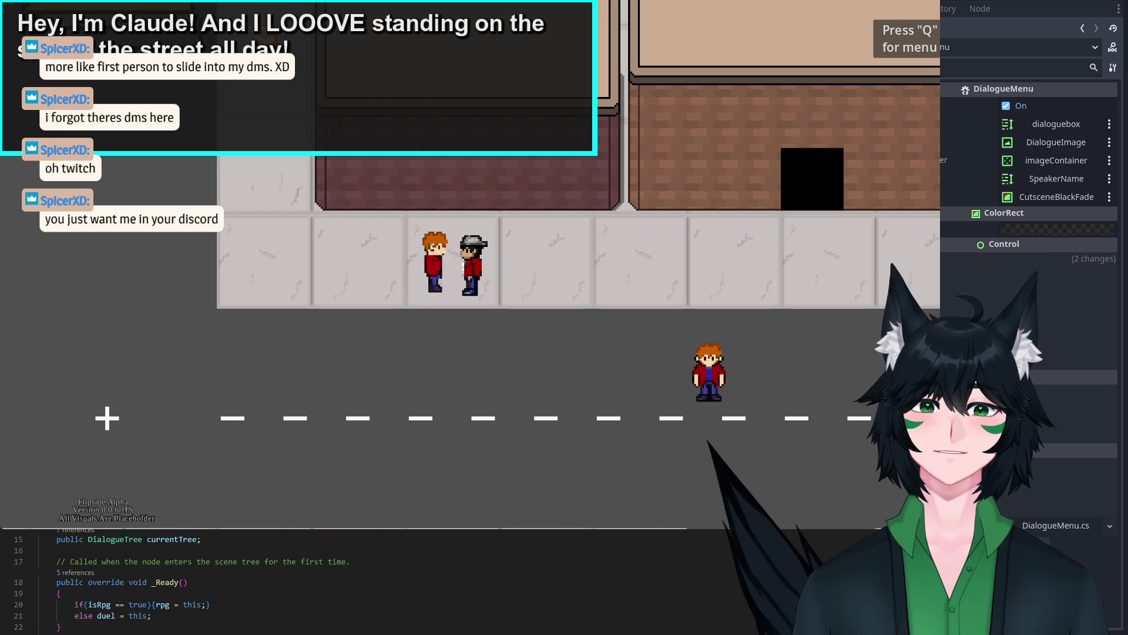
scroll(341, 582, down, 11)
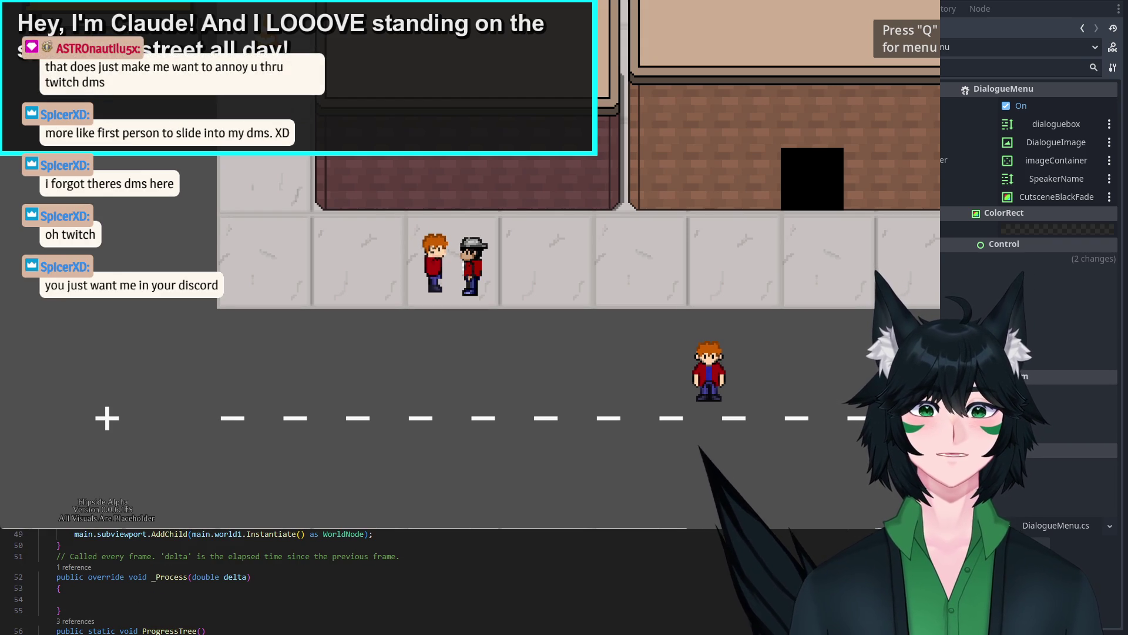
scroll(341, 582, up, 6)
click(98, 550)
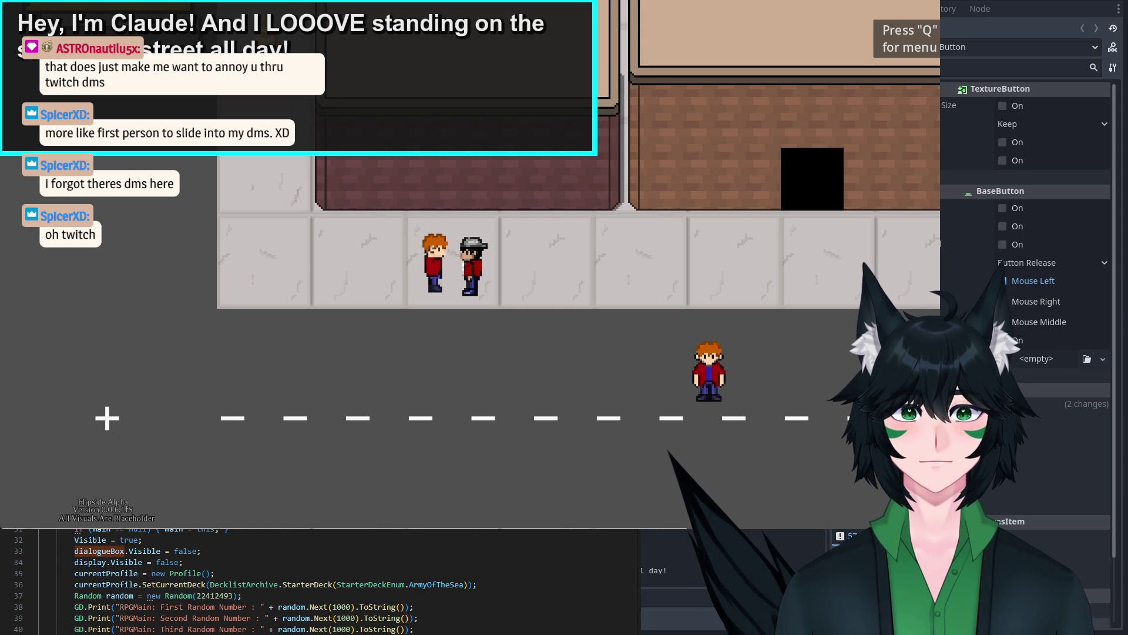
Step: Close the running game and drag the AdvanceTextButton's corner outward in Select mode
key(alt+F4)
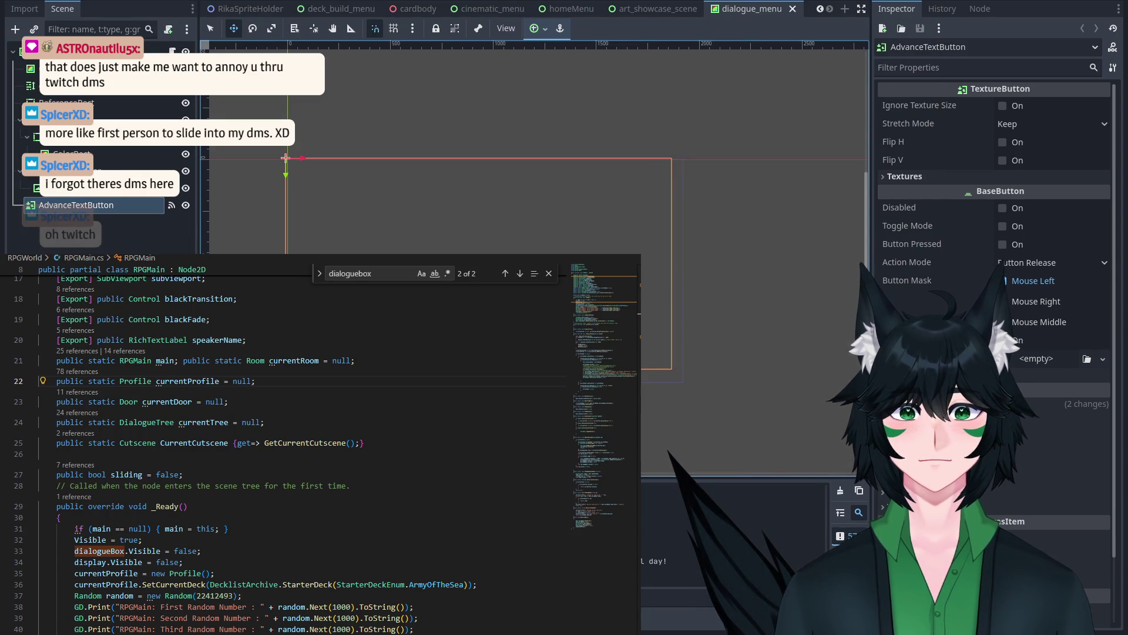
key(q)
drag(673, 371, 693, 396)
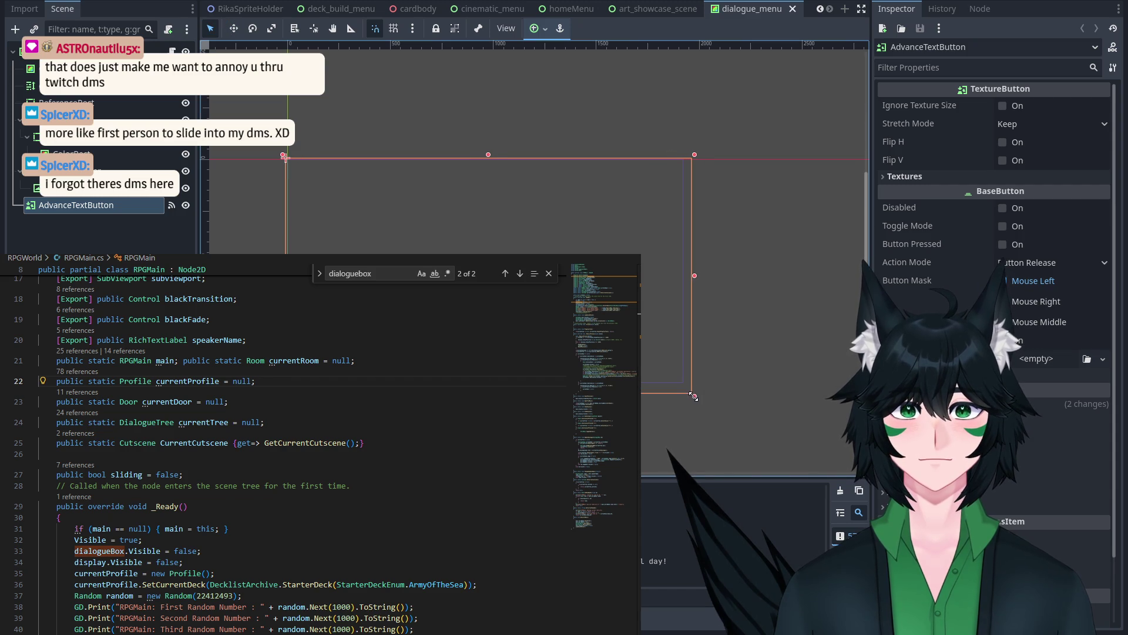
Step: Check the button's Layout transform: size 2075.79 × 1203.158, x position -401.053
click(1043, 393)
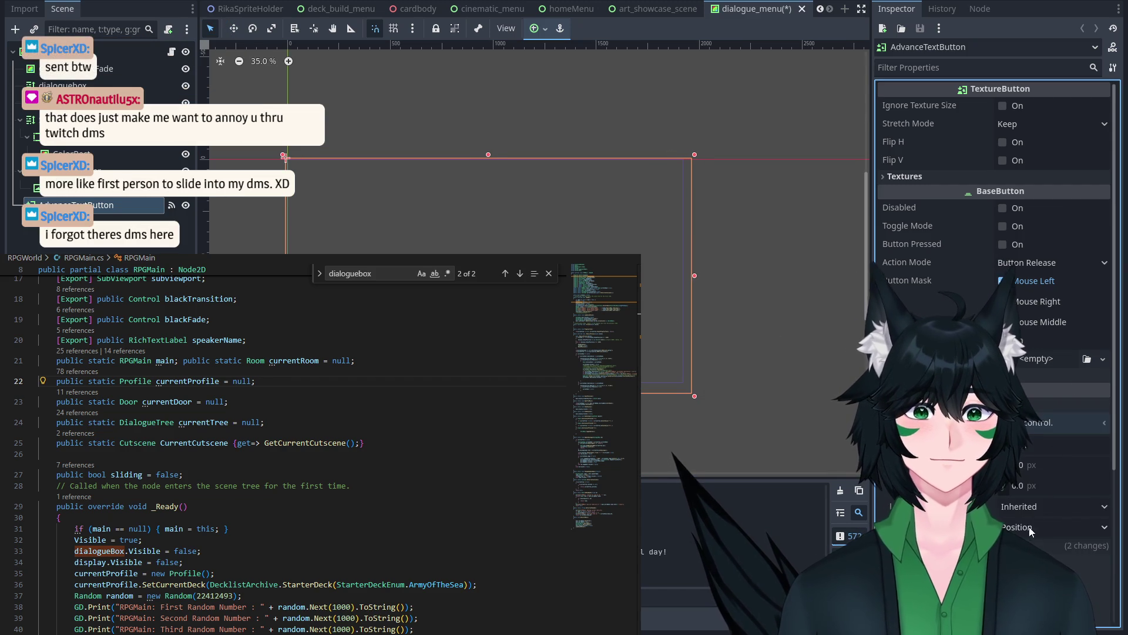
scroll(1040, 499, down, 3)
click(1048, 468)
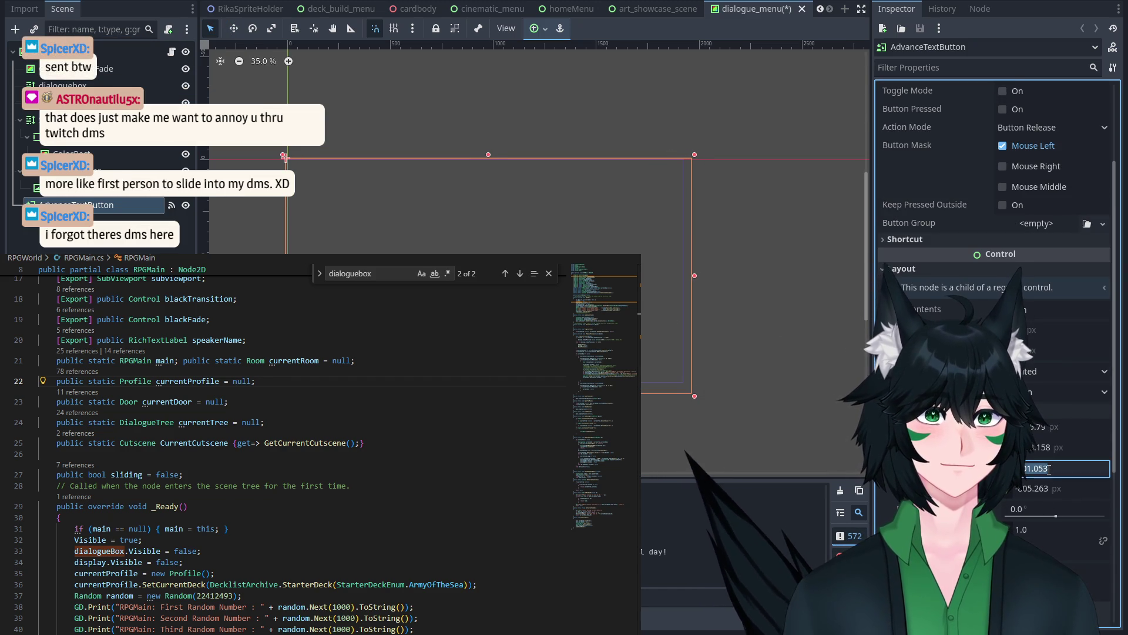
scroll(1050, 375, up, 3)
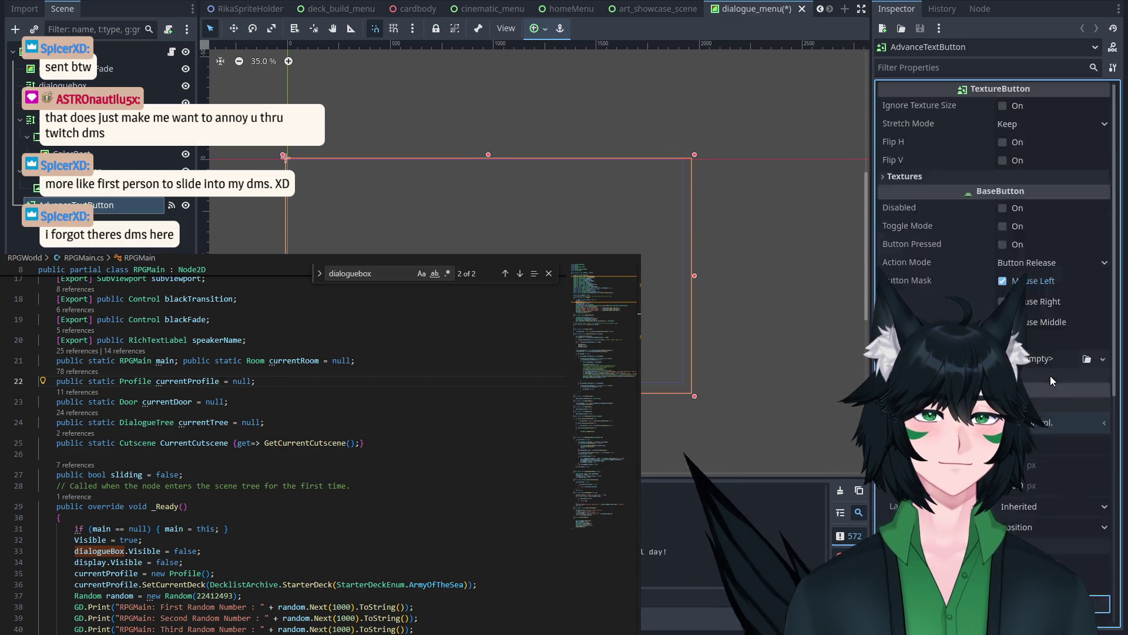
scroll(1050, 375, down, 4)
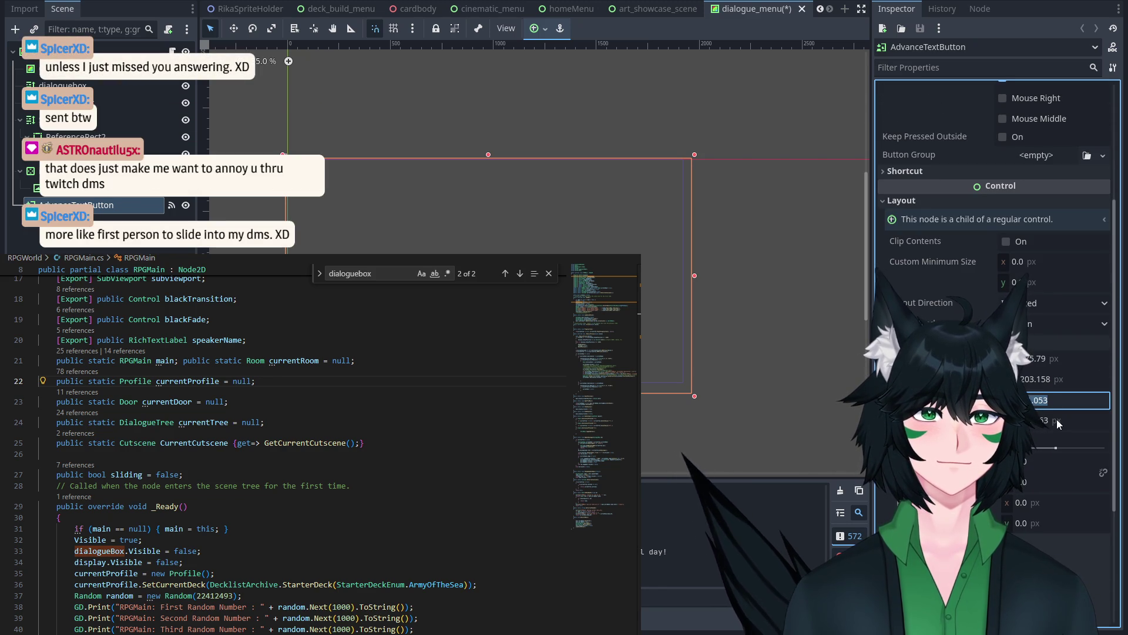
scroll(1058, 424, up, 4)
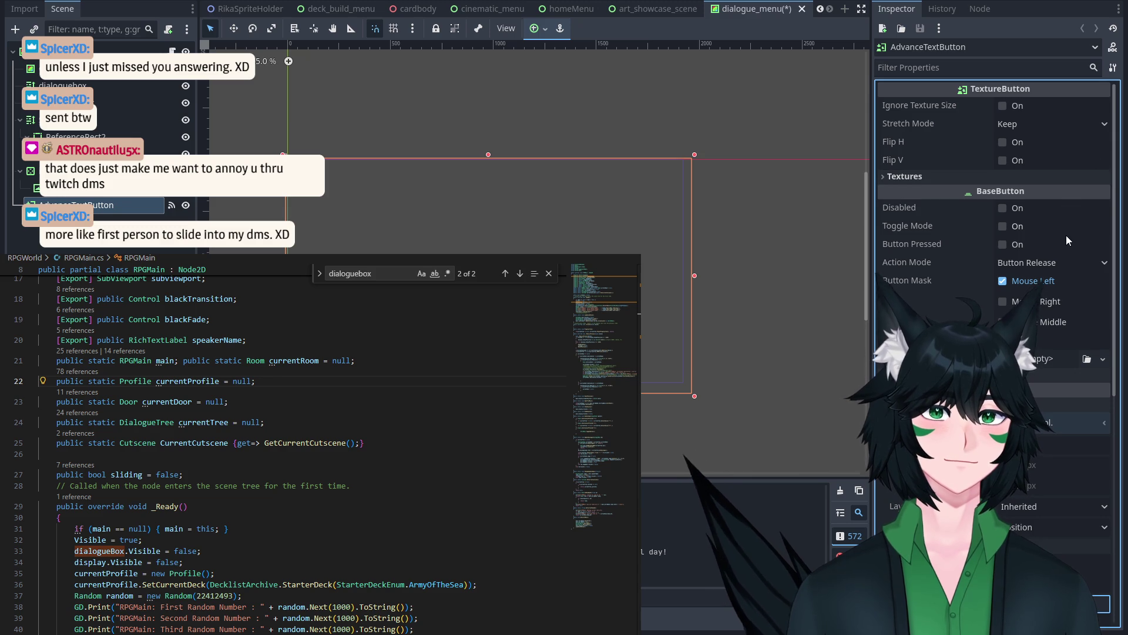
scroll(1065, 241, down, 6)
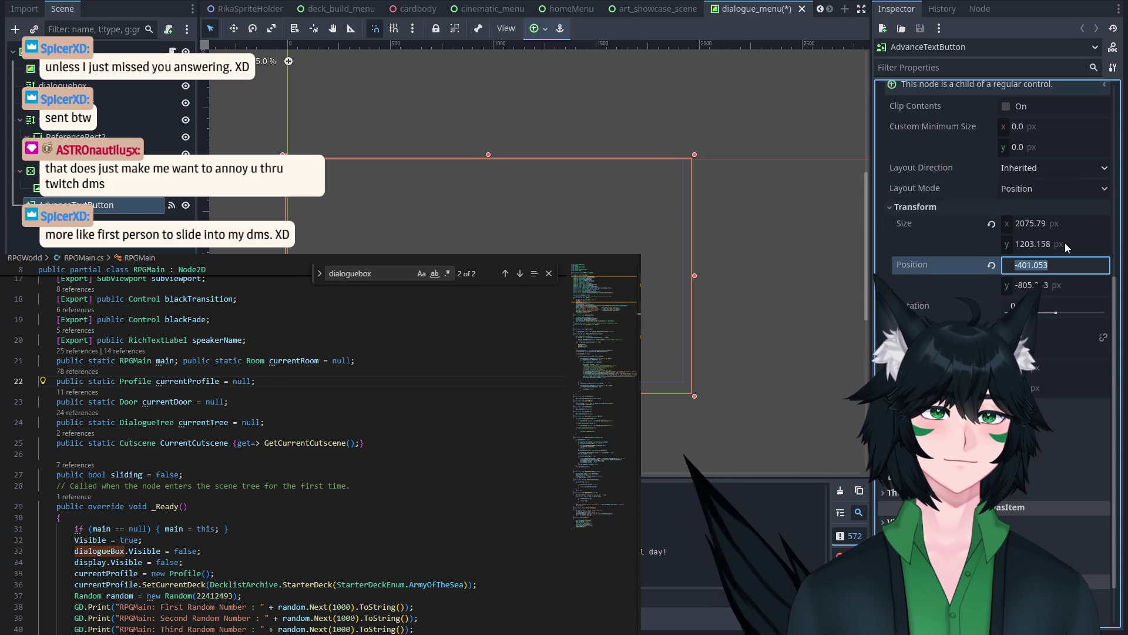
click(633, 228)
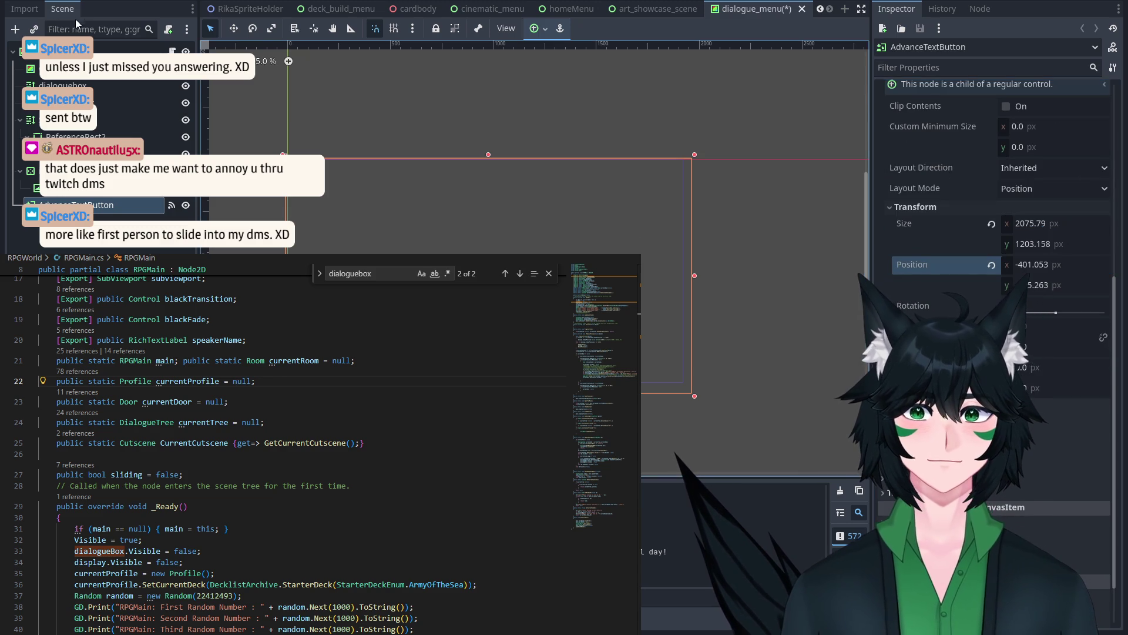
click(22, 8)
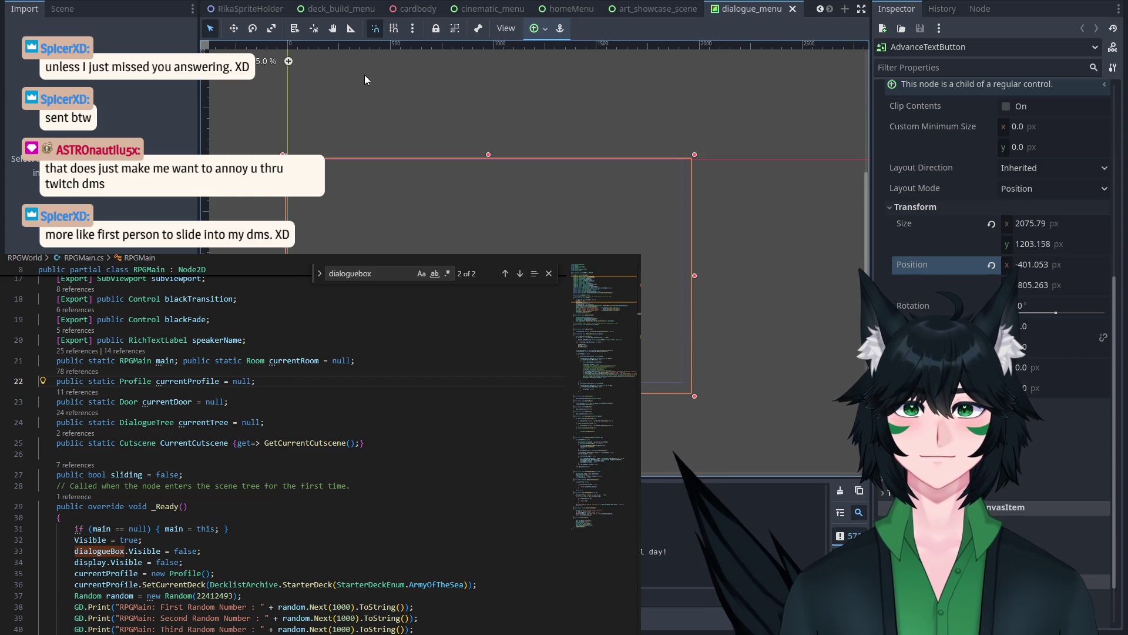
Step: Browse the homeMenu and DuelMain scene tabs, then return to the scene tree
click(499, 9)
click(568, 9)
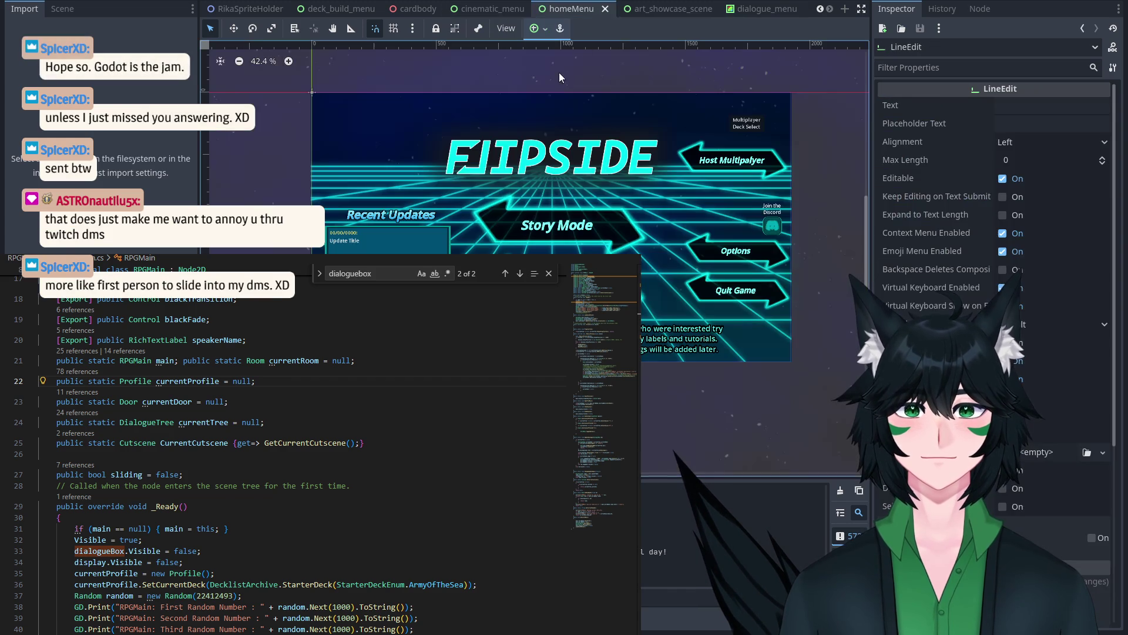
scroll(247, 9, up, 5)
click(236, 9)
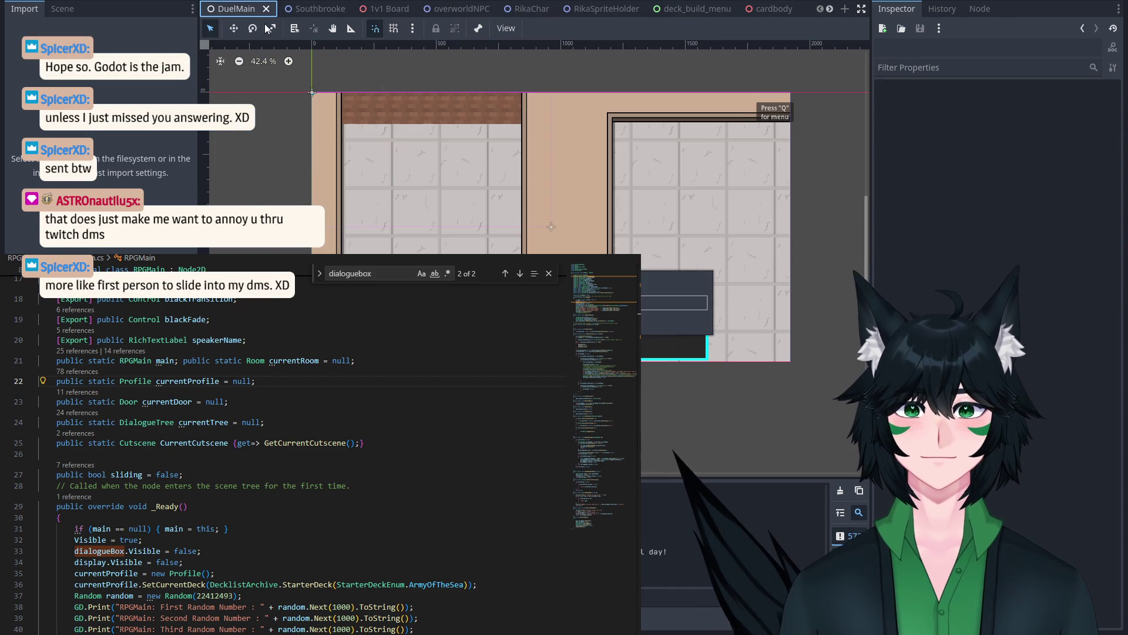
click(70, 9)
Step: Try moving the dialogue box, cancel the move, and view the deck_build_menu scene
click(234, 28)
mouse_move(459, 130)
mouse_down()
mouse_move(584, 262)
mouse_move(565, 325)
mouse_move(581, 335)
mouse_up()
key(Escape)
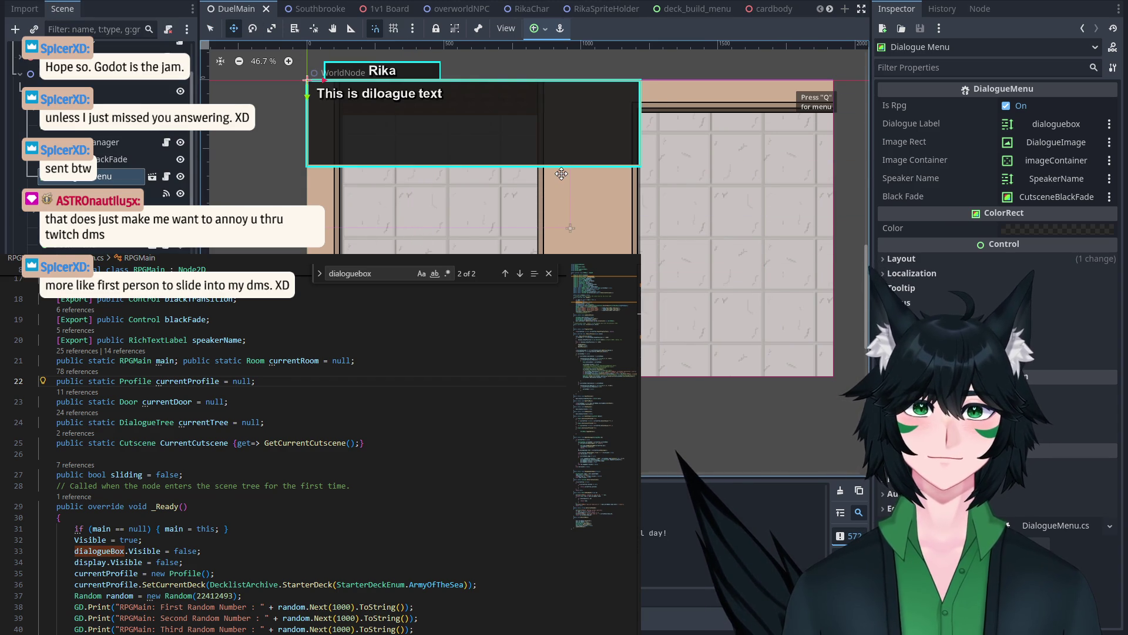
scroll(560, 173, down, 1)
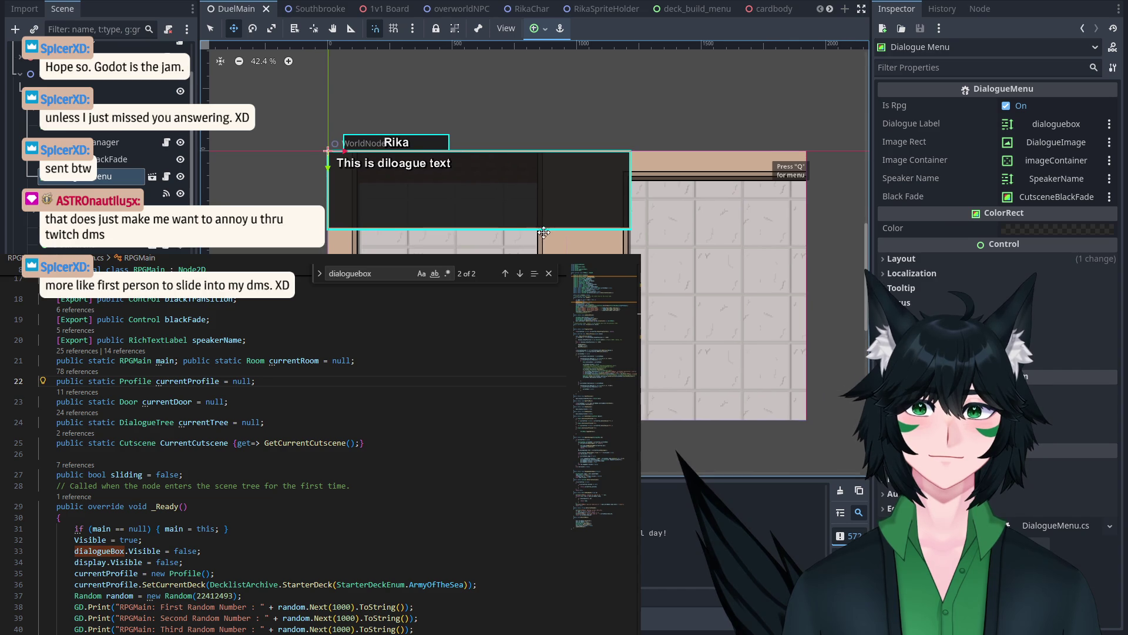
click(681, 8)
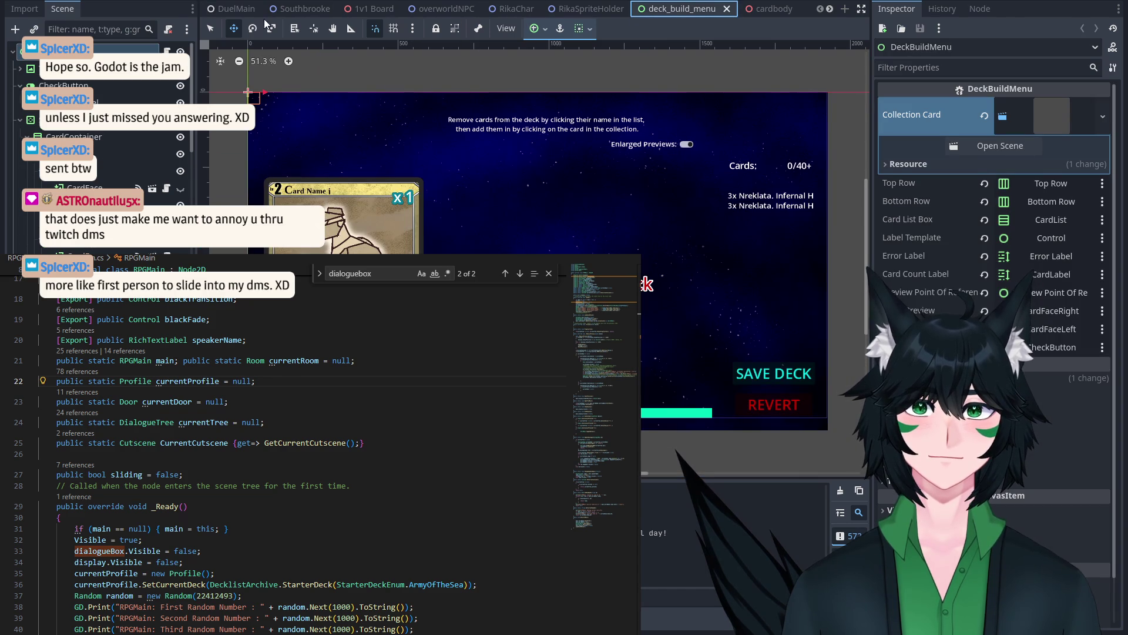
scroll(232, 11, down, 2)
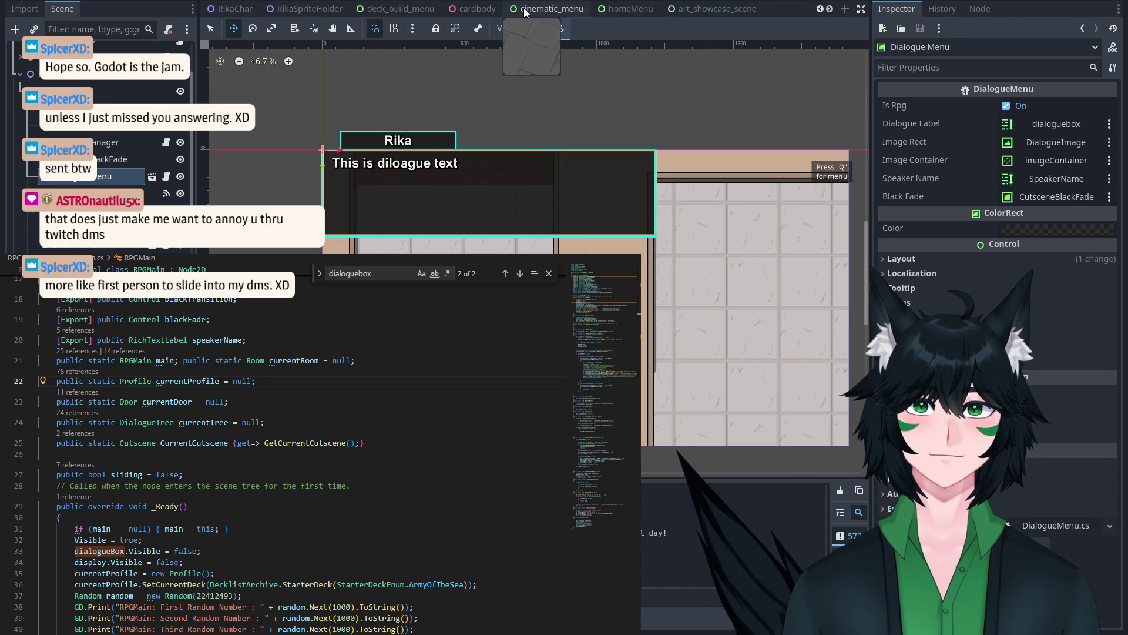
scroll(317, 82, down, 4)
Step: Filter the scene tree for 'dia', open dialogue_menu, and select its root node
click(109, 29)
text(dia)
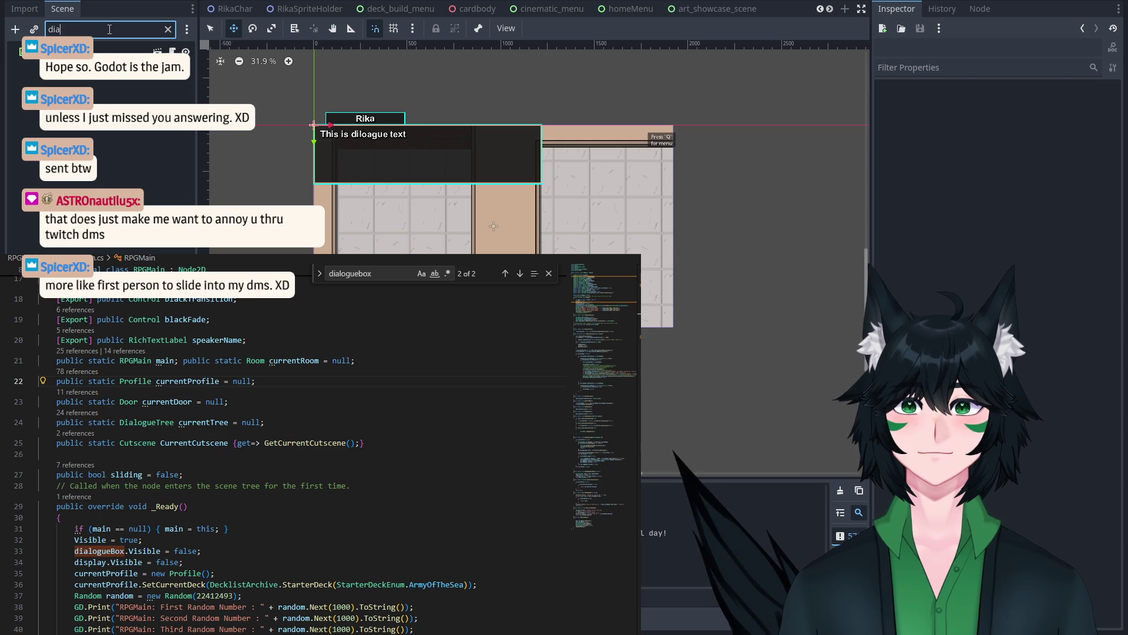
click(123, 52)
click(157, 51)
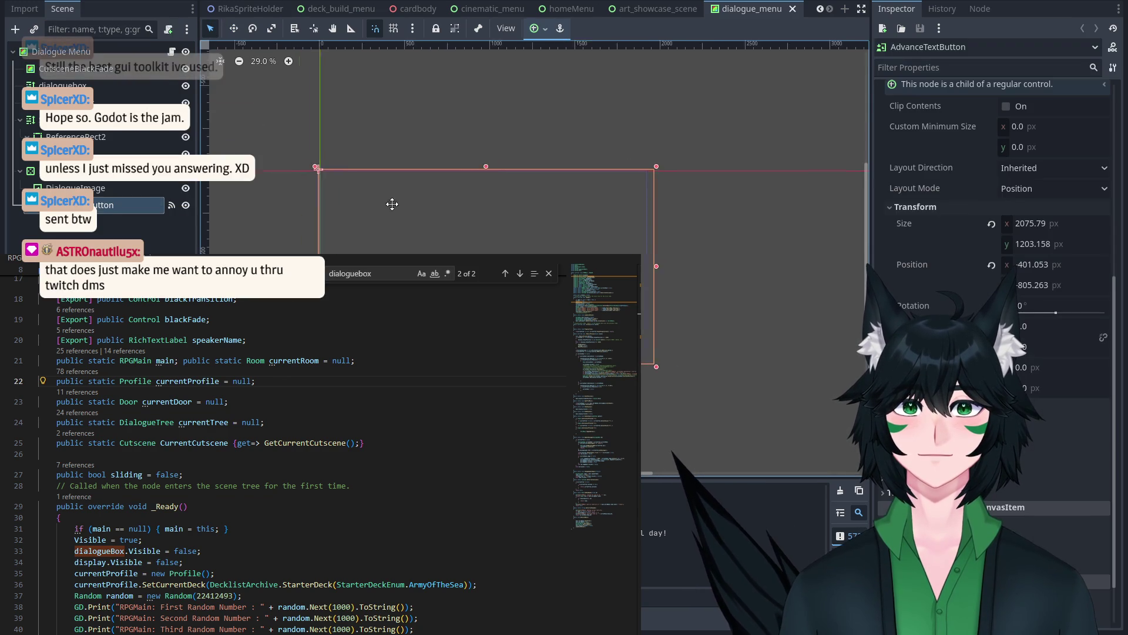
click(61, 51)
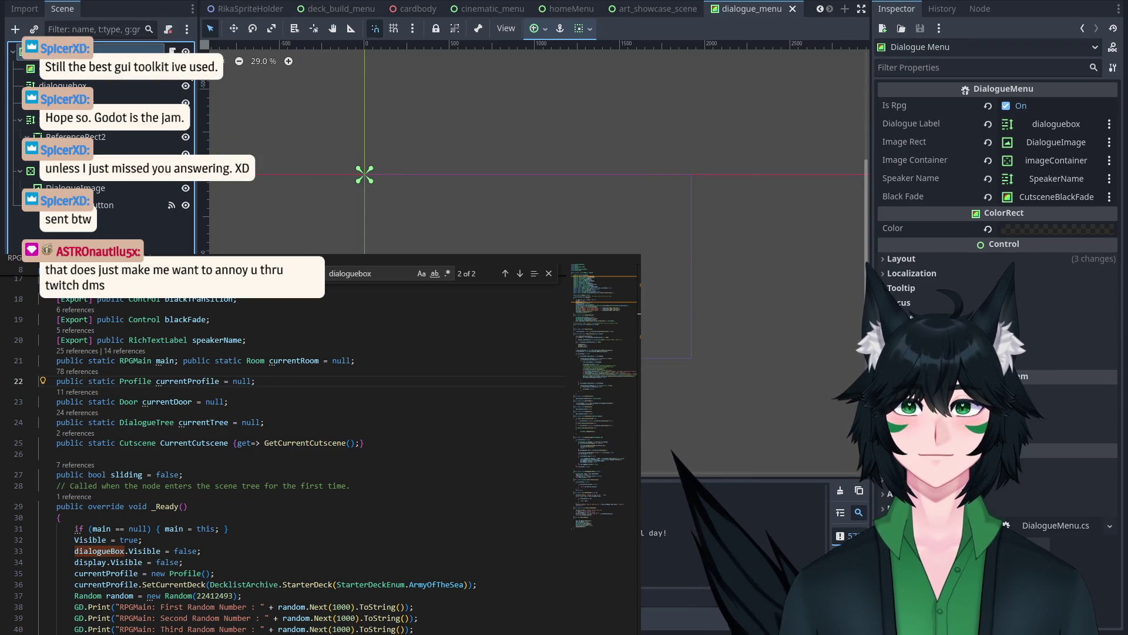
Step: Edit the root Dialogue Menu node's Layout position values
click(991, 258)
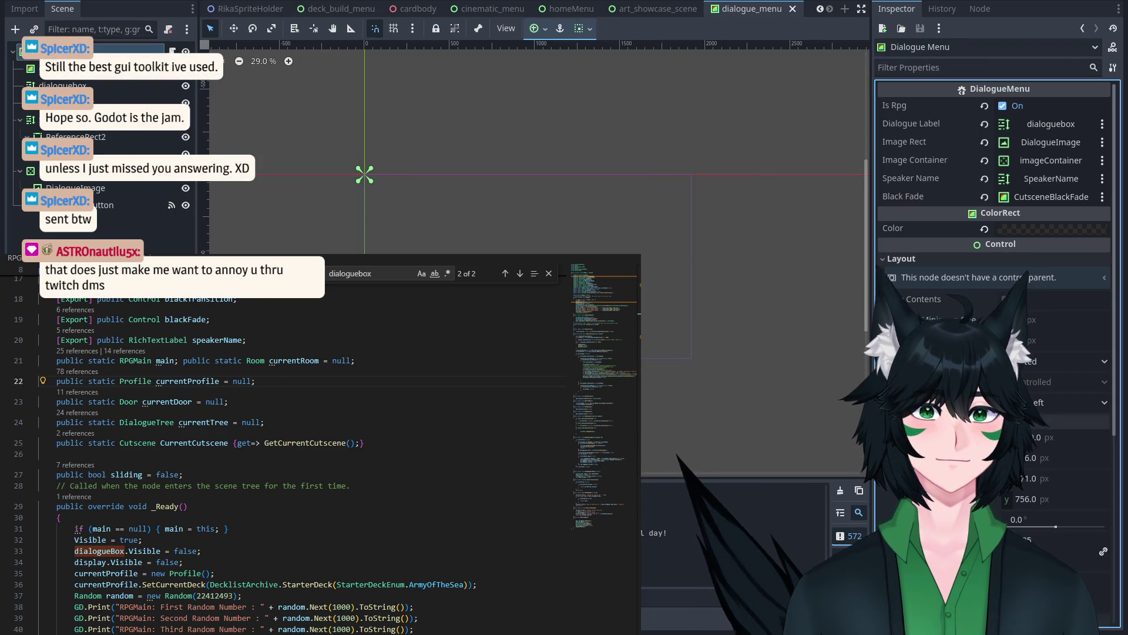
click(1057, 481)
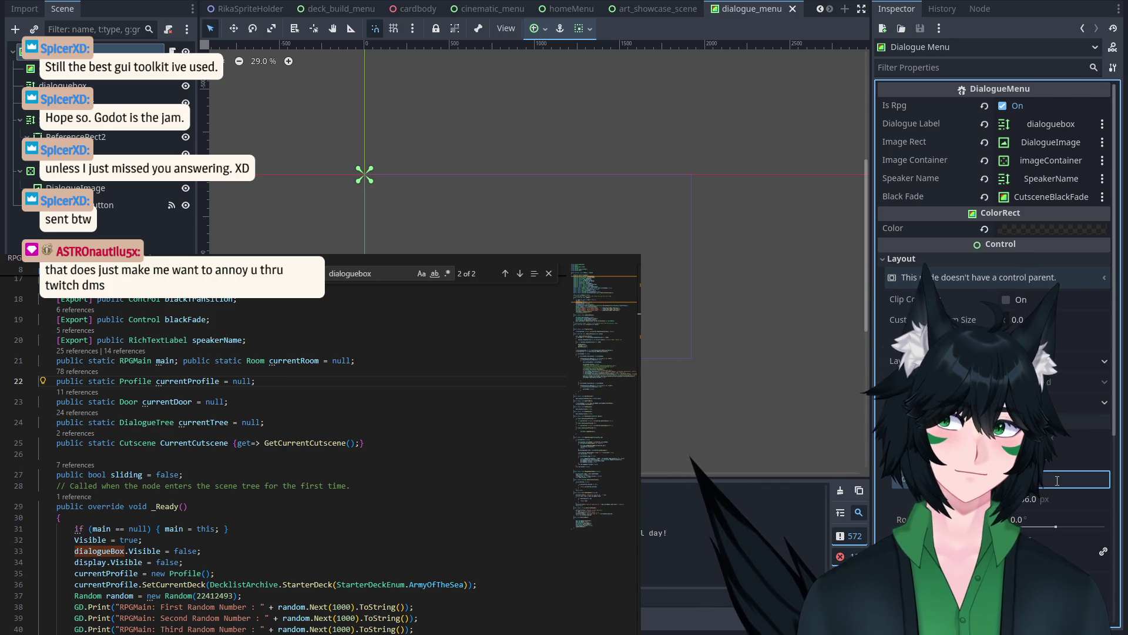
key(Return)
click(187, 49)
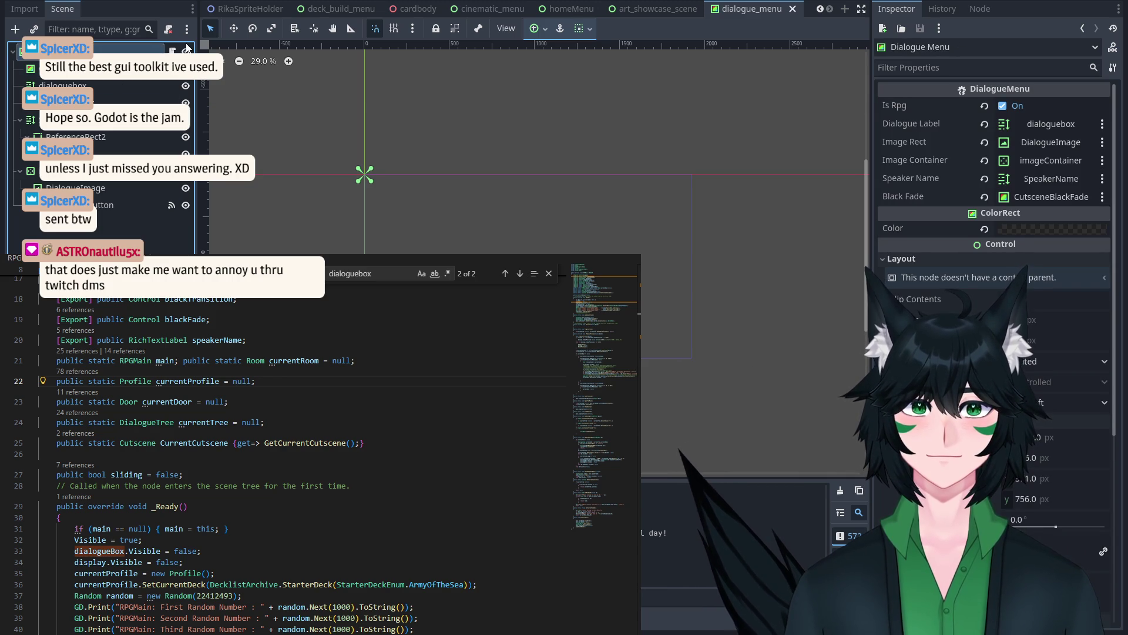
click(1061, 437)
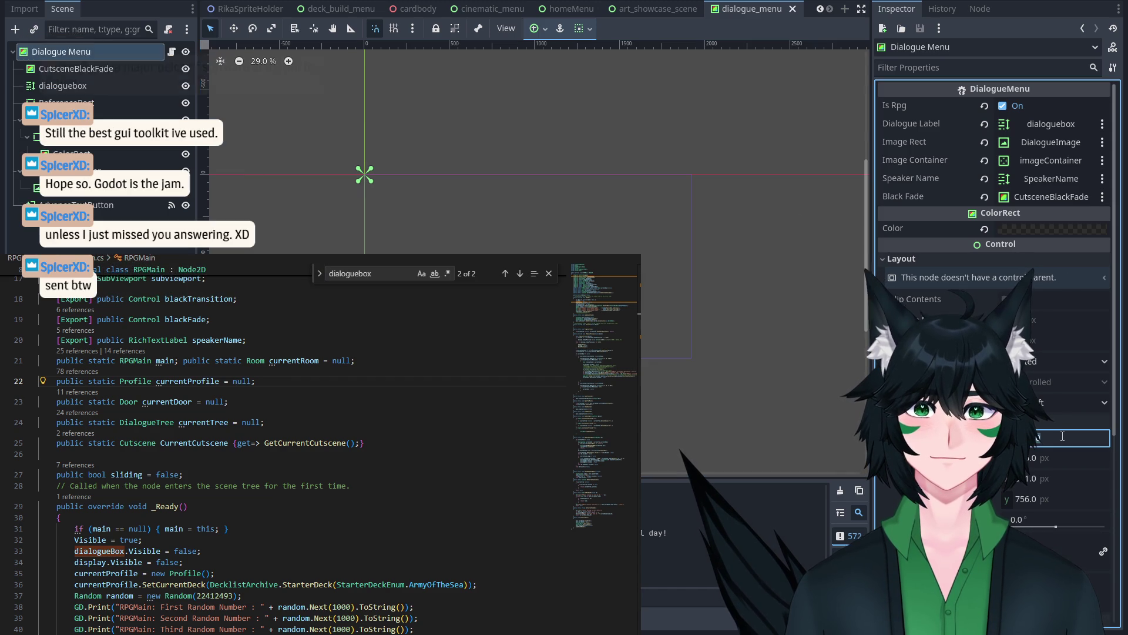
Step: Add a new Control node under the root Dialogue Menu node
click(698, 295)
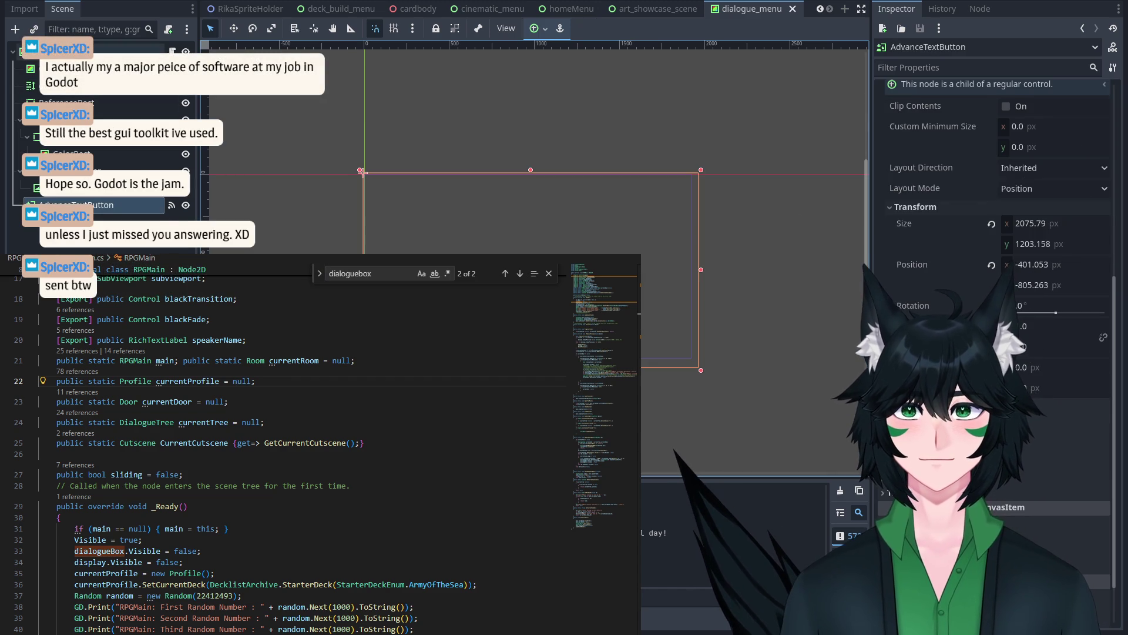
click(128, 52)
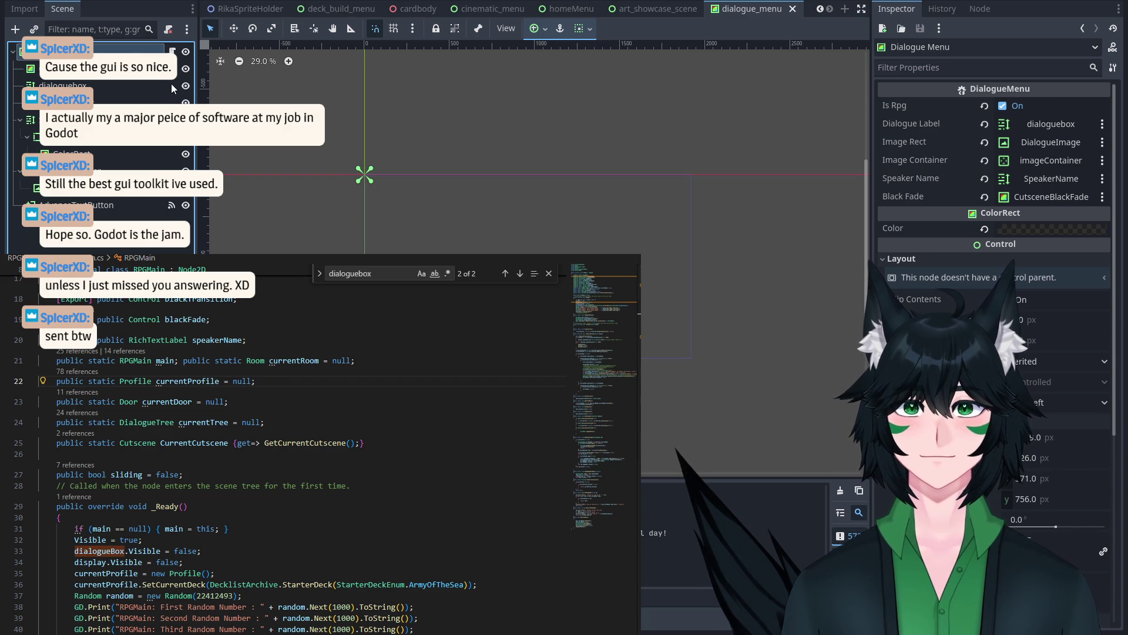
click(312, 237)
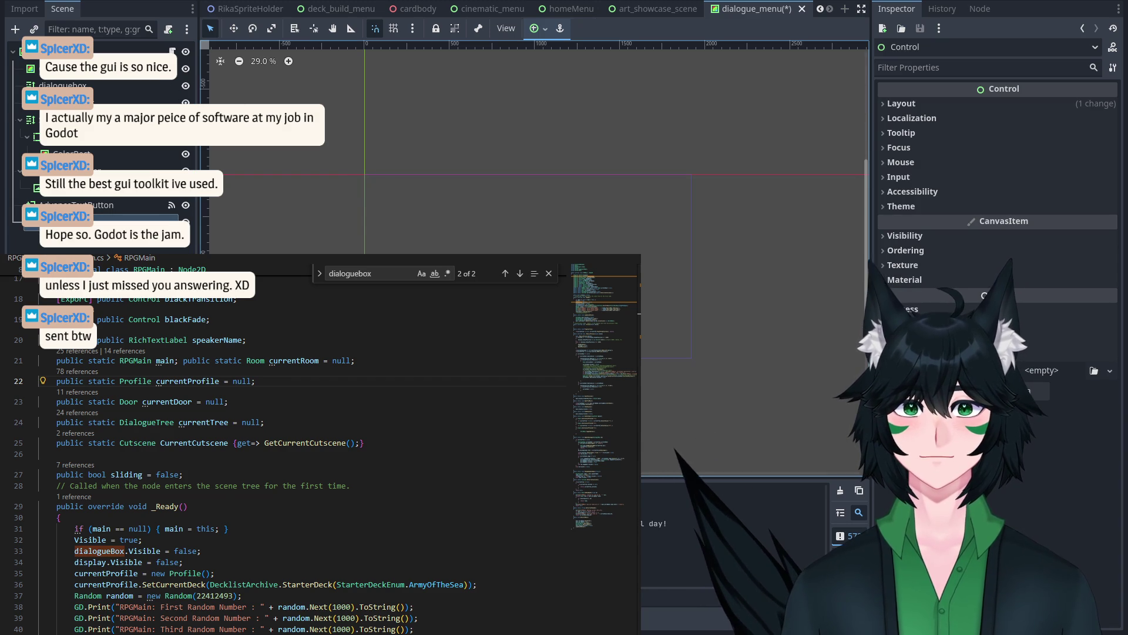
Step: Reveal the Control's Layout transform and drag it to the layout's top-left corner
click(936, 103)
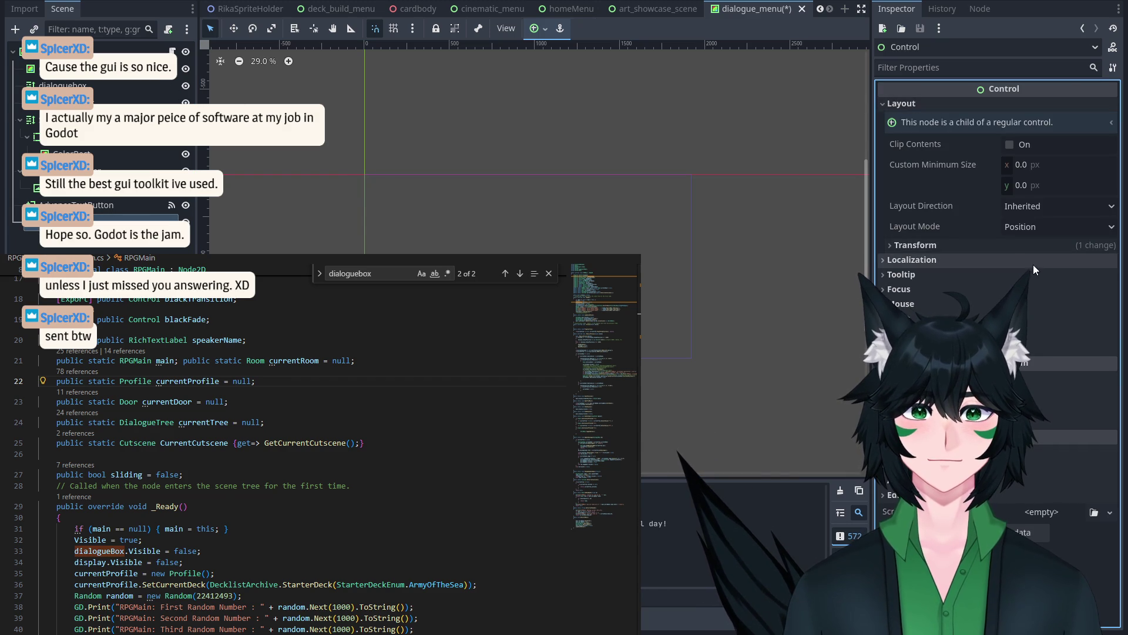
click(1013, 246)
click(1080, 300)
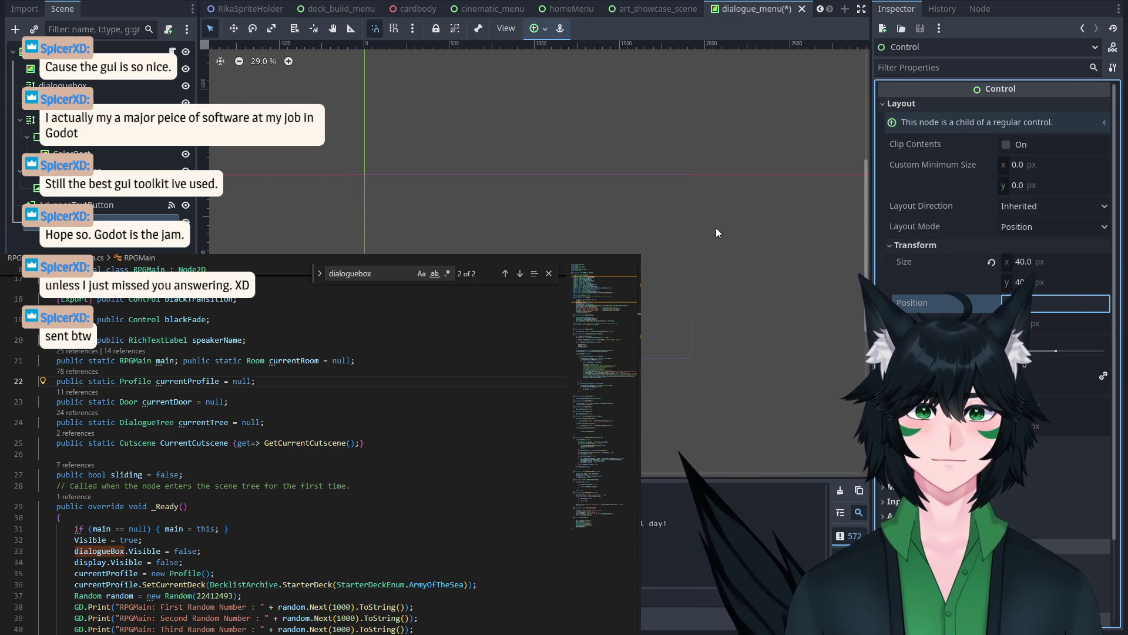
scroll(488, 235, up, 1)
scroll(488, 235, up, 1)
key(w)
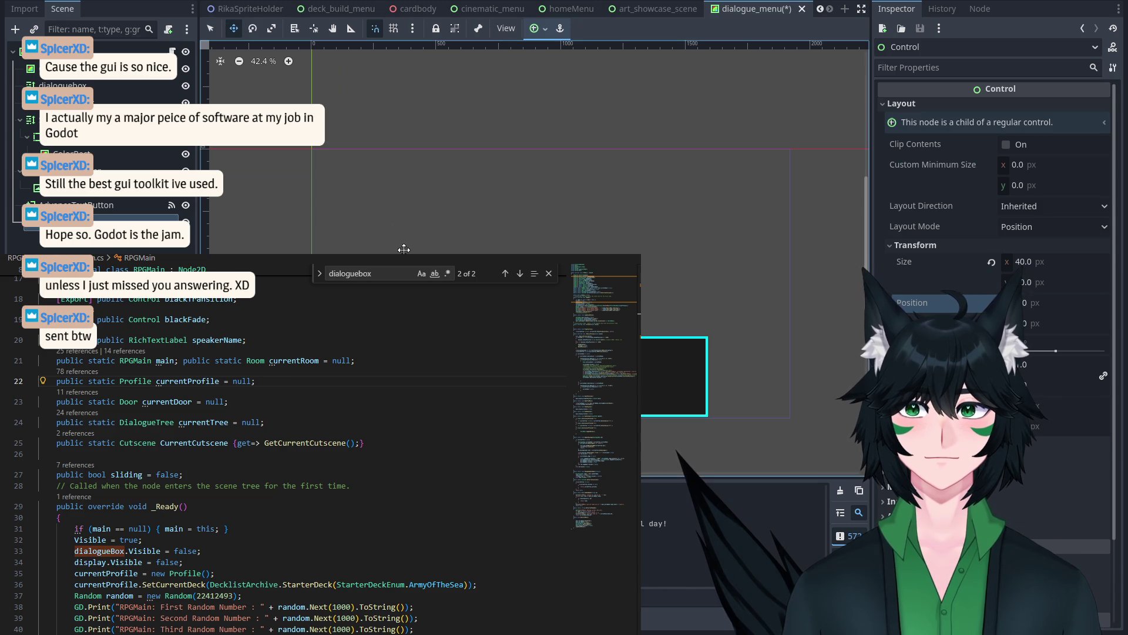
drag(338, 200, 317, 155)
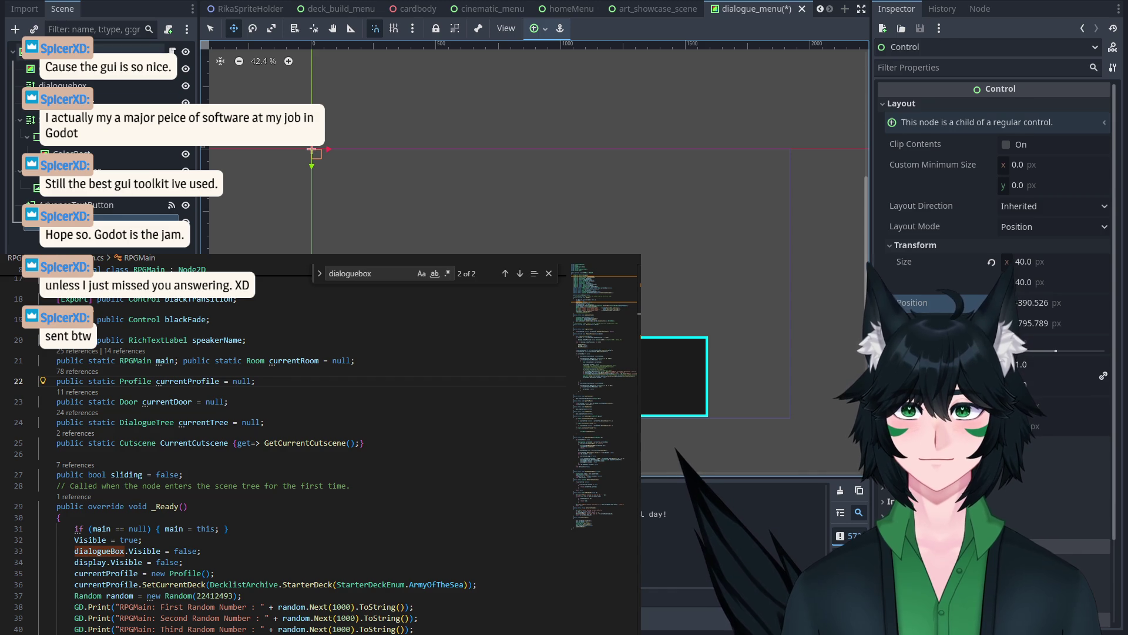
Step: Try regrouping the dialogue nodes under the Control, undoing the tree changes
click(128, 52)
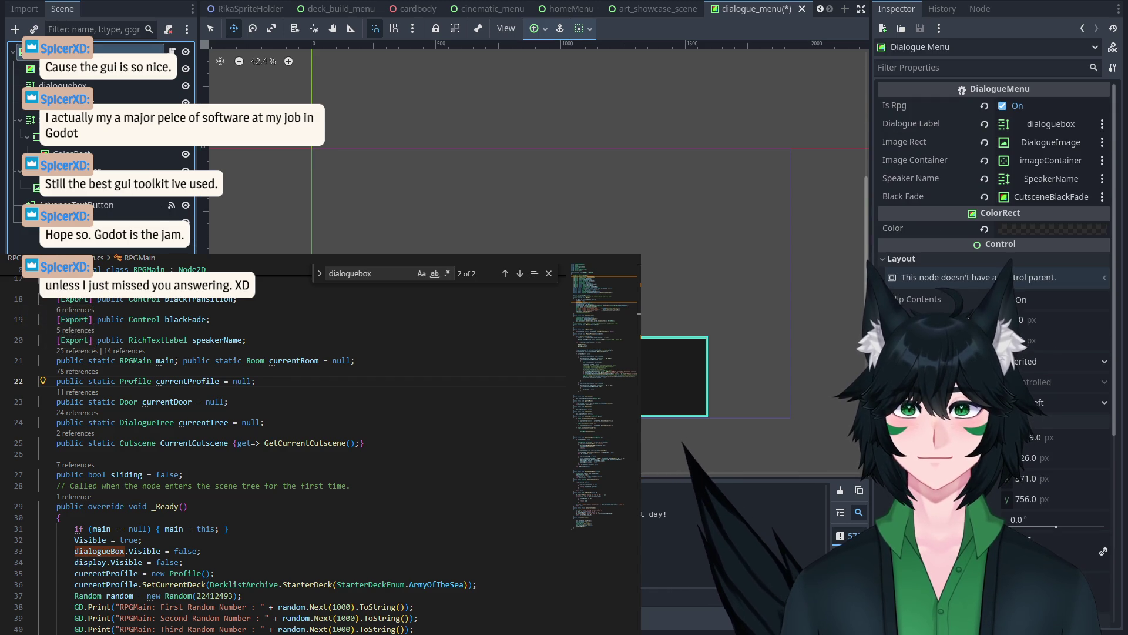
click(94, 205)
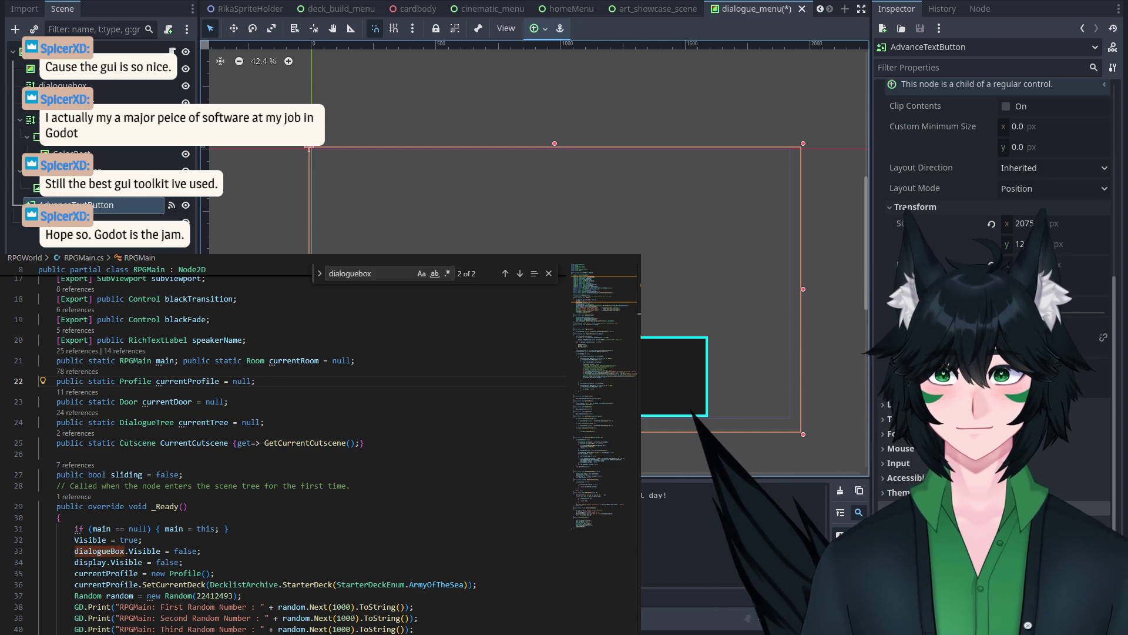
click(35, 51)
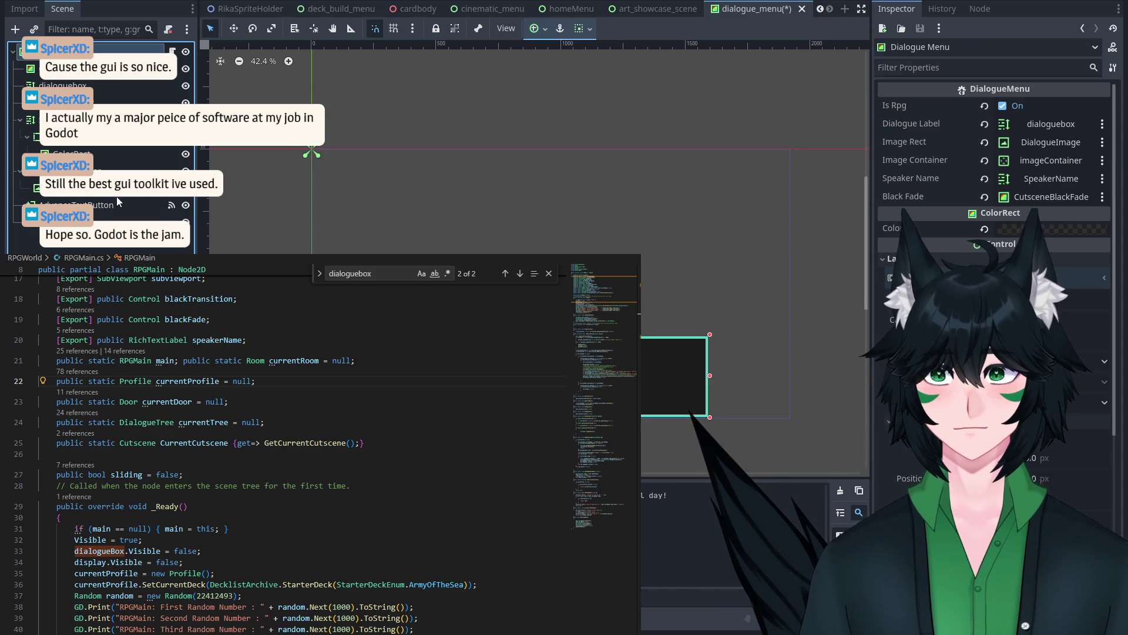
click(27, 232)
key(ctrl+z)
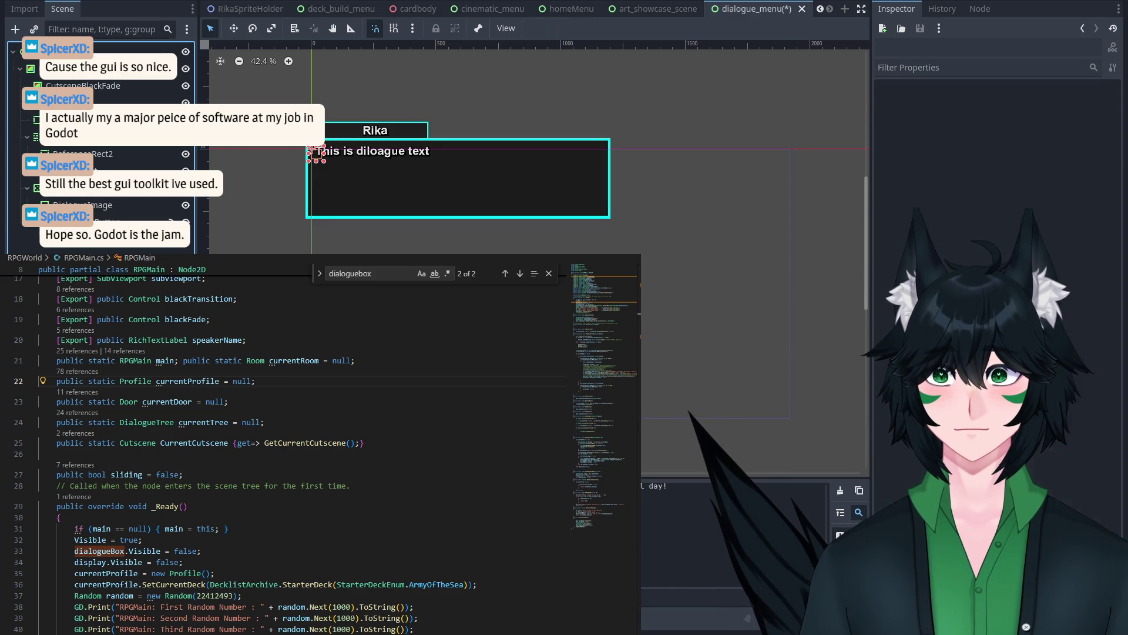
click(377, 223)
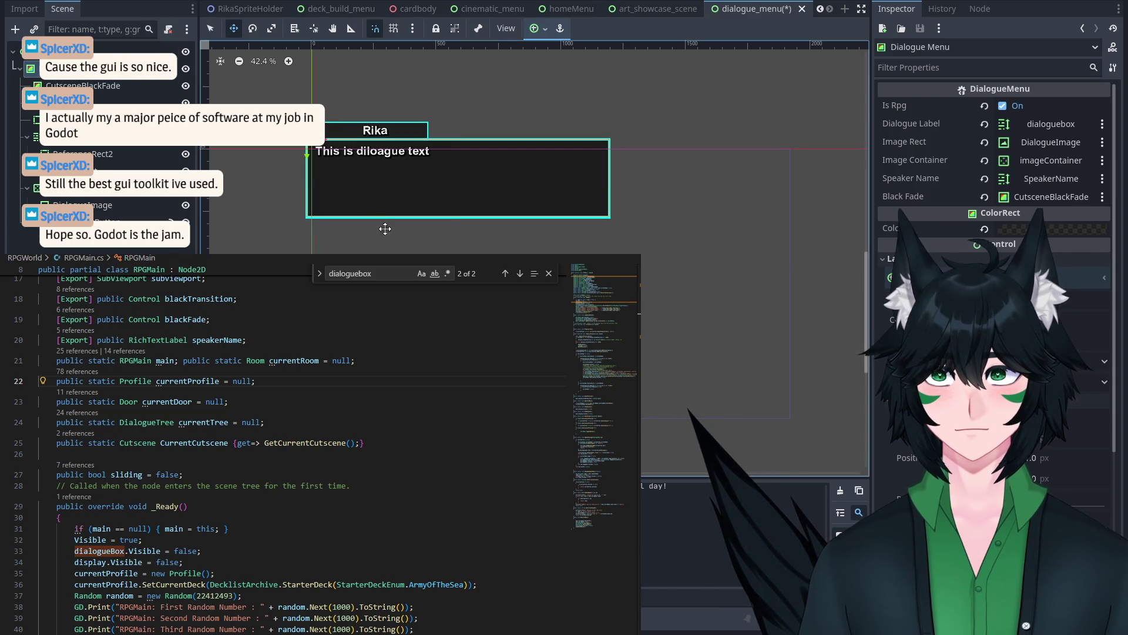
key(ctrl+z)
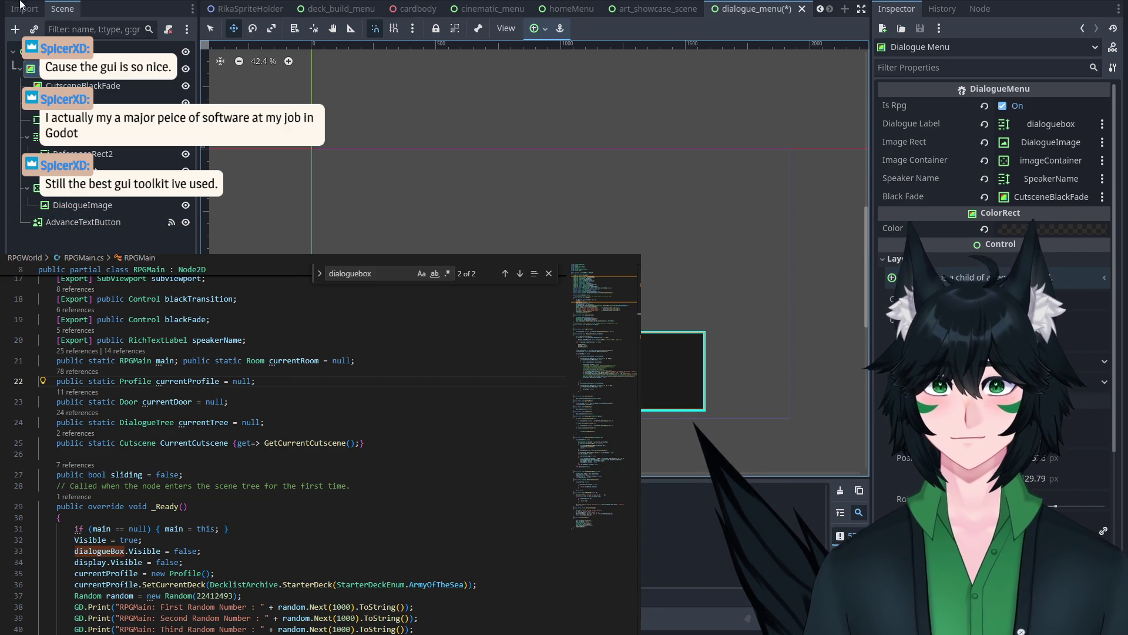
click(59, 51)
click(24, 9)
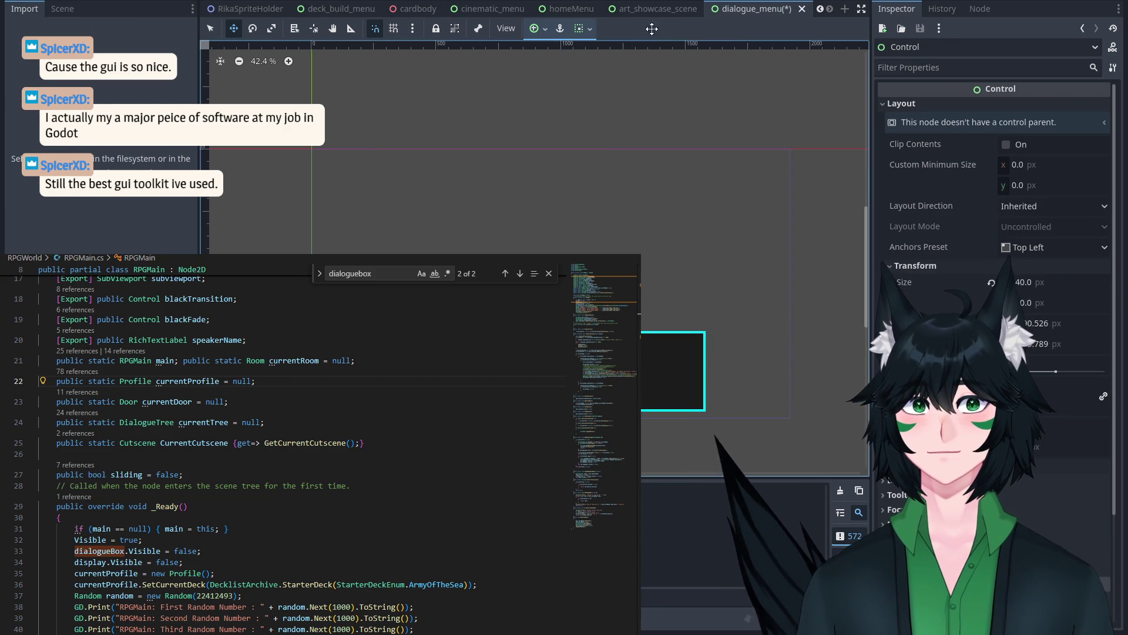
Step: Save the dialogue_menu scene with Ctrl+S and select its root Dialogue Menu node
click(678, 14)
click(747, 16)
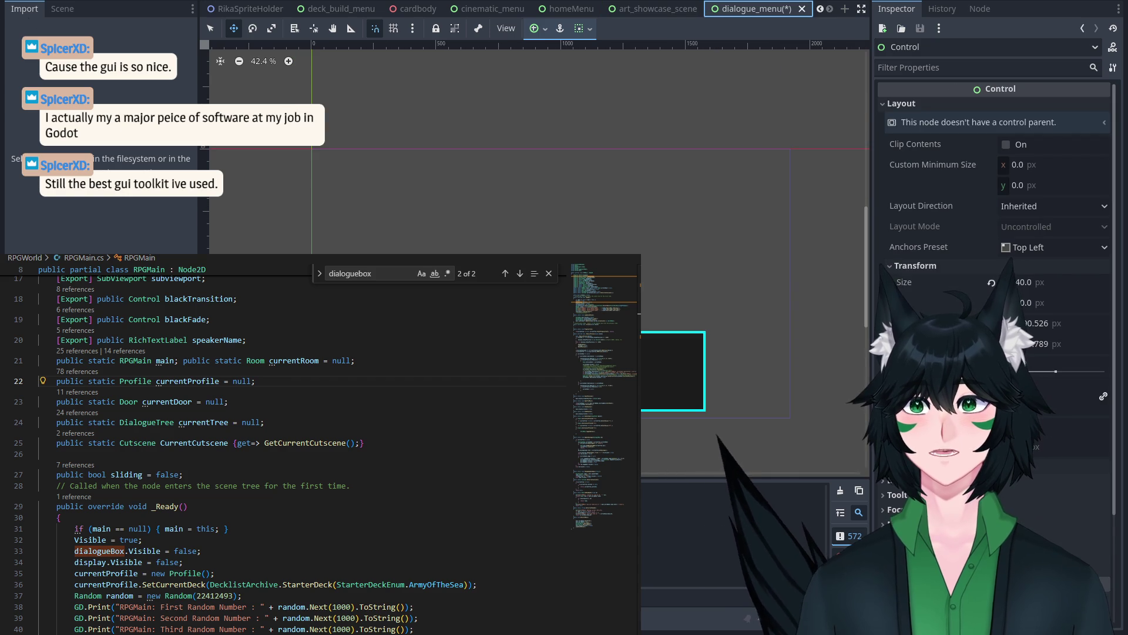
key(ctrl+s)
click(654, 9)
click(747, 9)
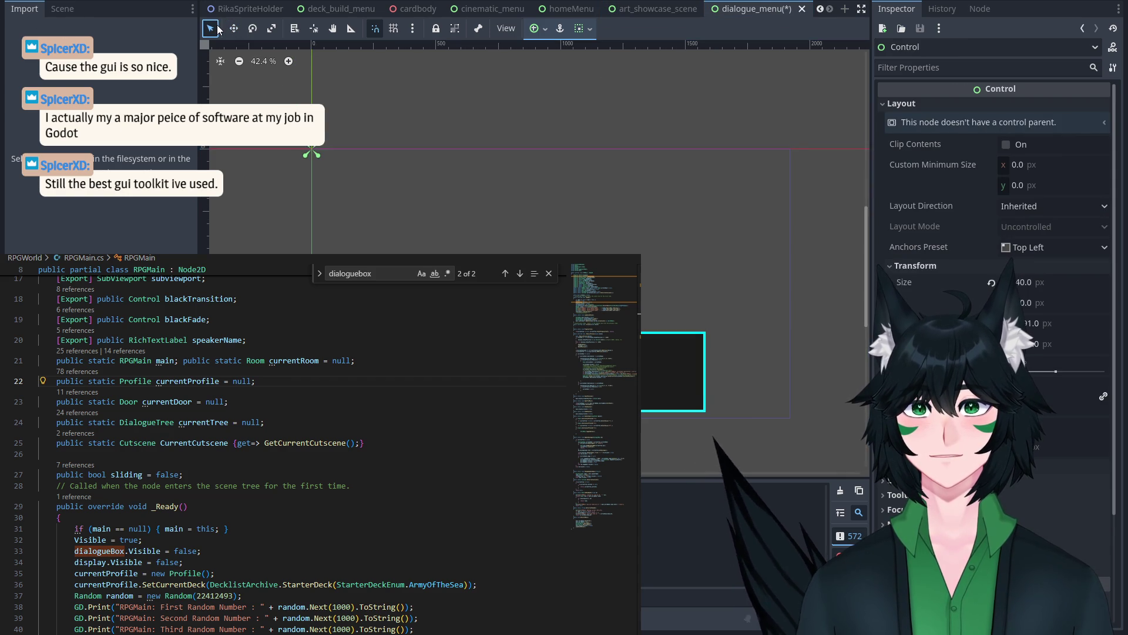
click(63, 8)
click(64, 51)
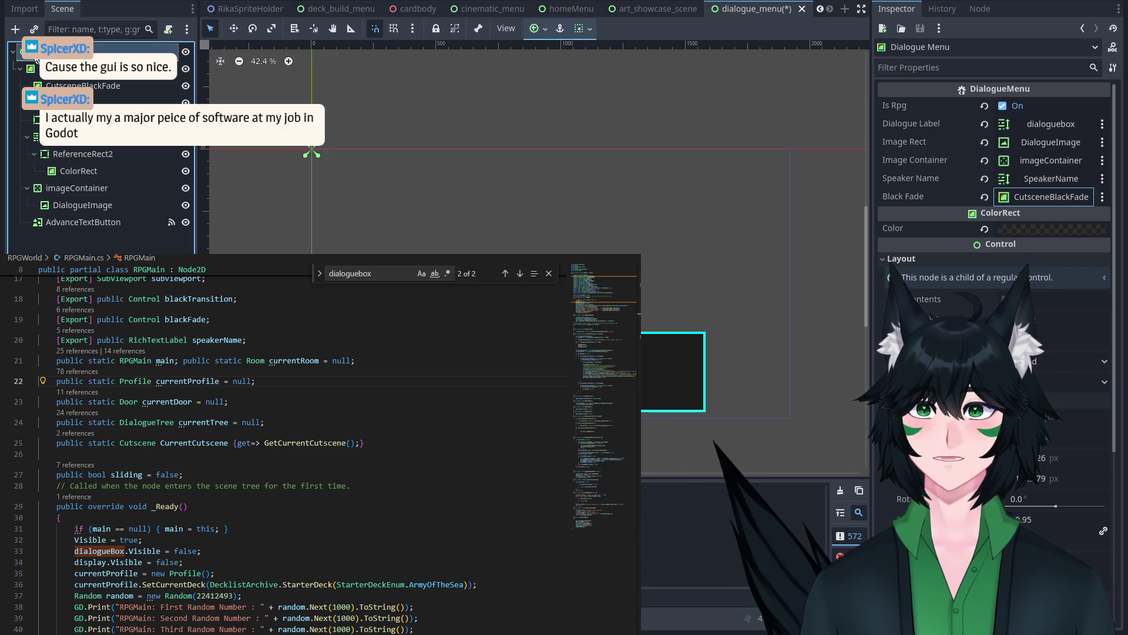
Step: Undo and redo edits to restore a new Control node under the root
key(ctrl+z)
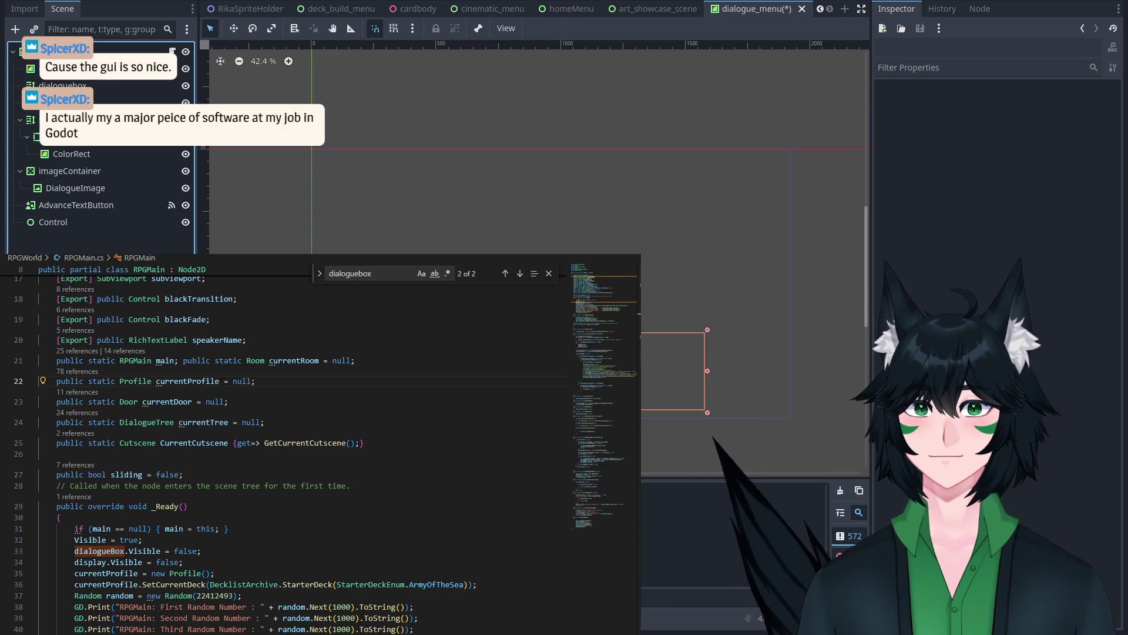
key(ctrl+z)
click(103, 73)
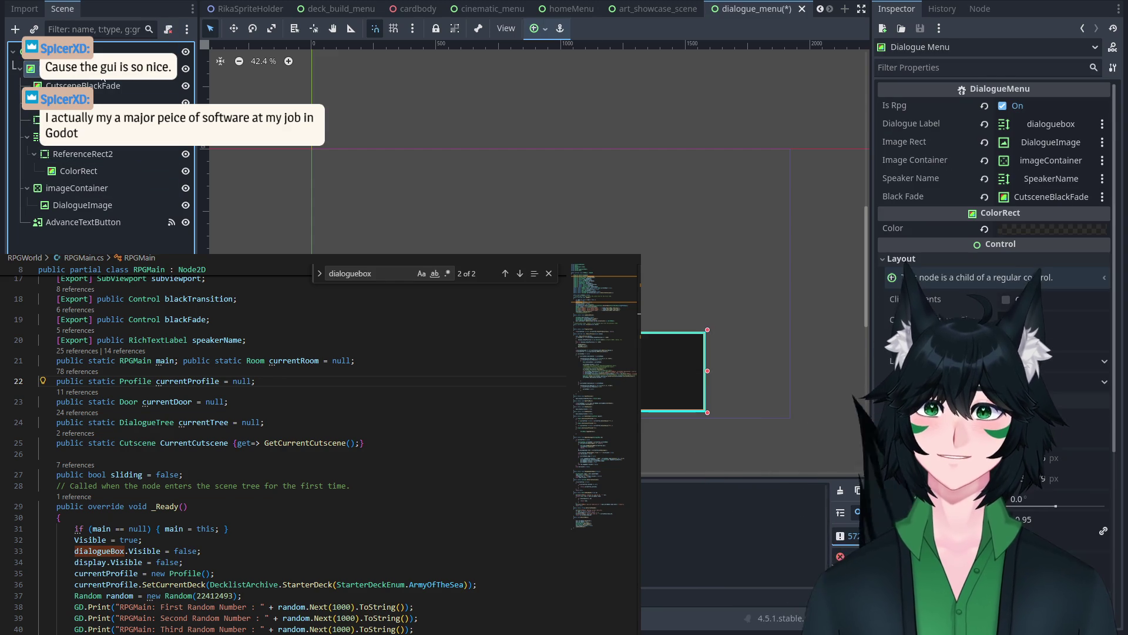
click(103, 51)
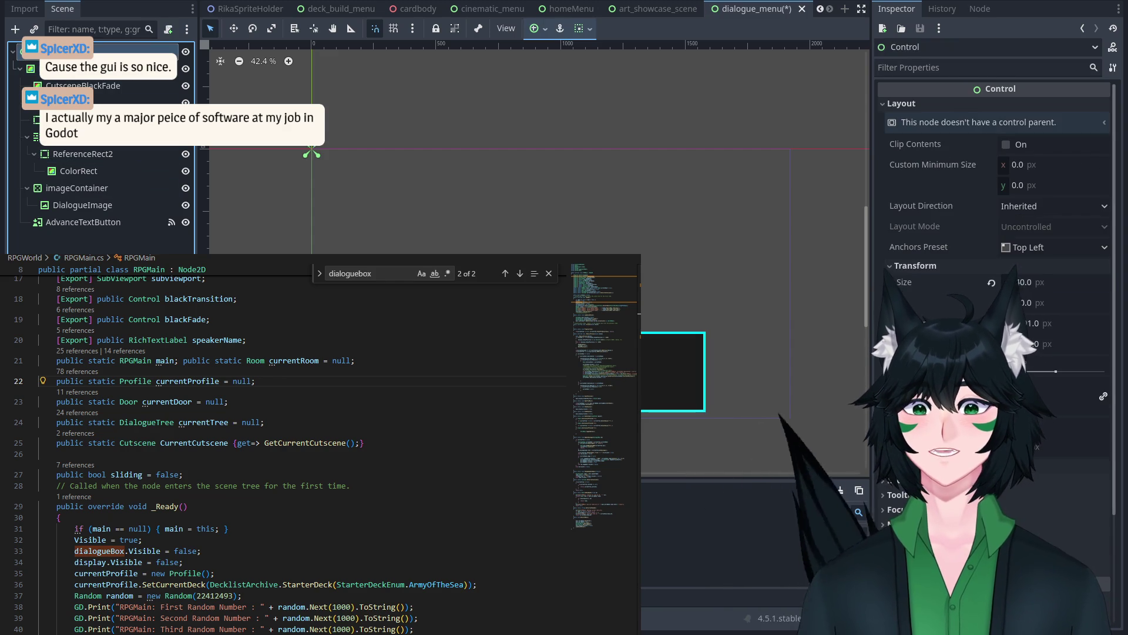
key(ctrl+z)
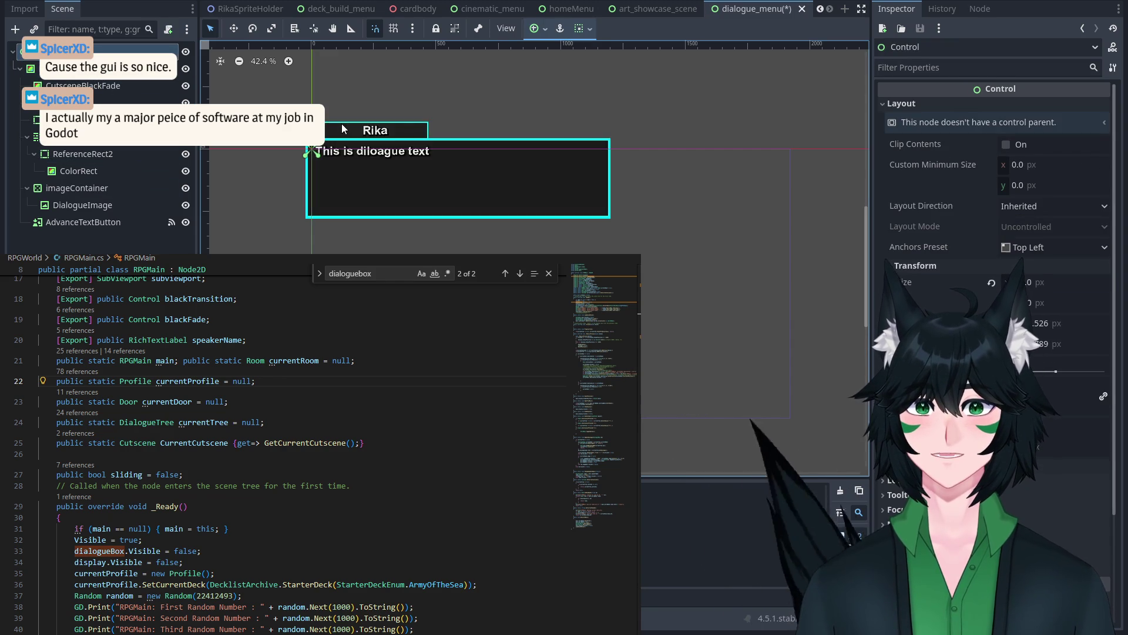
click(103, 51)
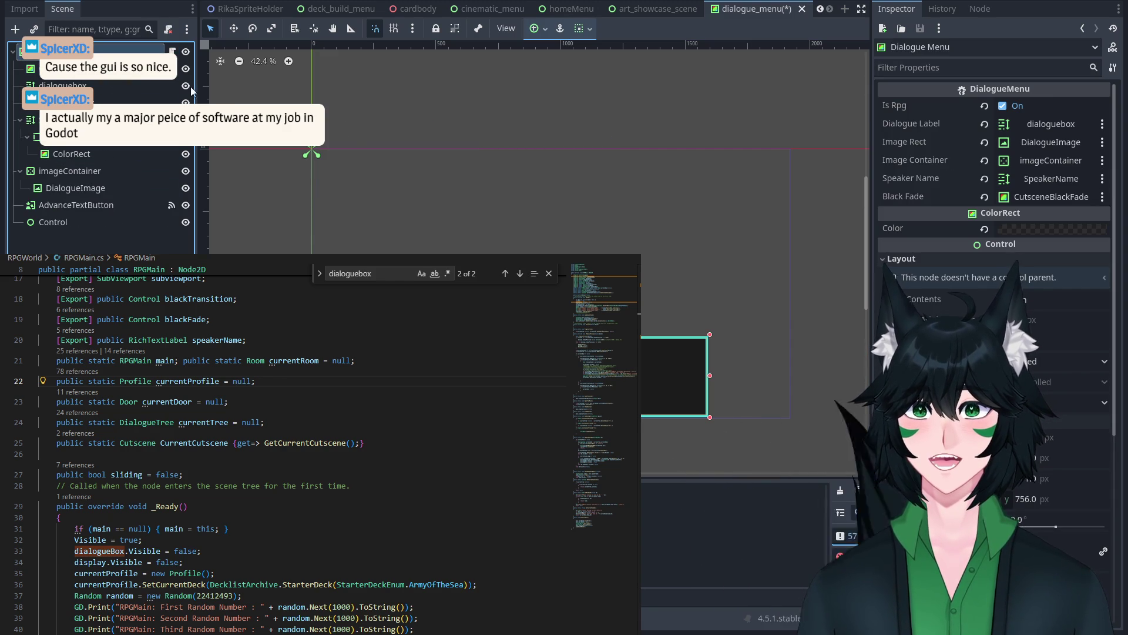
key(ctrl+shift+z)
Step: Move Control2 above CutsceneBlackFade and place the ten dialogue nodes under it
mouse_move(56, 239)
mouse_down()
mouse_move(75, 82)
mouse_move(64, 68)
mouse_up()
click(70, 86)
shift+click(53, 238)
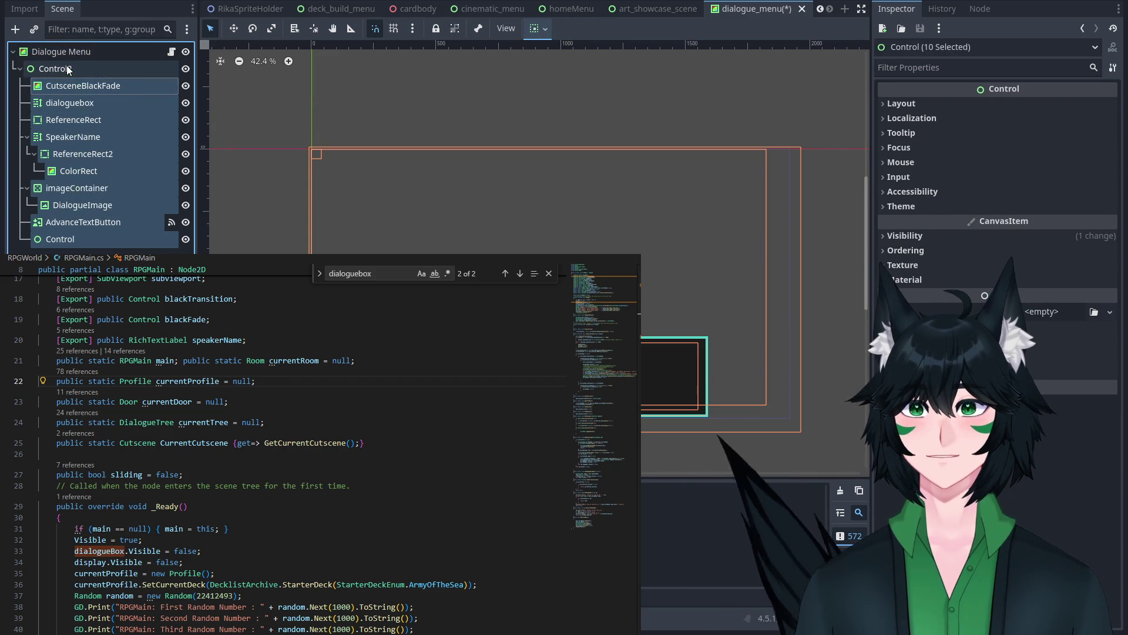
click(70, 51)
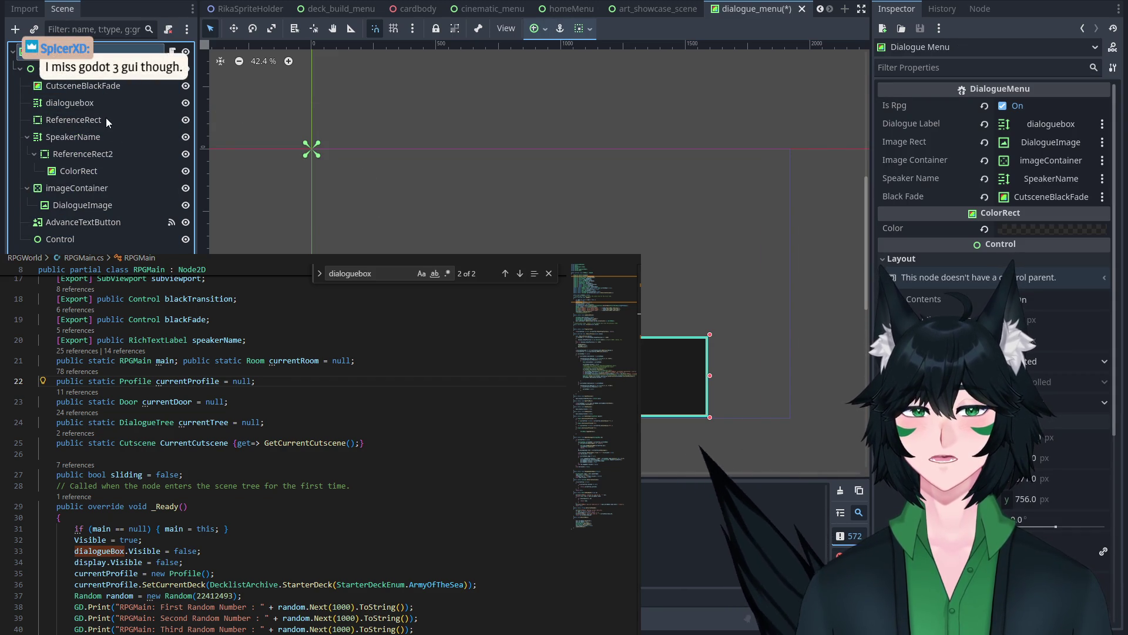
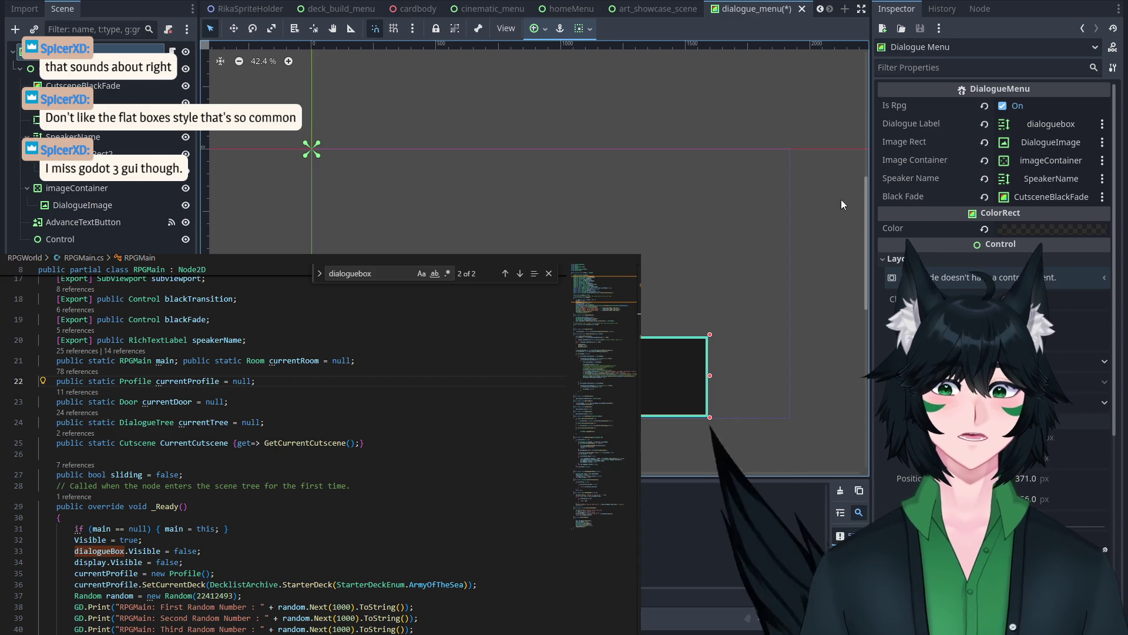
Step: Recentre the dialogue box on the canvas and inspect the Control2 and root Dialogue Menu nodes
scroll(769, 284, up, 2)
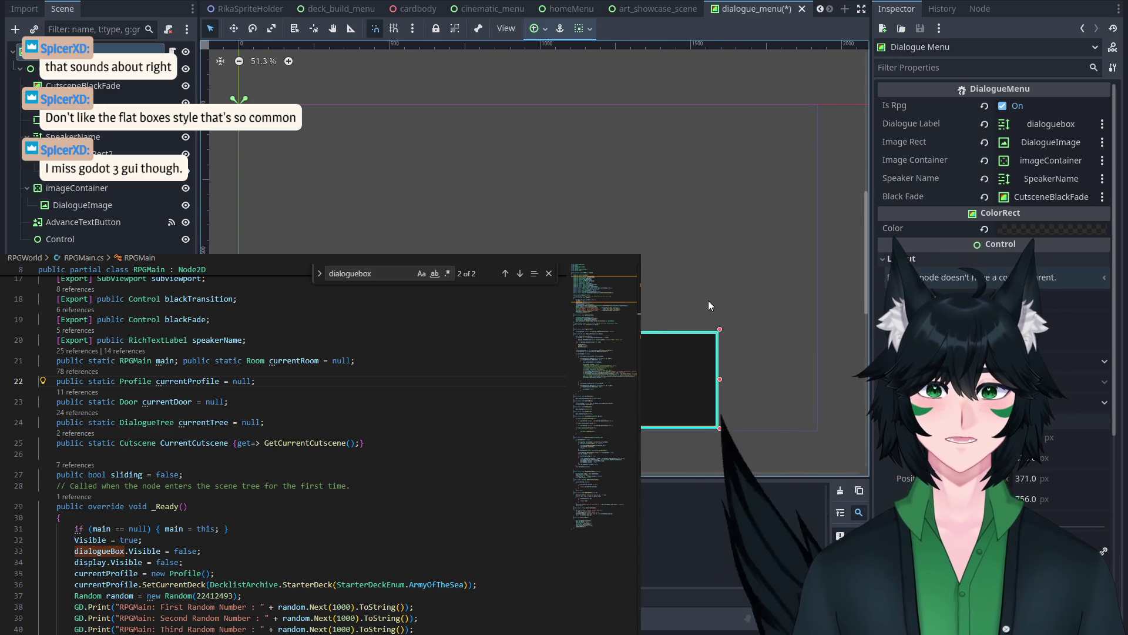
drag(703, 291, 705, 291)
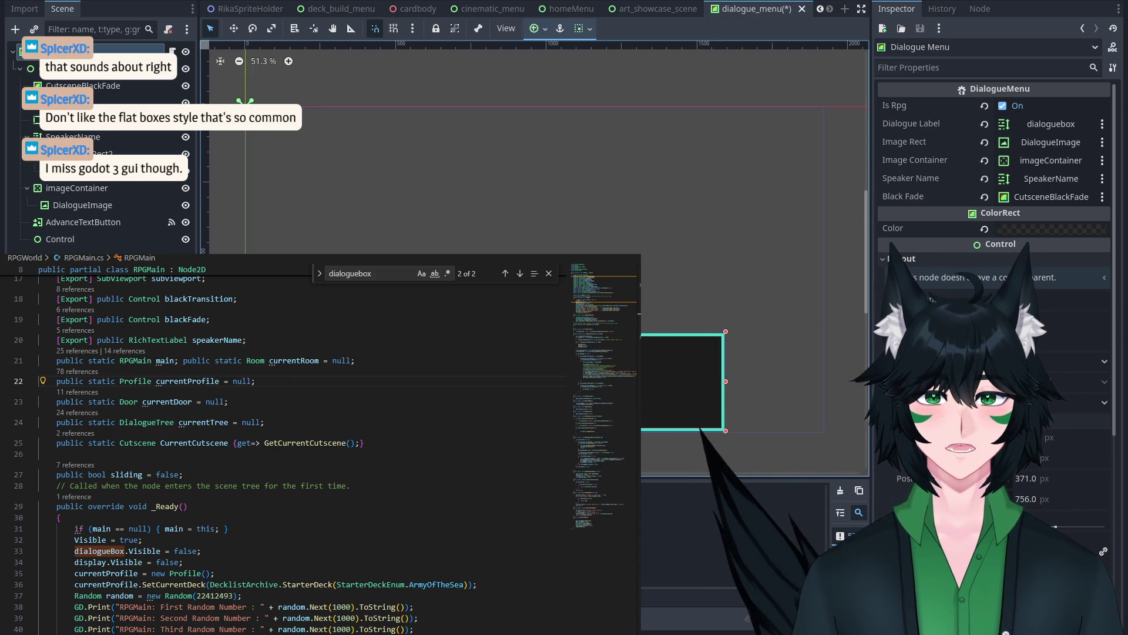
mouse_move(706, 292)
mouse_down()
mouse_move(718, 297)
mouse_move(709, 296)
mouse_up()
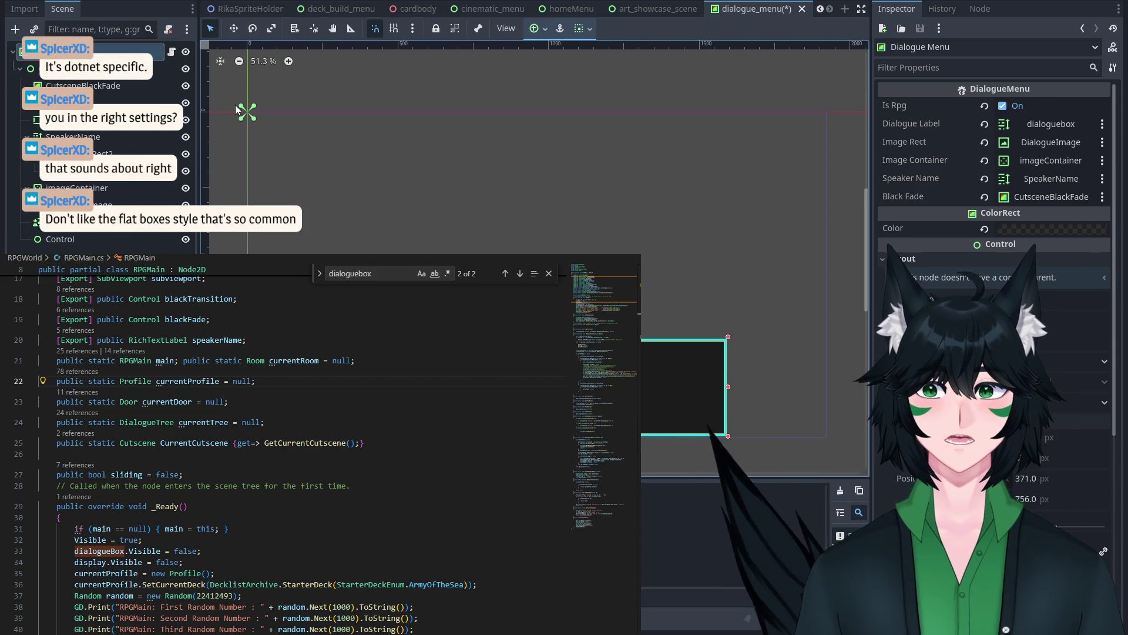
click(147, 68)
click(147, 51)
click(147, 68)
click(147, 51)
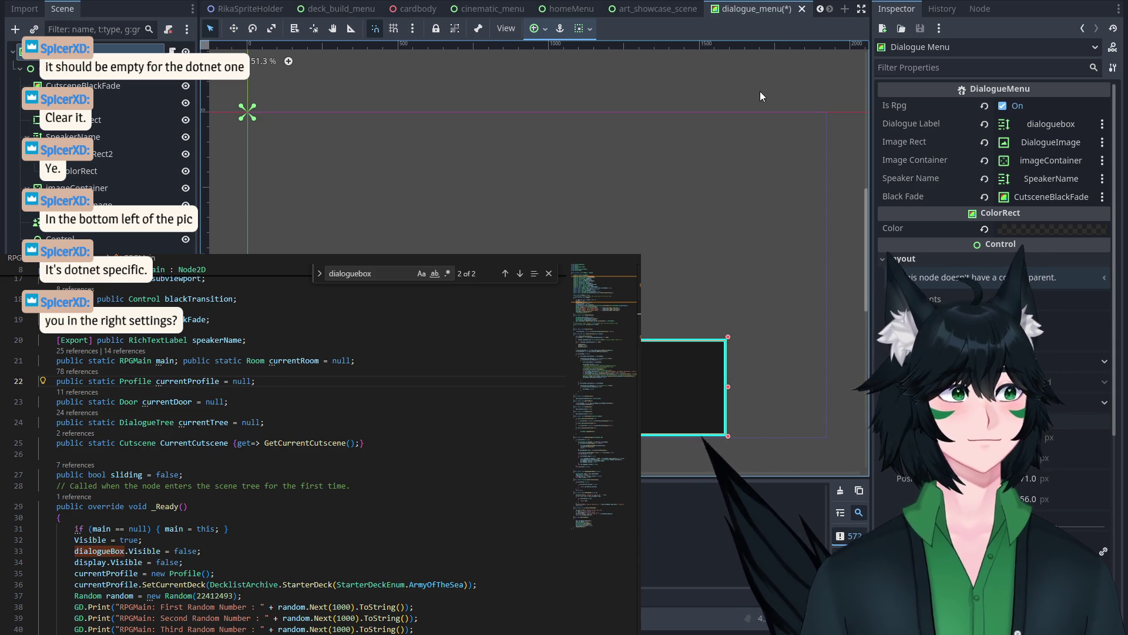
scroll(426, 172, down, 3)
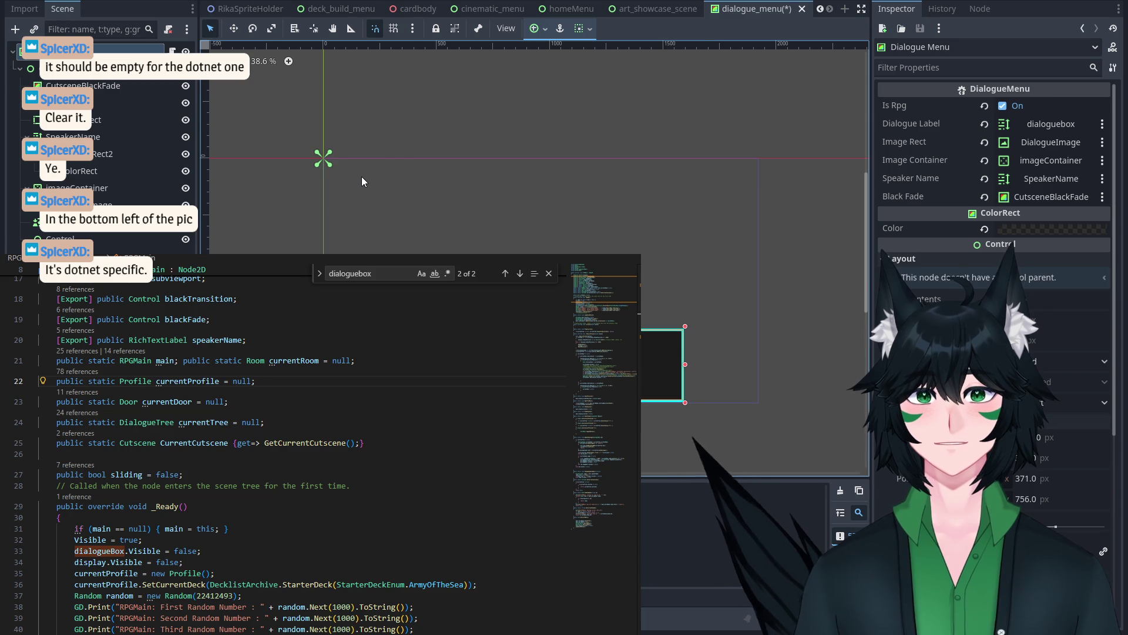
scroll(361, 177, up, 1)
mouse_move(334, 16)
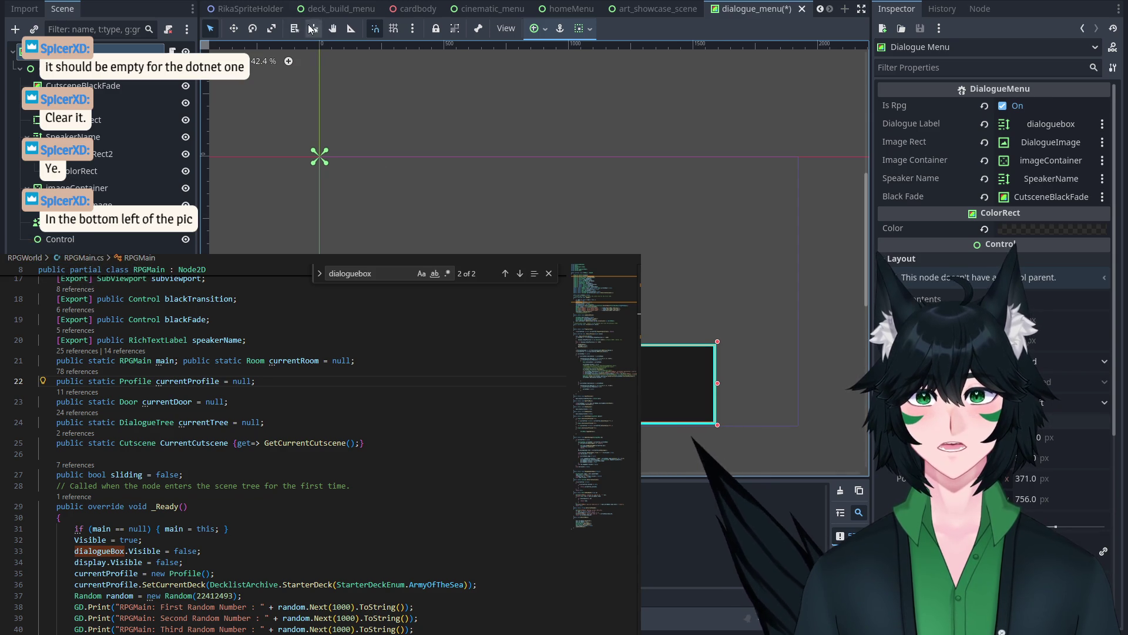
click(59, 68)
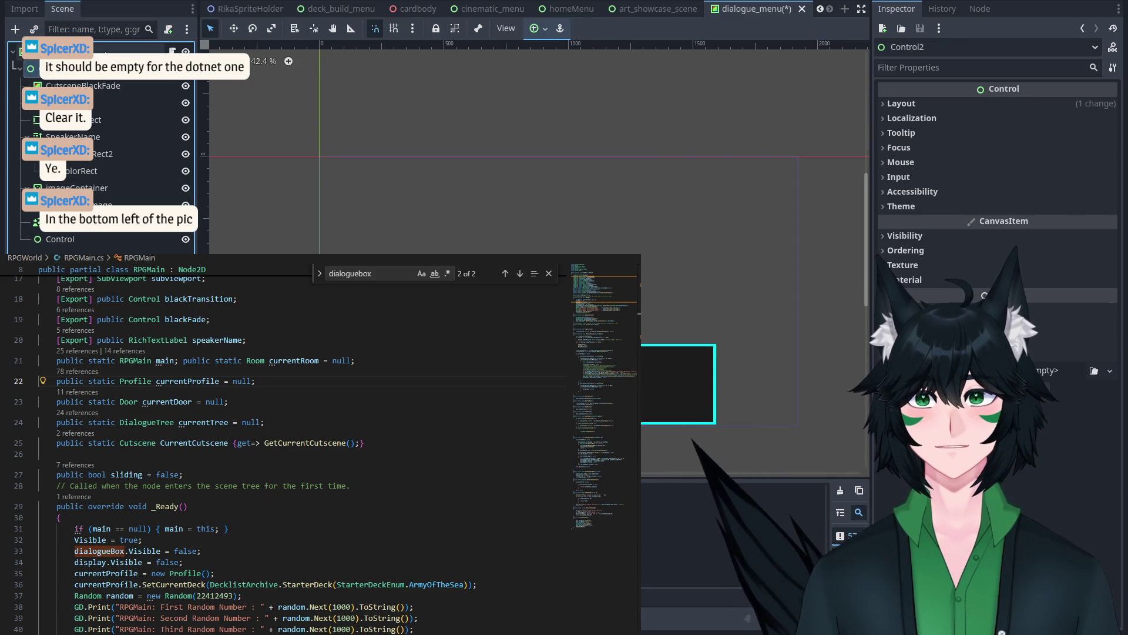
click(118, 51)
scroll(338, 11, up, 4)
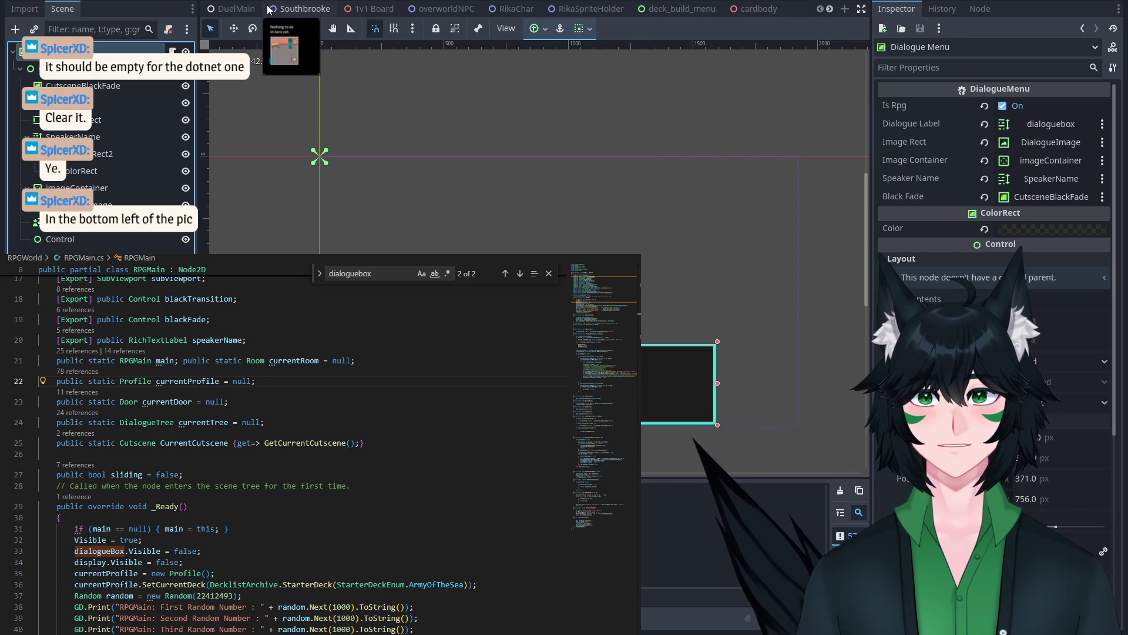
Step: Switch to the DuelMain scene, clear the 'dia' Scene dock filter, and select the Move tool
mouse_move(238, 12)
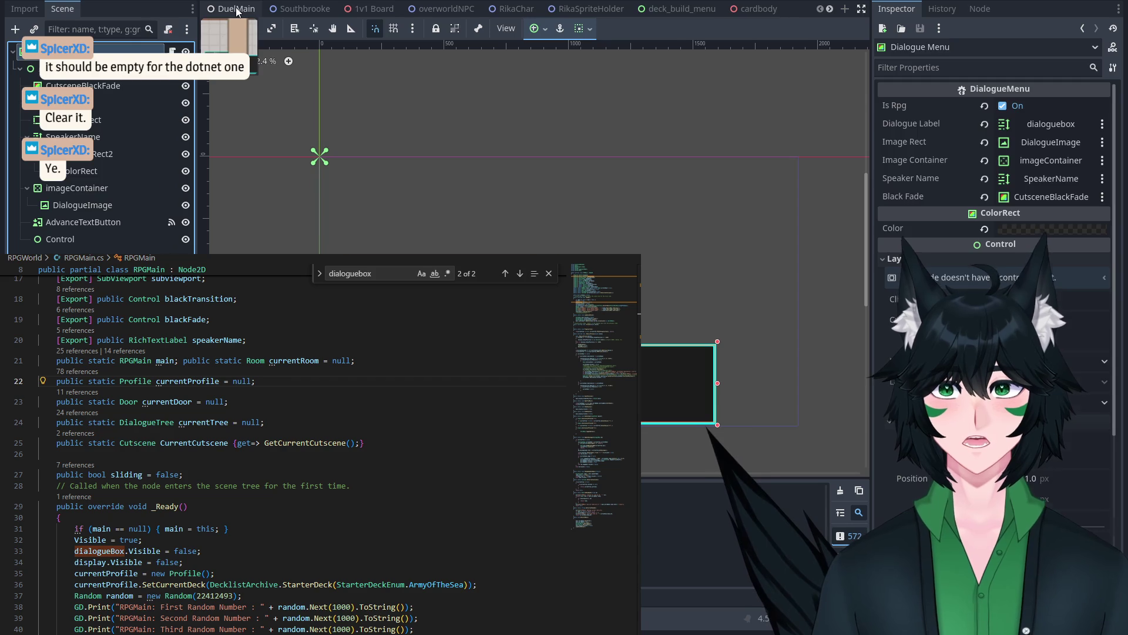
click(238, 10)
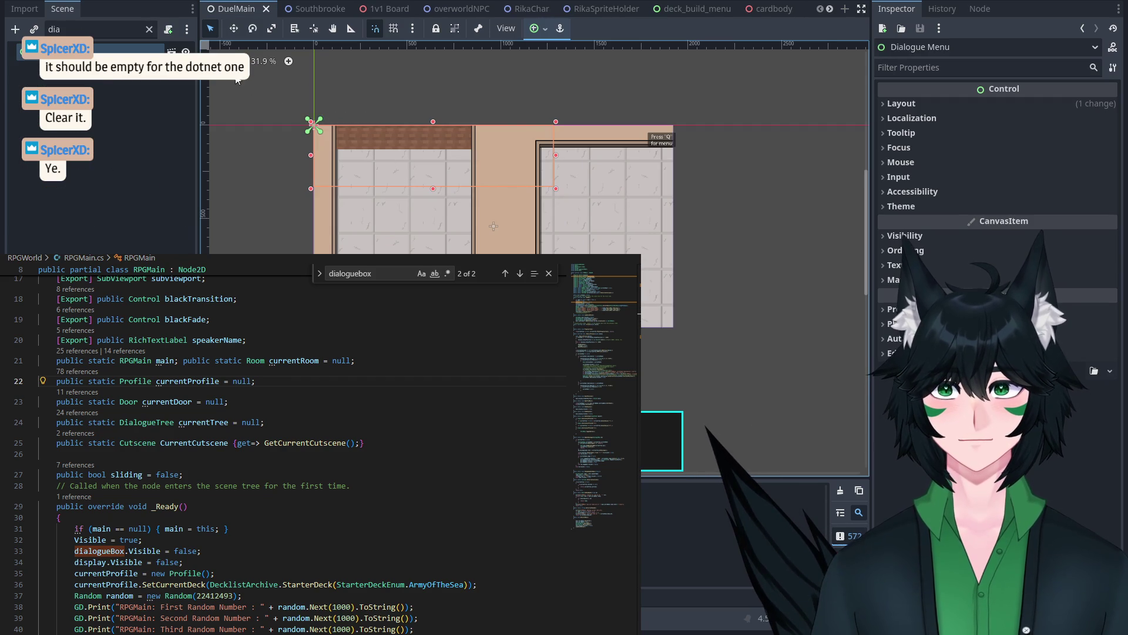
click(146, 31)
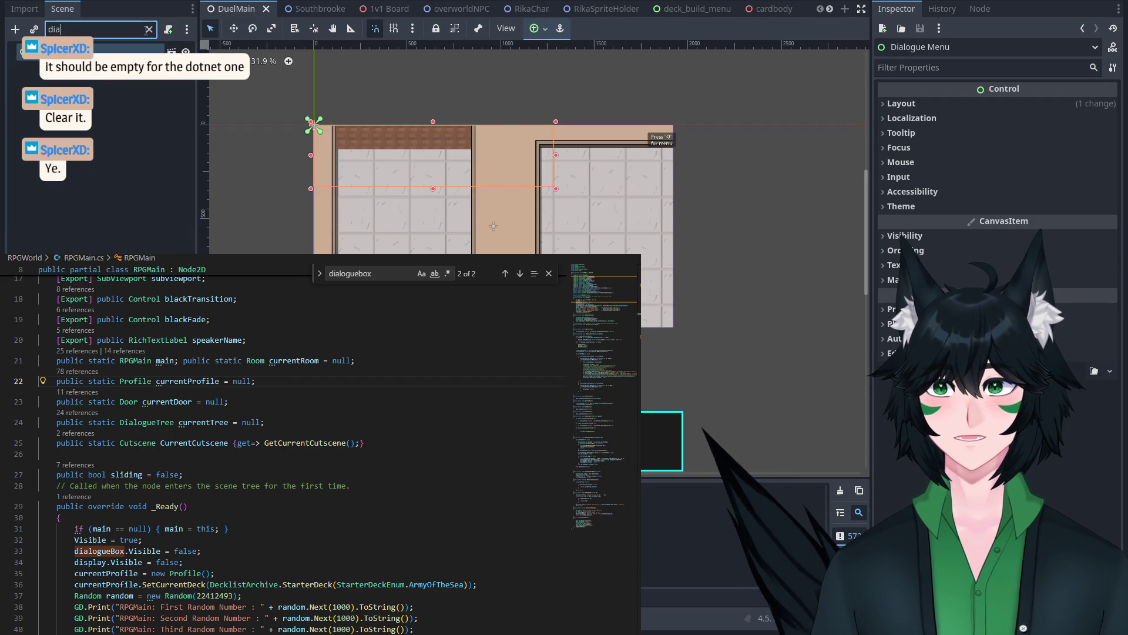
click(149, 29)
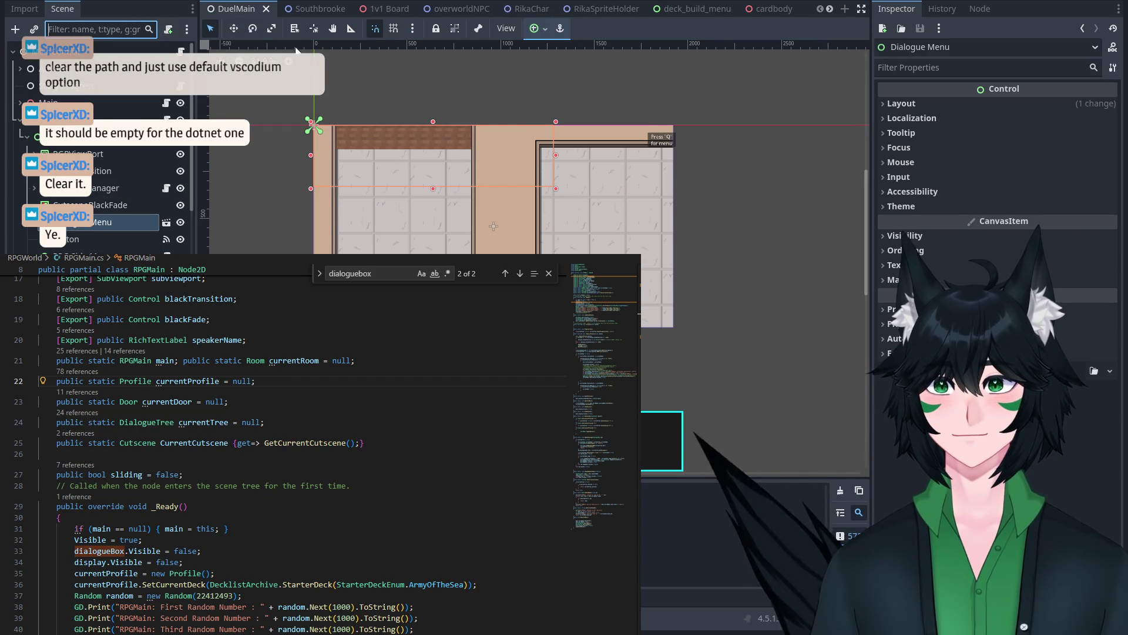
click(233, 28)
mouse_move(402, 247)
mouse_down()
mouse_move(443, 247)
mouse_move(359, 174)
mouse_move(423, 119)
mouse_up()
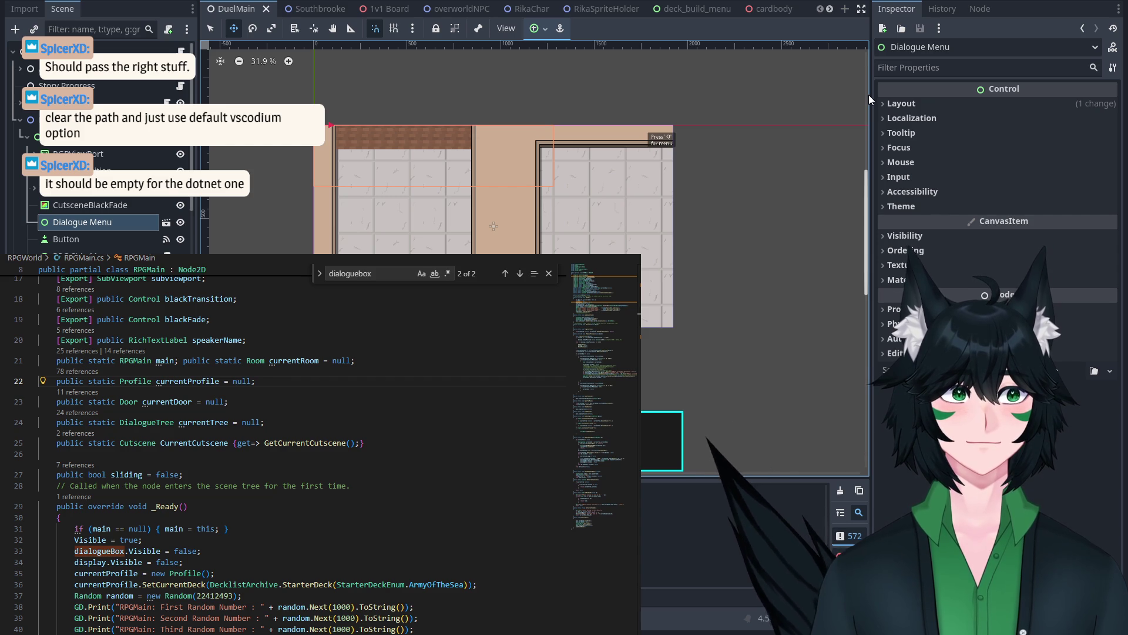
scroll(552, 10, down, 4)
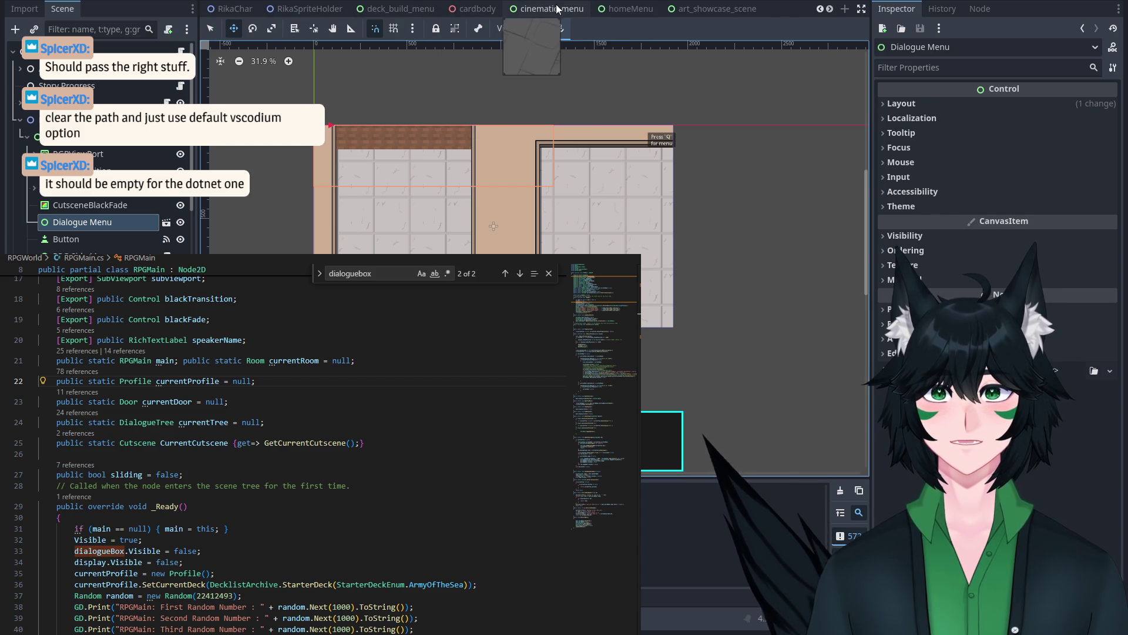
scroll(758, 11, down, 1)
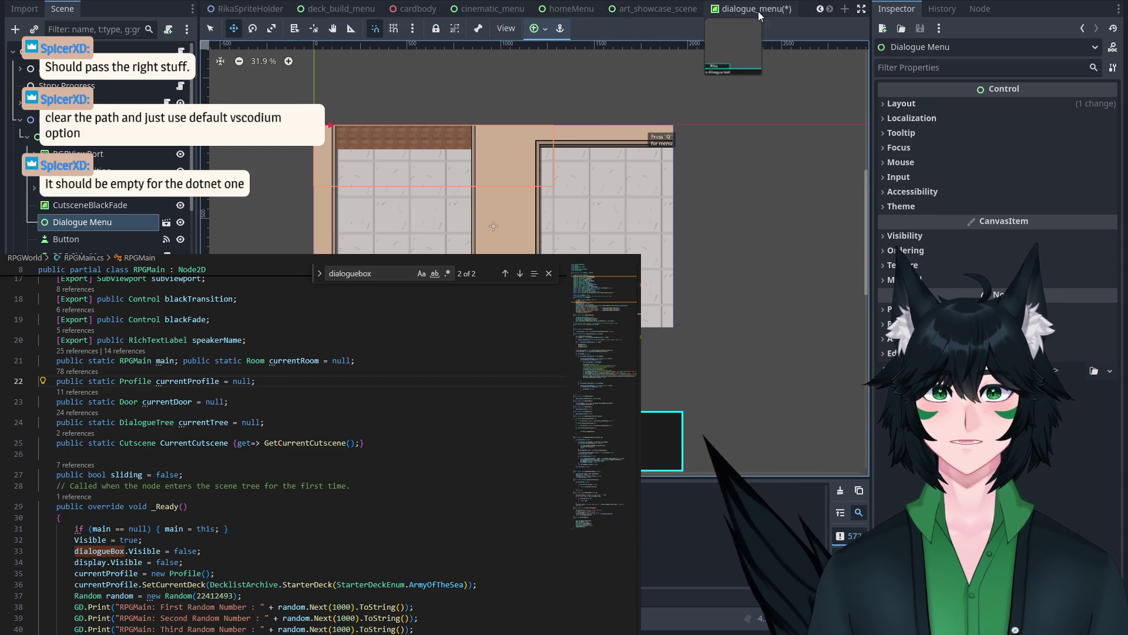
Step: Briefly open and close dialogue_menu, then inspect Dialogue Menu's layout and transform properties in DuelMain
click(756, 9)
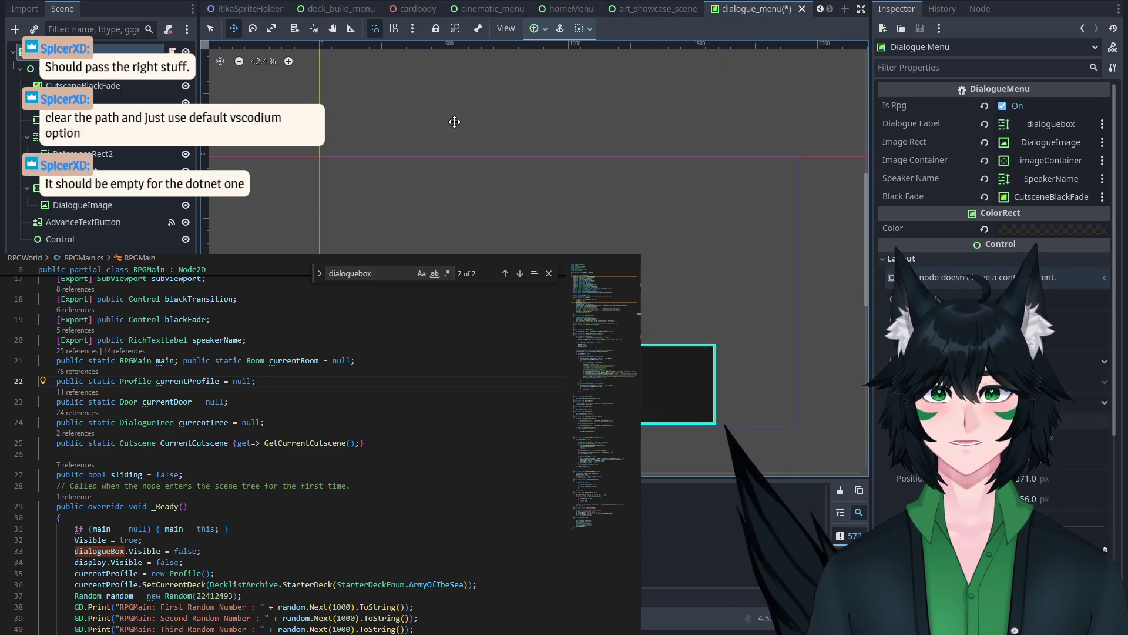
click(802, 9)
click(645, 340)
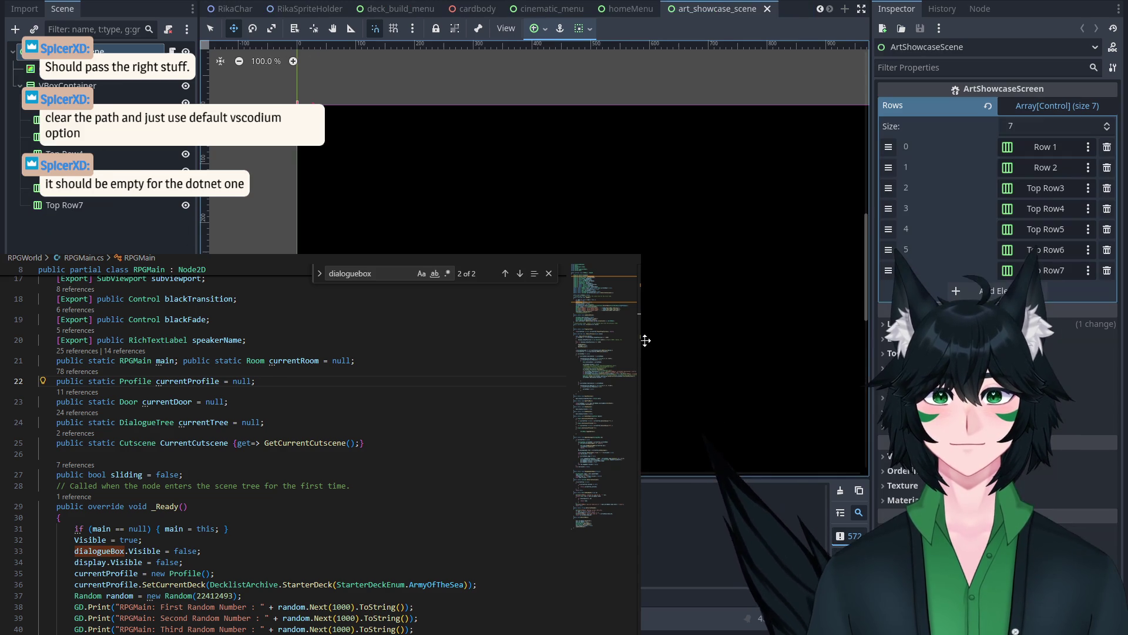
scroll(245, 13, up, 4)
click(245, 13)
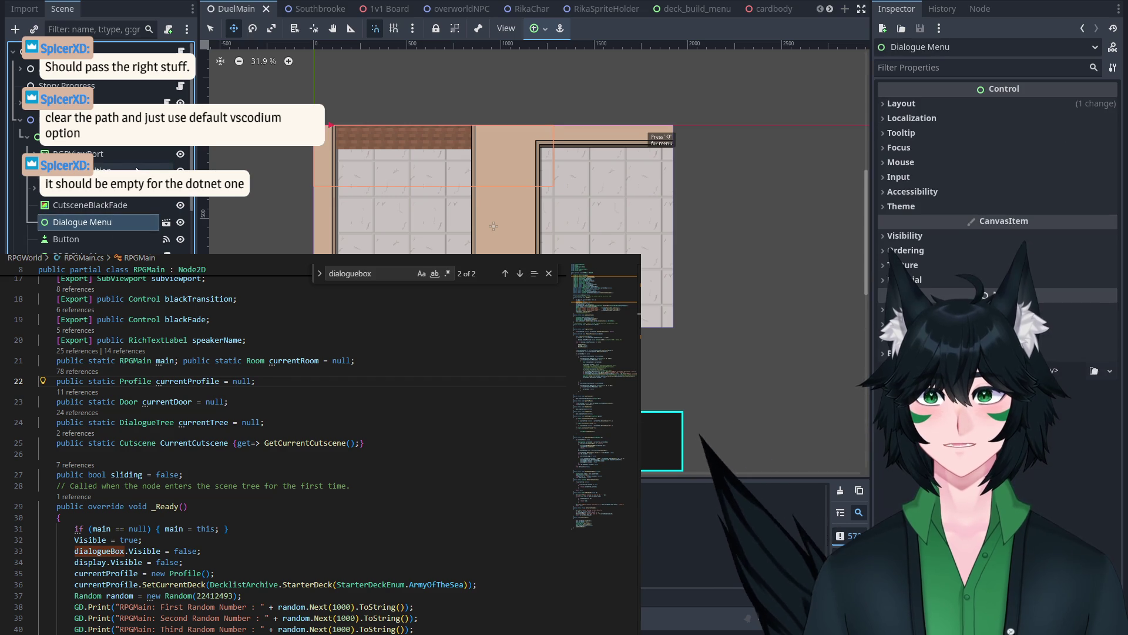
click(922, 103)
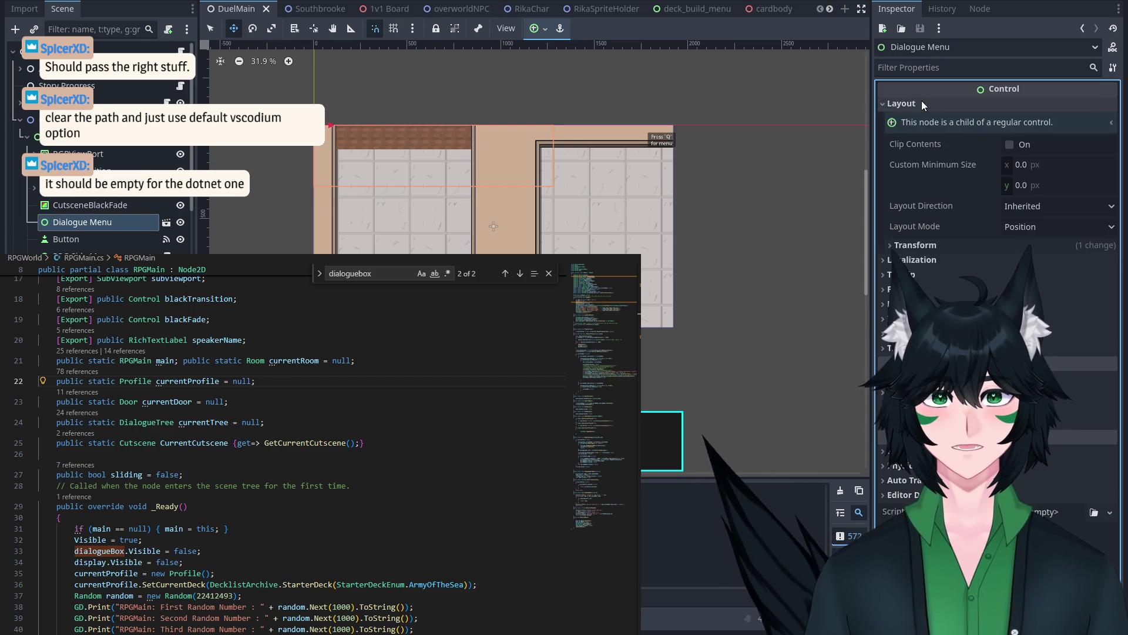
click(952, 245)
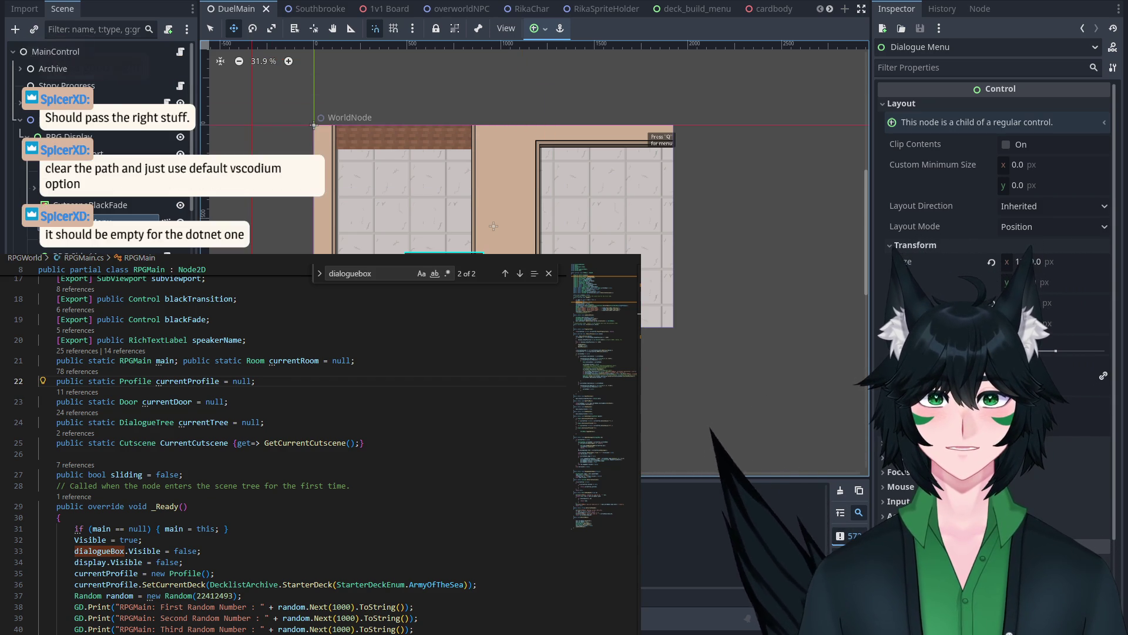
scroll(493, 226, down, 2)
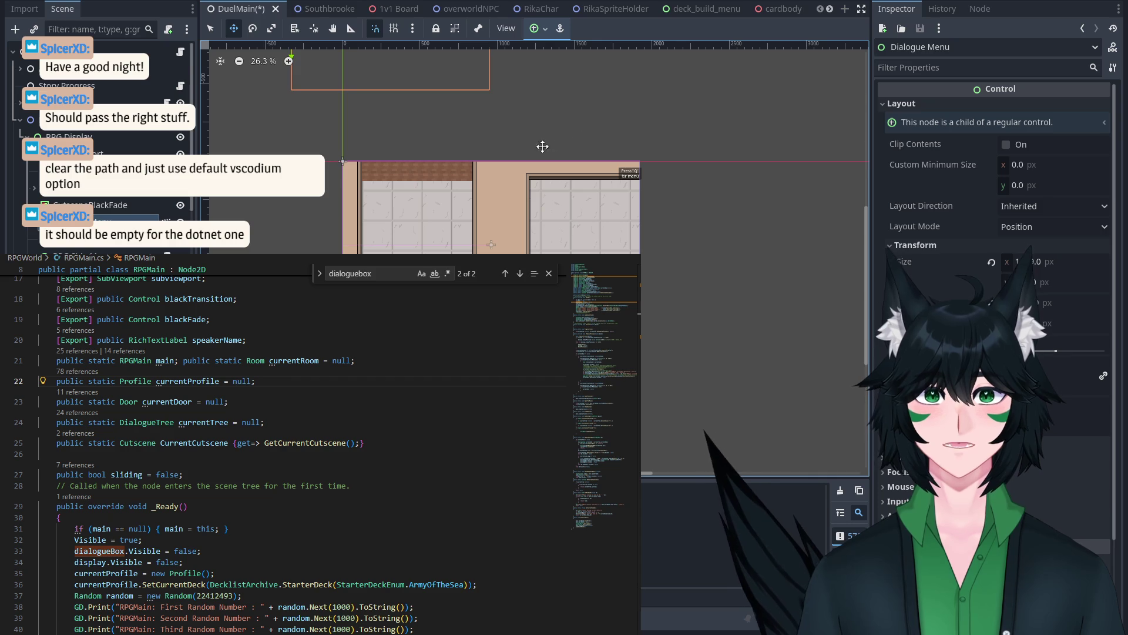
Step: In the Dialogue Menu's own scene, nudge the DialogueMenu box right and down, then return to DuelMain
click(167, 221)
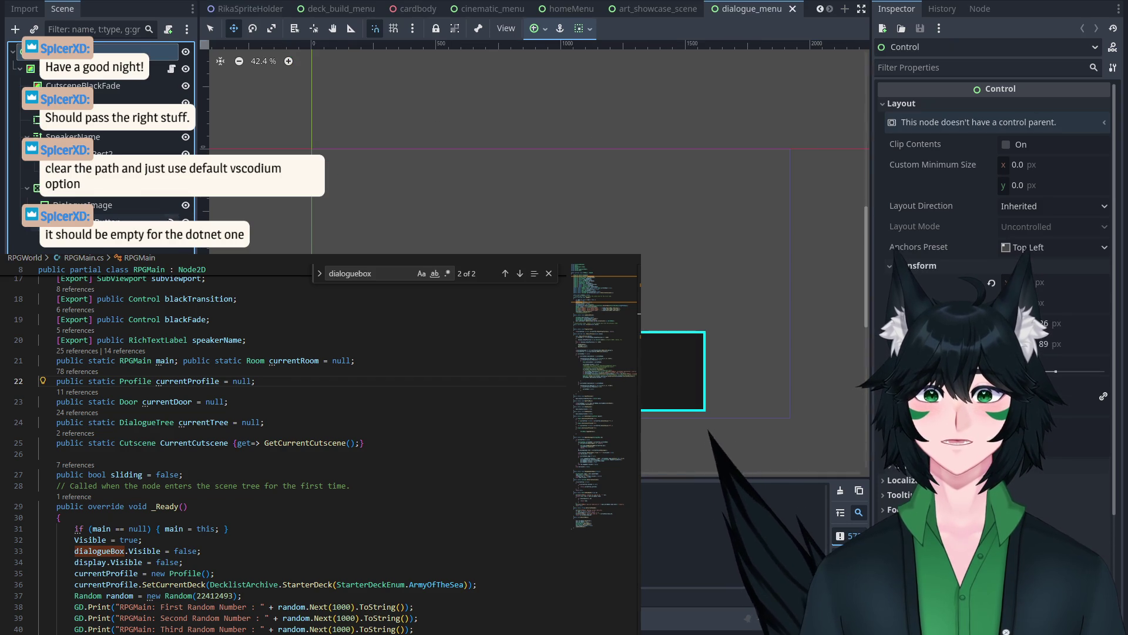
scroll(476, 216, down, 1)
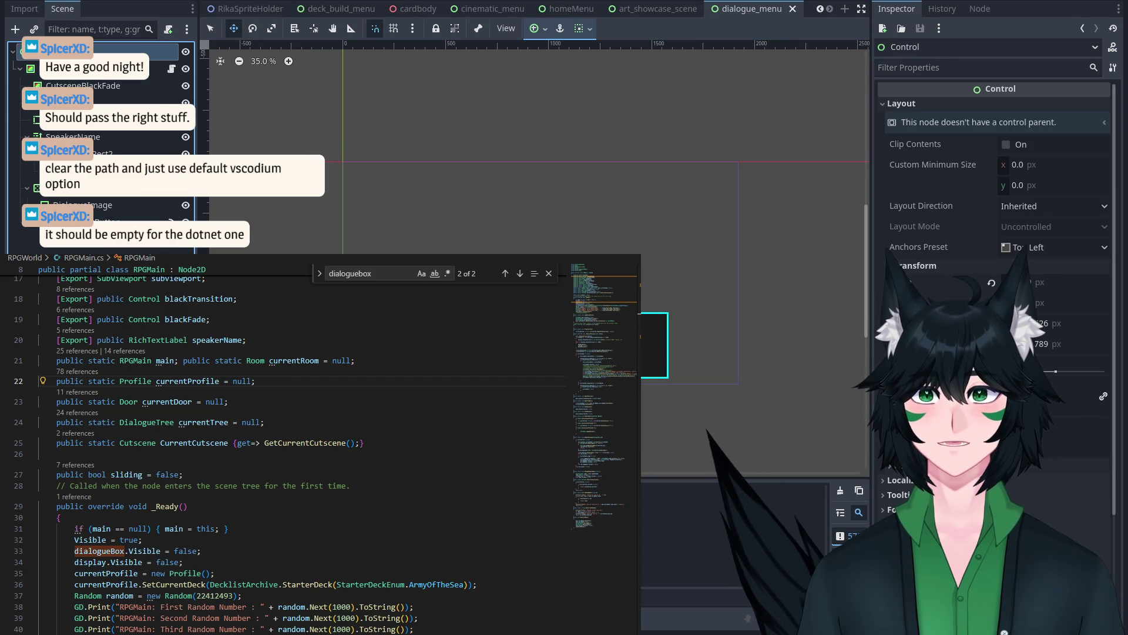
click(94, 68)
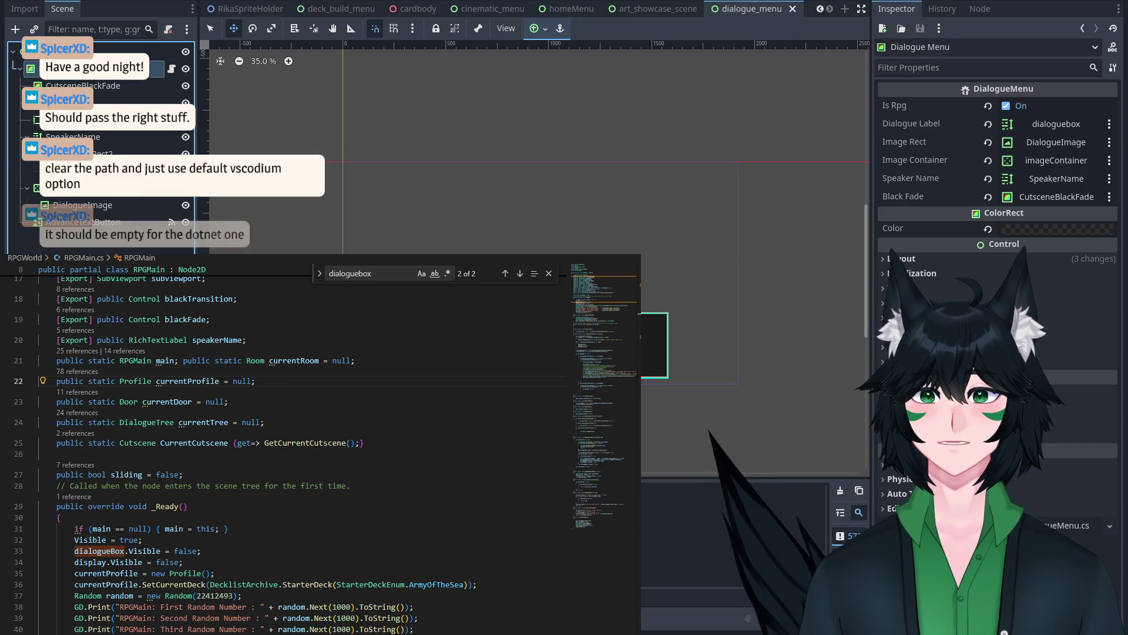
mouse_move(366, 167)
mouse_down()
mouse_move(419, 194)
mouse_move(371, 166)
mouse_up()
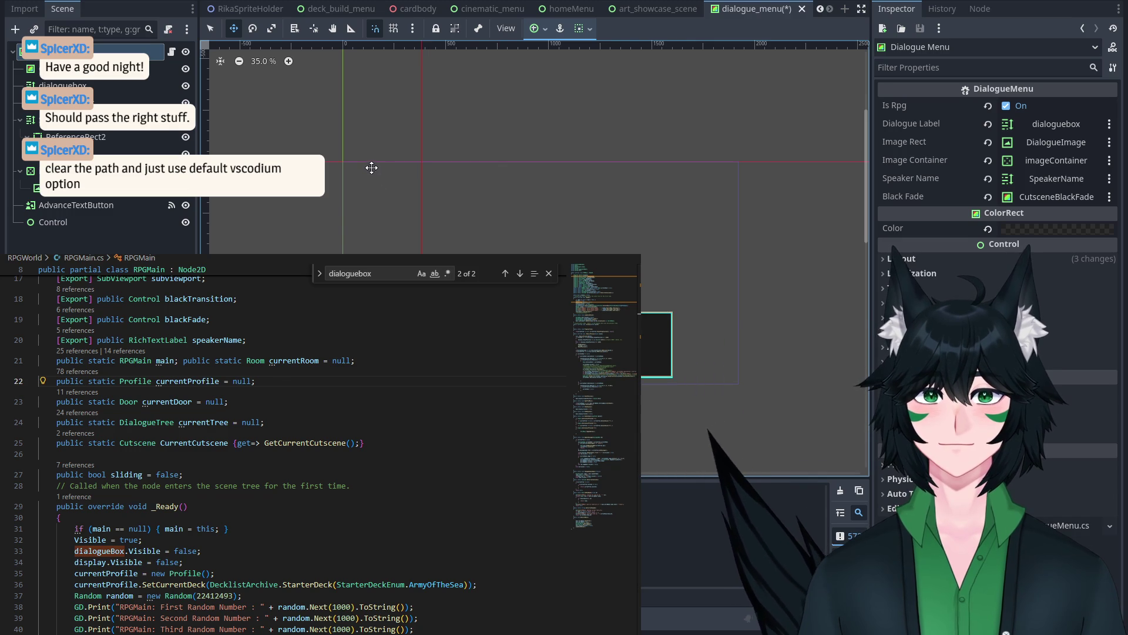
scroll(251, 13, up, 5)
click(251, 13)
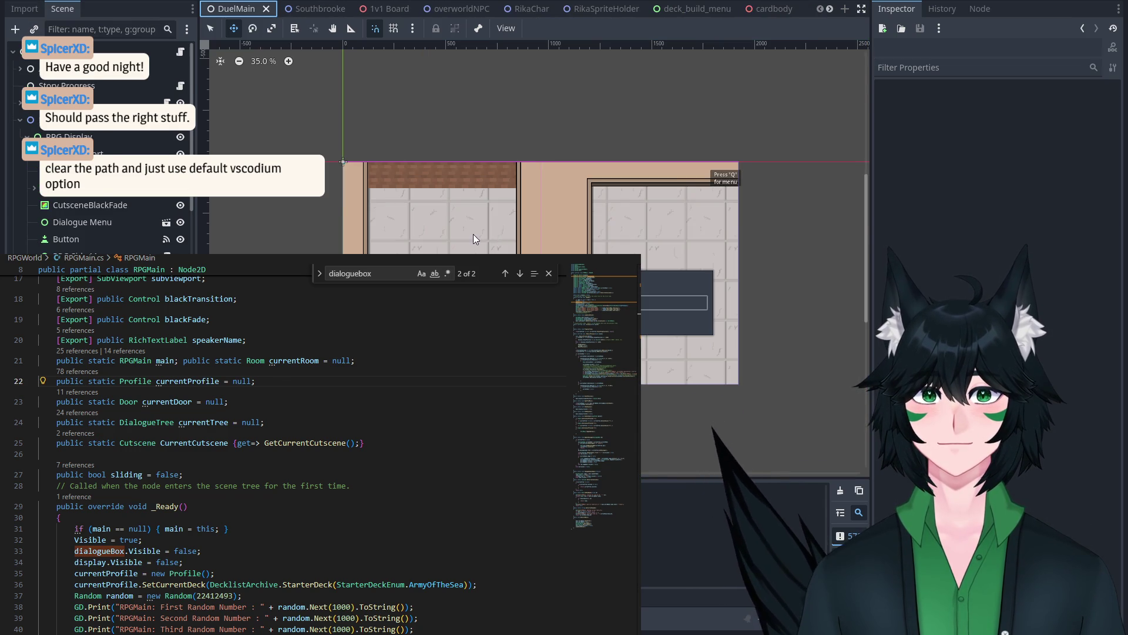
Step: Move the Dialogue Menu box down and to the right within the DuelMain room
click(474, 233)
scroll(435, 201, up, 1)
mouse_move(434, 201)
mouse_down()
mouse_move(523, 324)
mouse_move(518, 372)
mouse_up()
Step: Save DuelMain and launch the game to its Flipside title screen
key(ctrl+s)
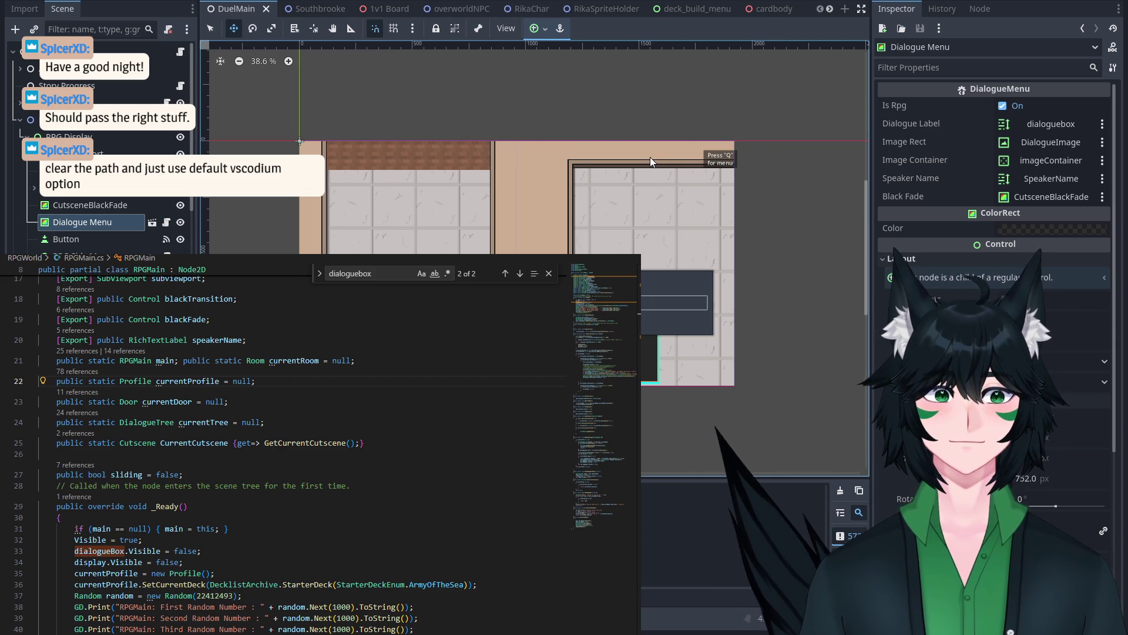
key(F5)
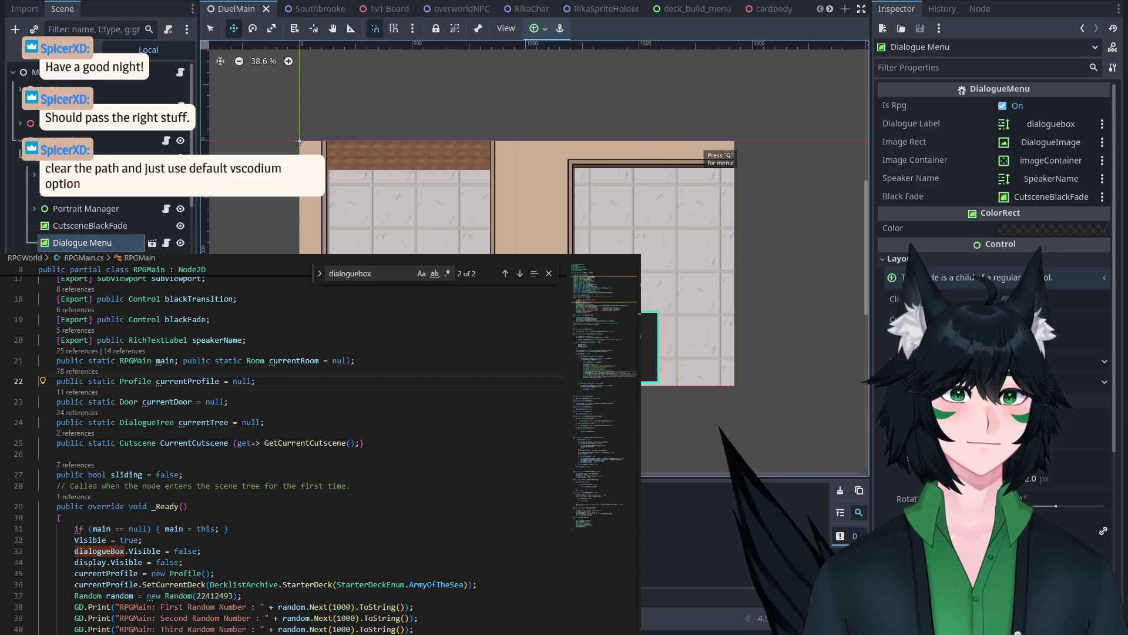
key(F5)
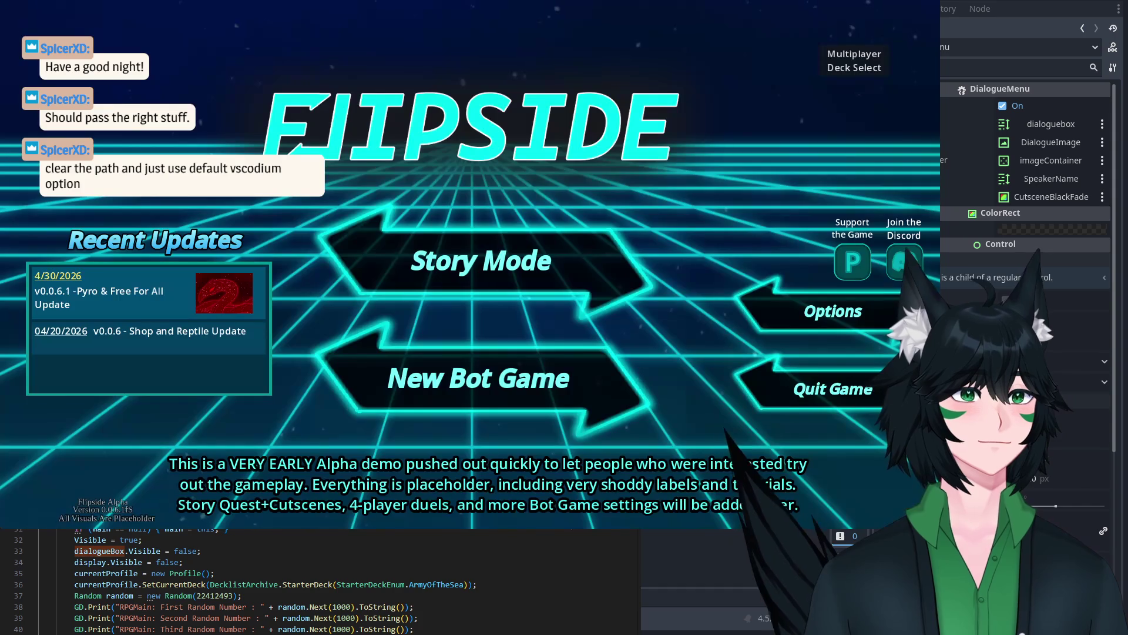
Step: Continue the saved Story Mode profile, walk left to the NPC and decline its duel with N
click(404, 276)
click(782, 268)
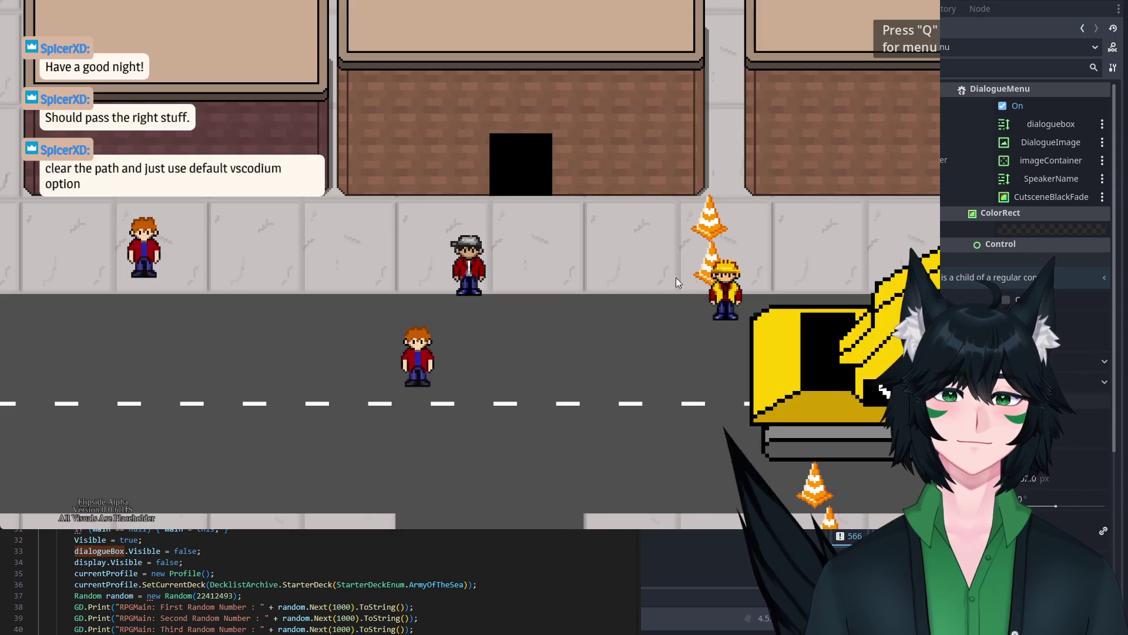
key(Left)
key(space)
key(space)
key(n)
key(space)
Step: Walk the player around the road, then stop the running game with F8
key(Down)
key(Left)
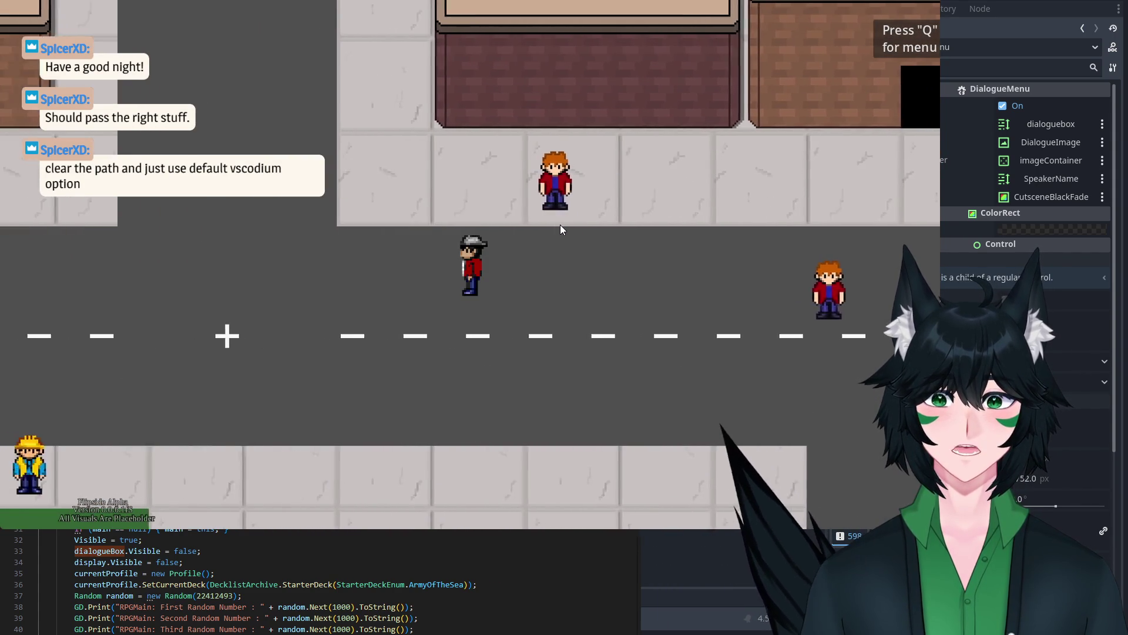
key(Up)
key(Down)
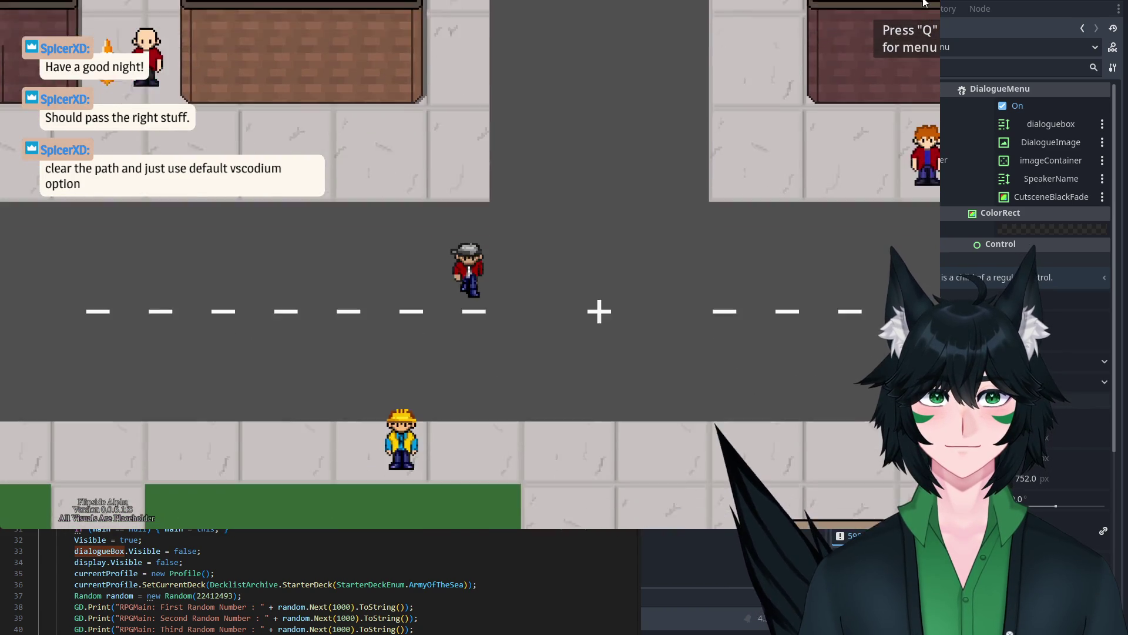
key(F8)
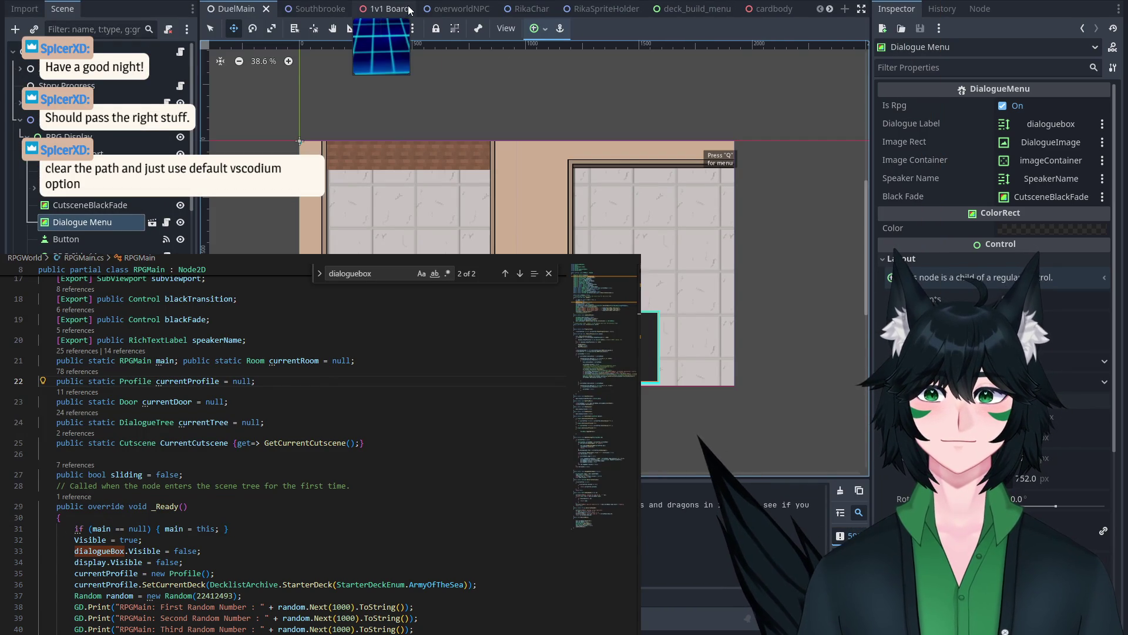
Step: Open the Southbrooke scene and select the apartmentcutscene node in the Scene dock
click(311, 12)
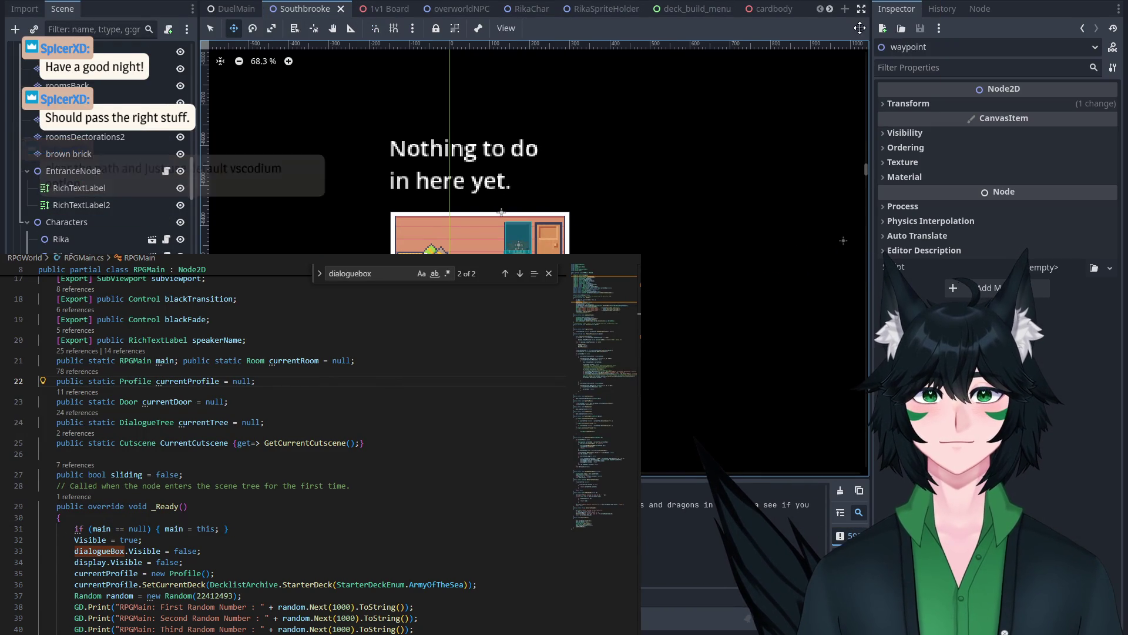
click(932, 101)
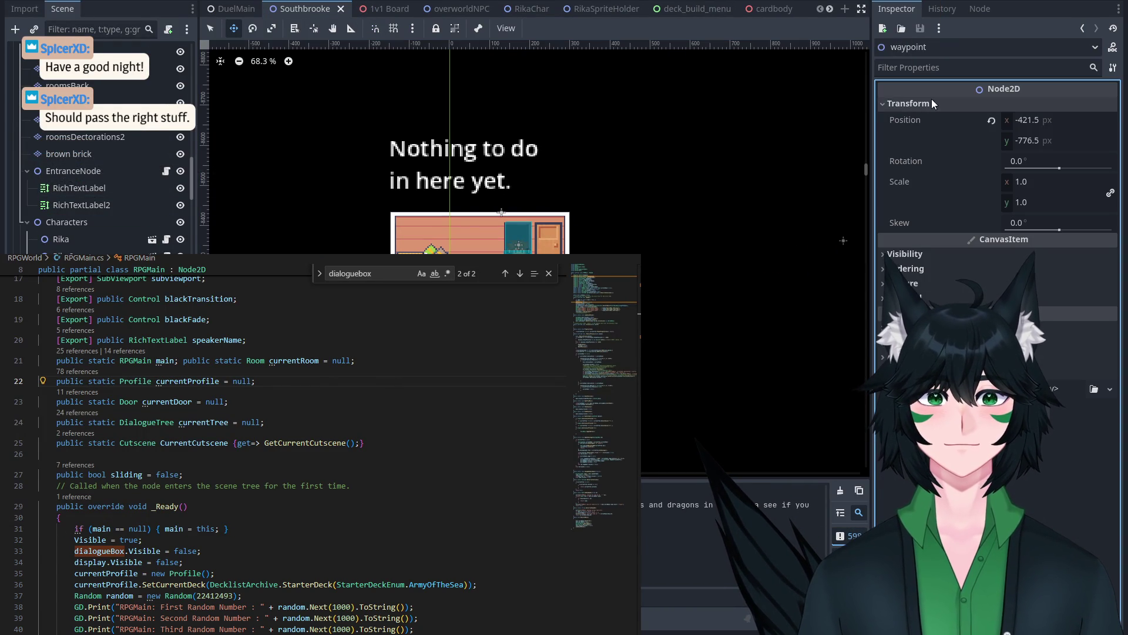
click(211, 29)
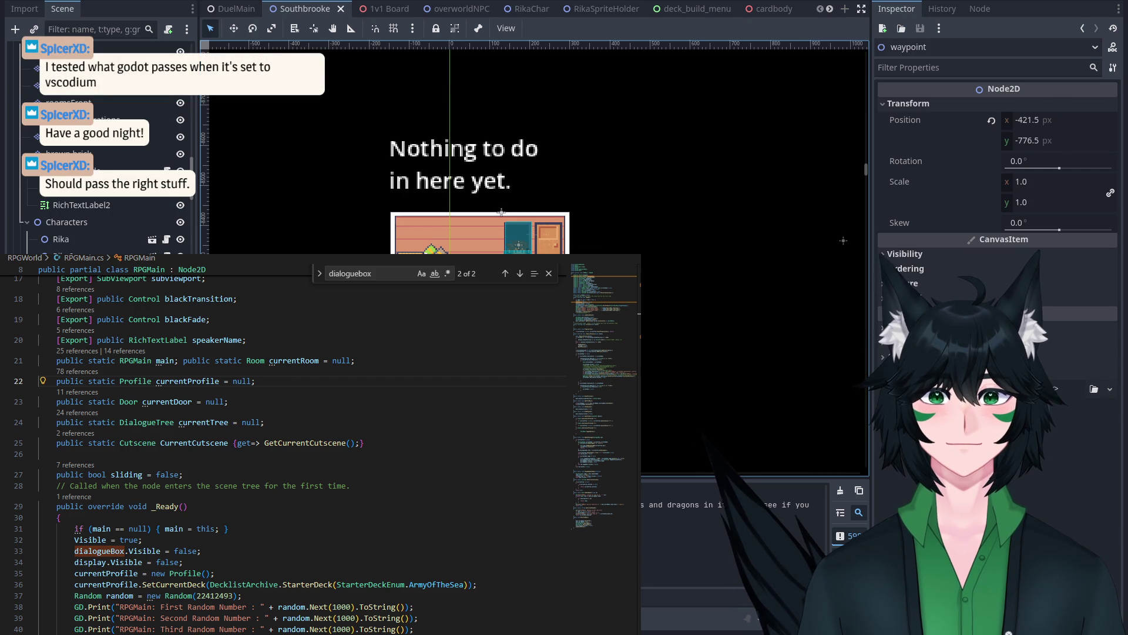
click(61, 240)
scroll(539, 176, down, 2)
click(455, 247)
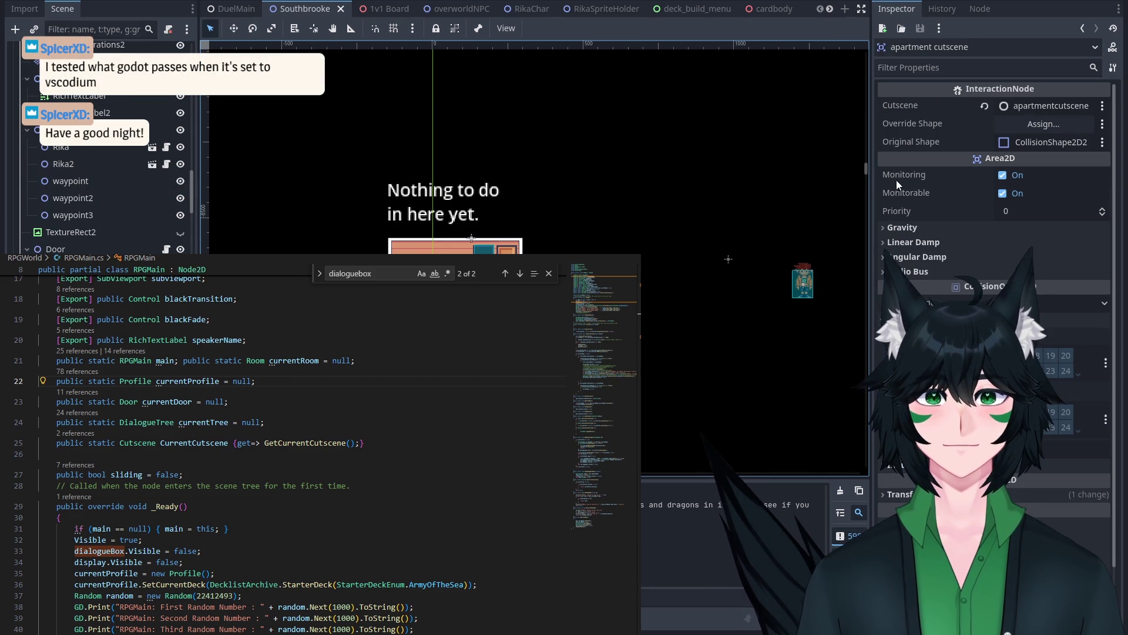
scroll(100, 194, down, 2)
click(90, 217)
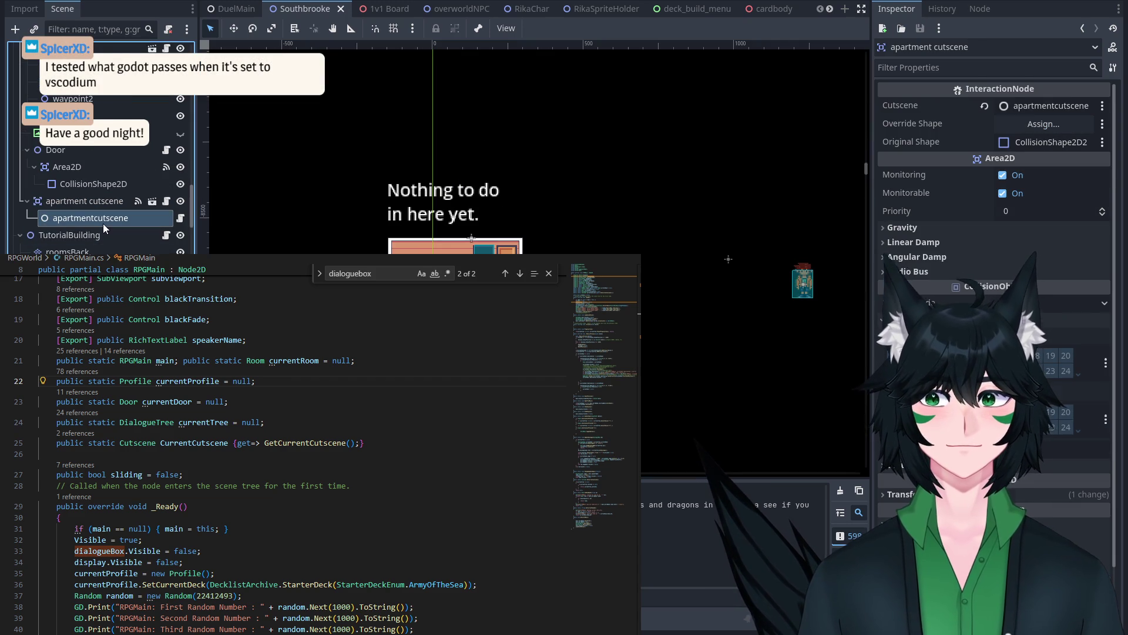
Step: Delete the stray backslashes from the first dialogue tree's text and save Southbrooke
click(1057, 151)
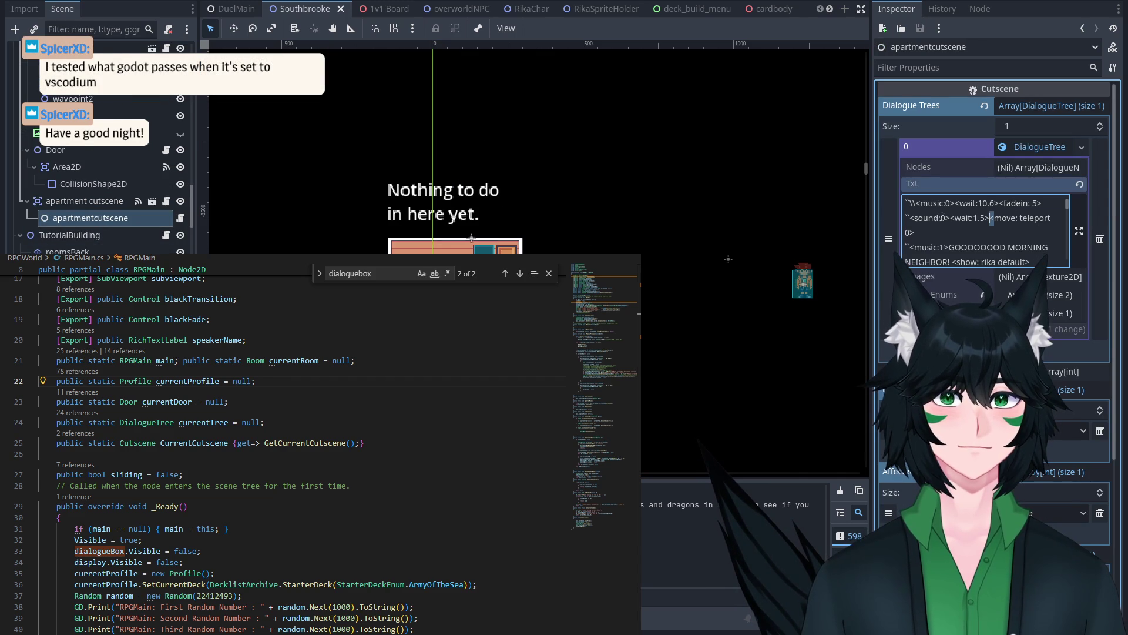
key(BackSpace)
key(BackSpace)
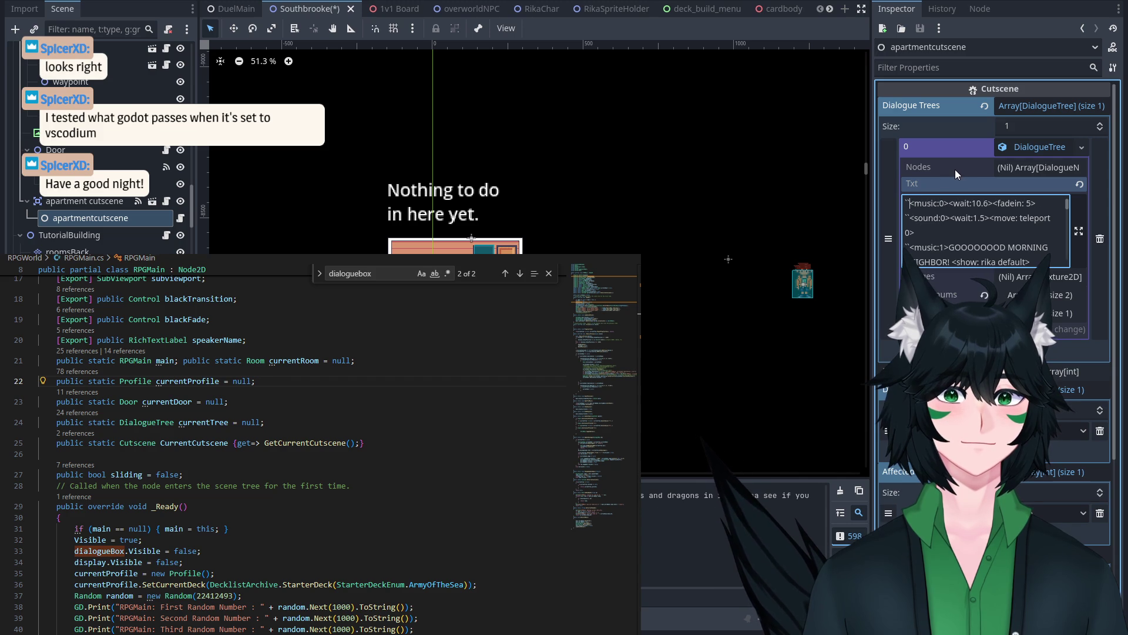
key(ctrl+s)
scroll(386, 285, up, 1)
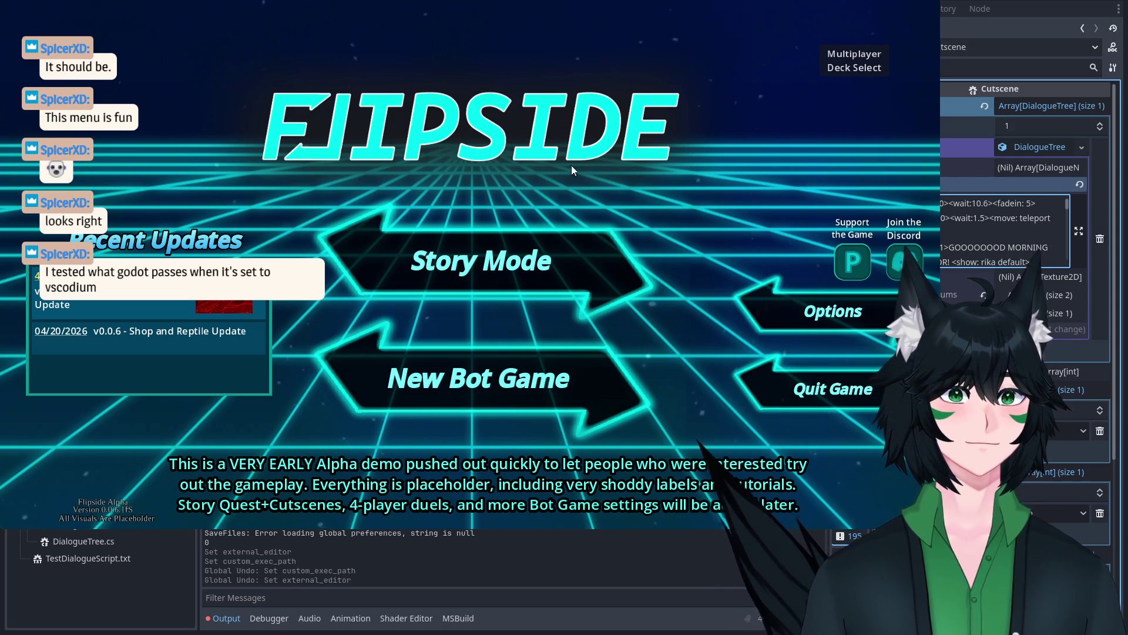
Step: Continue the Mage profile's story, maximize the game window and walk left through the apartment
click(468, 261)
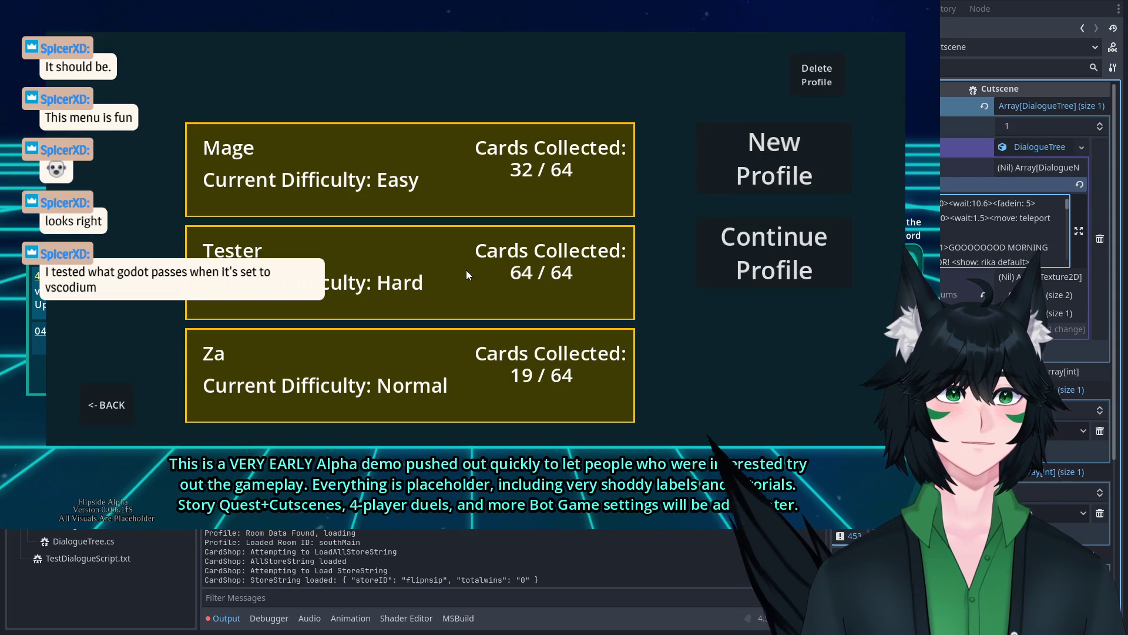
click(496, 356)
click(460, 158)
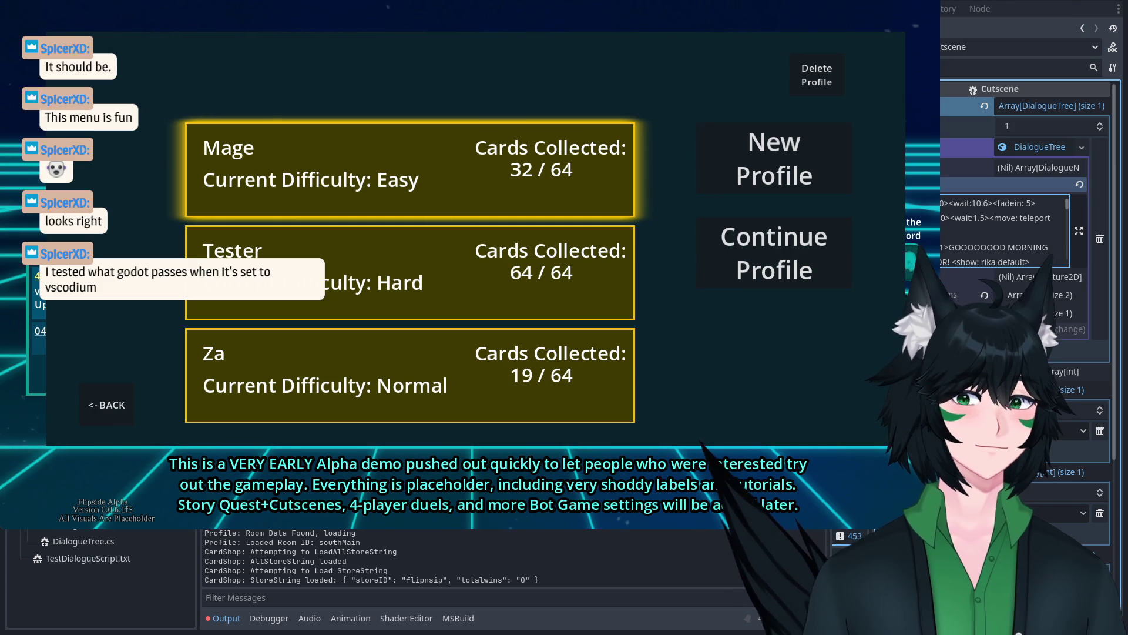
click(830, 262)
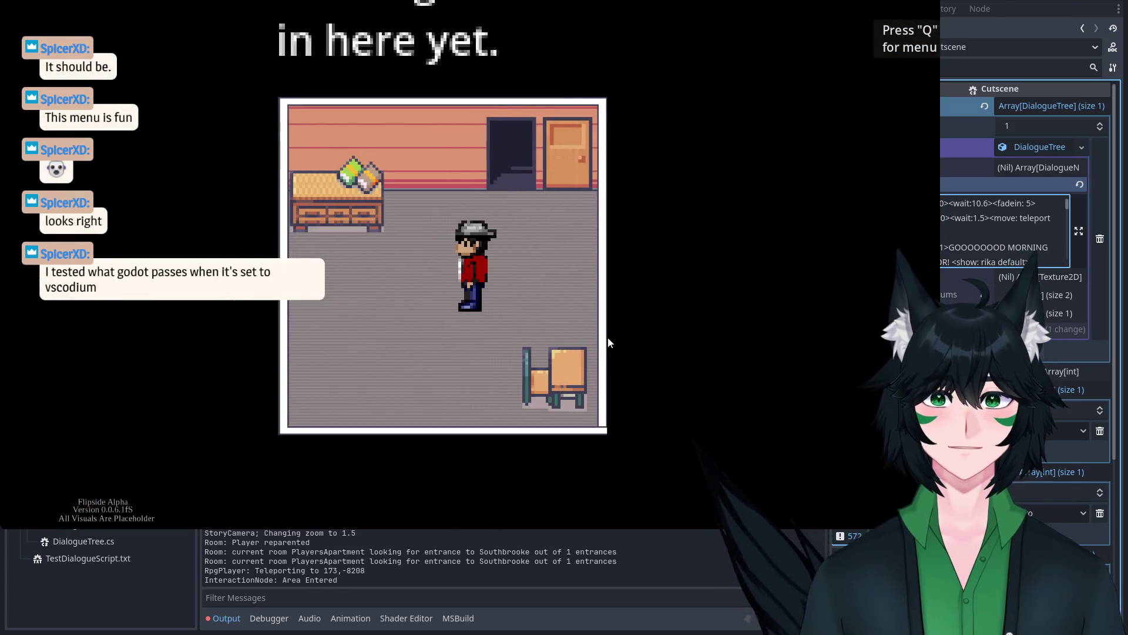
key(Left)
key(Down)
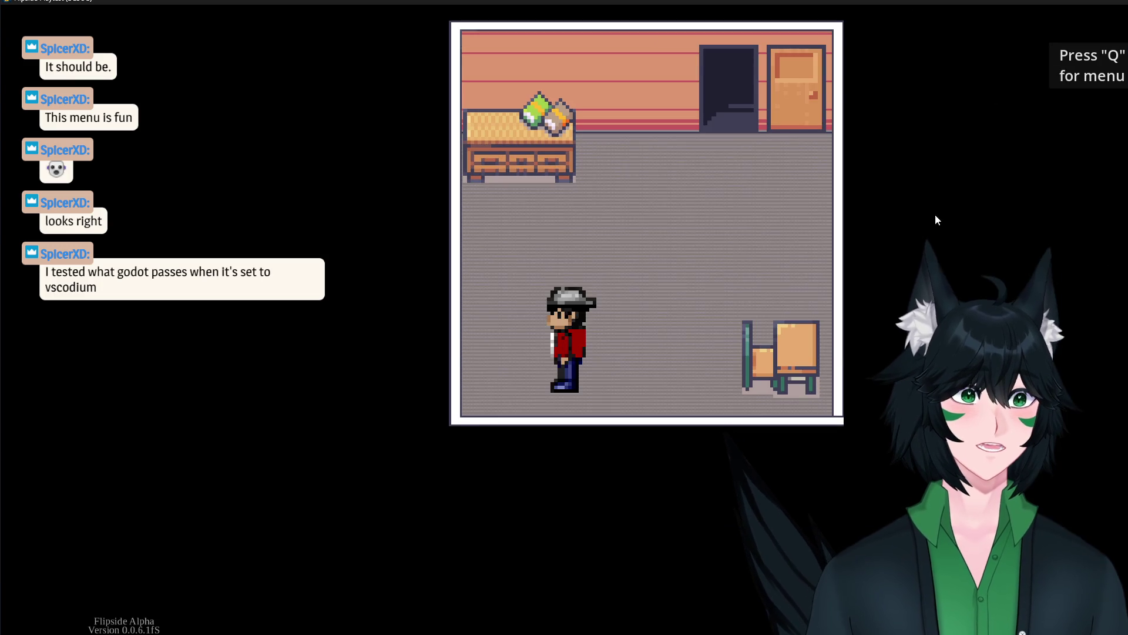
double_click(907, 3)
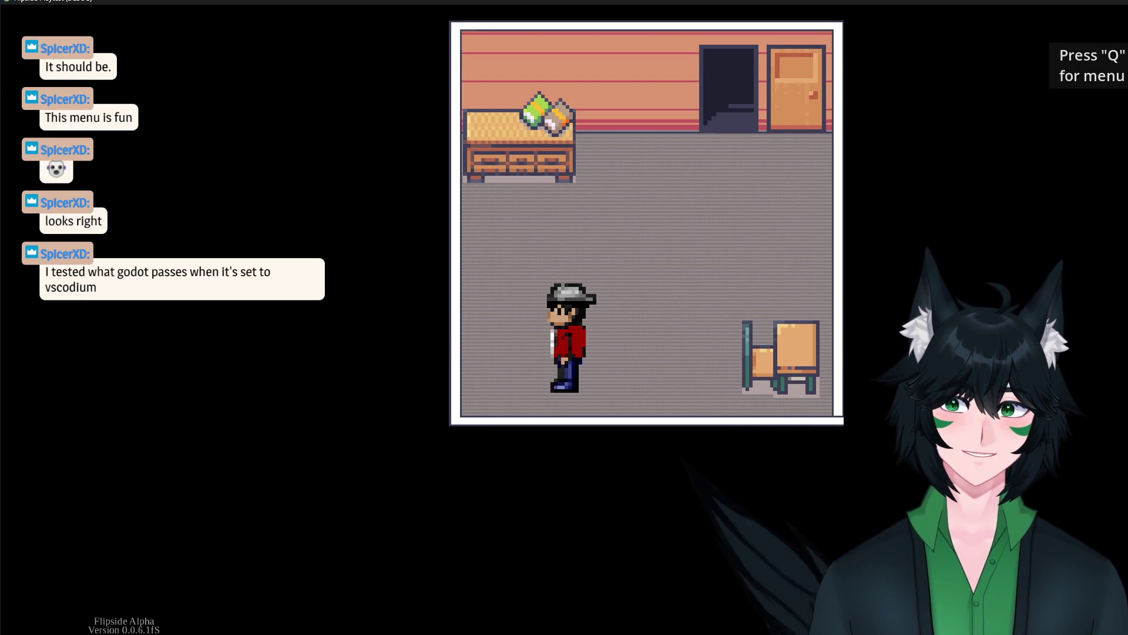
key(Left)
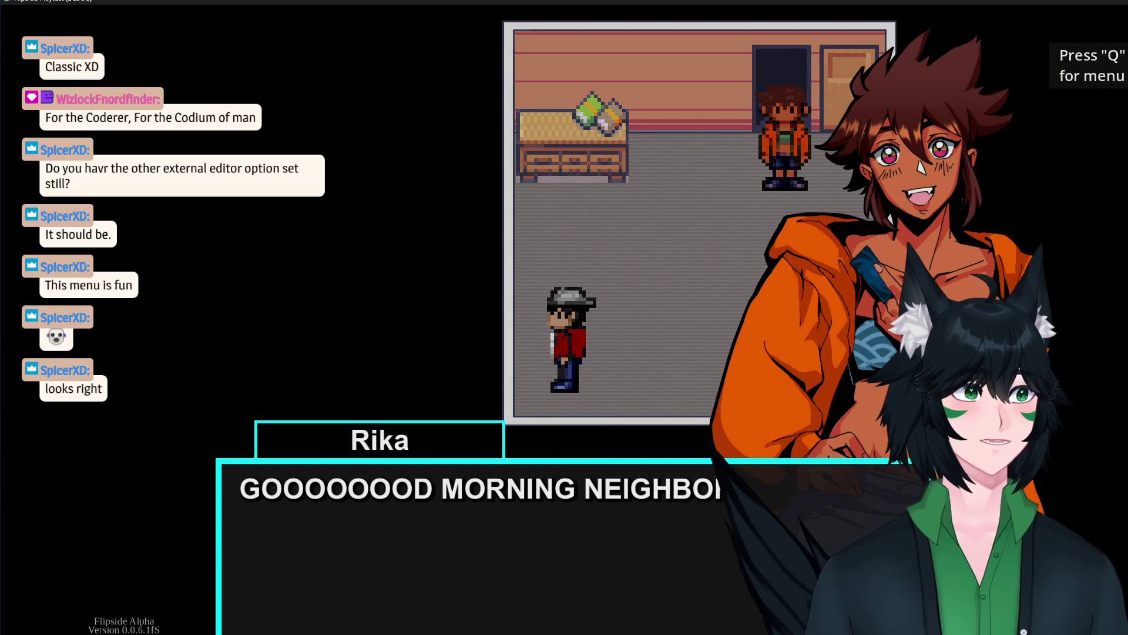
Step: Advance through each of Rika's apartment cutscene lines with Enter and clicks until the conversation ends
key(Return)
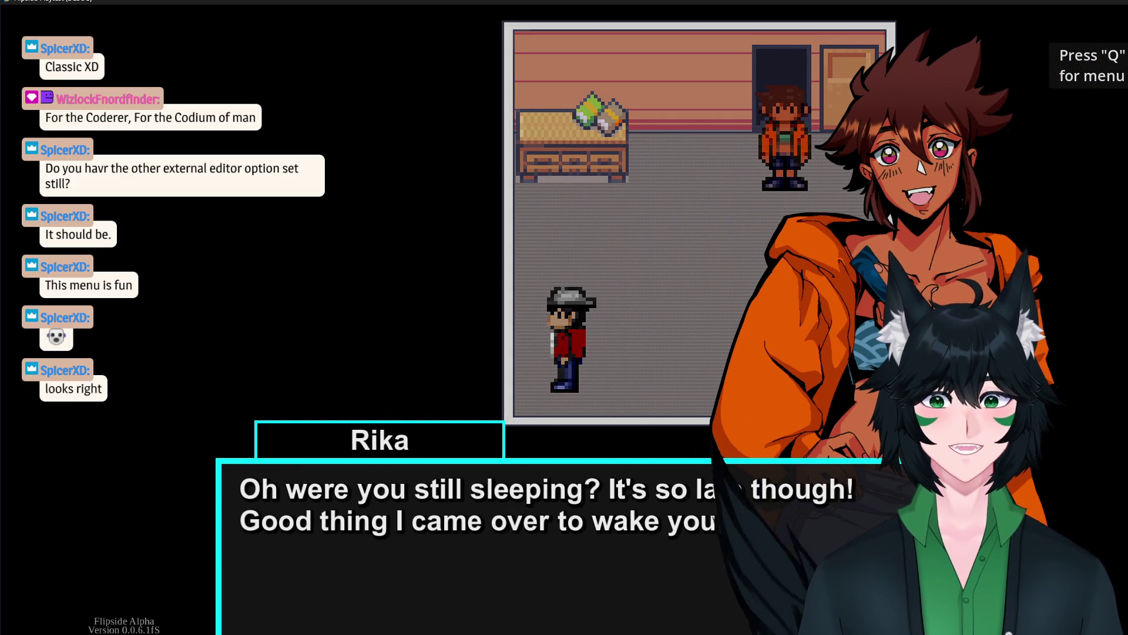
key(Return)
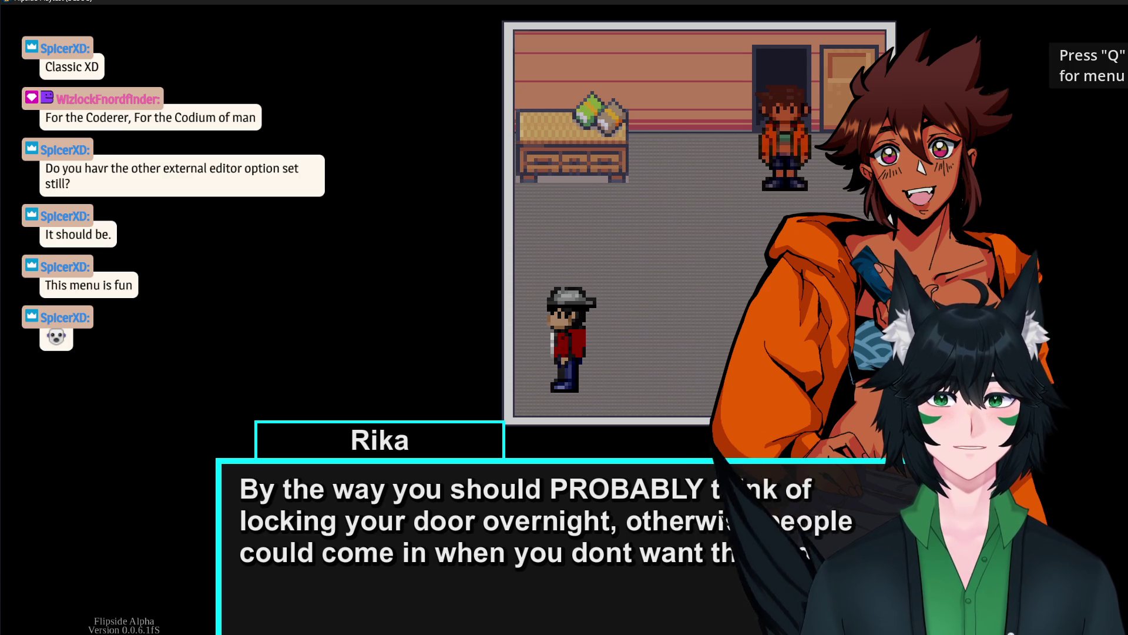
key(Return)
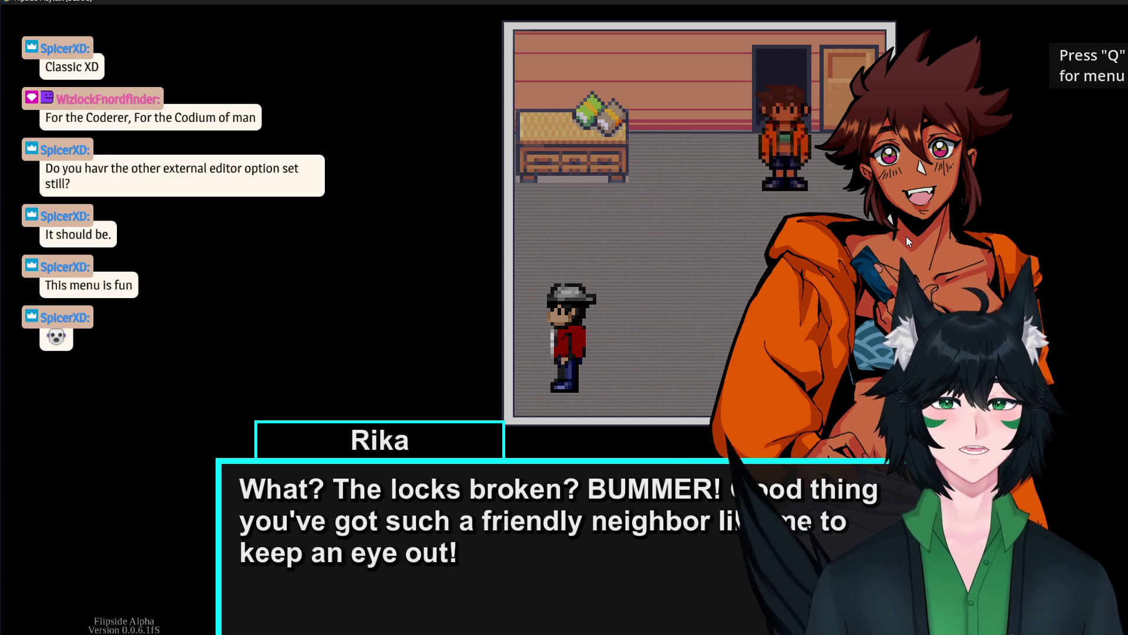
key(Return)
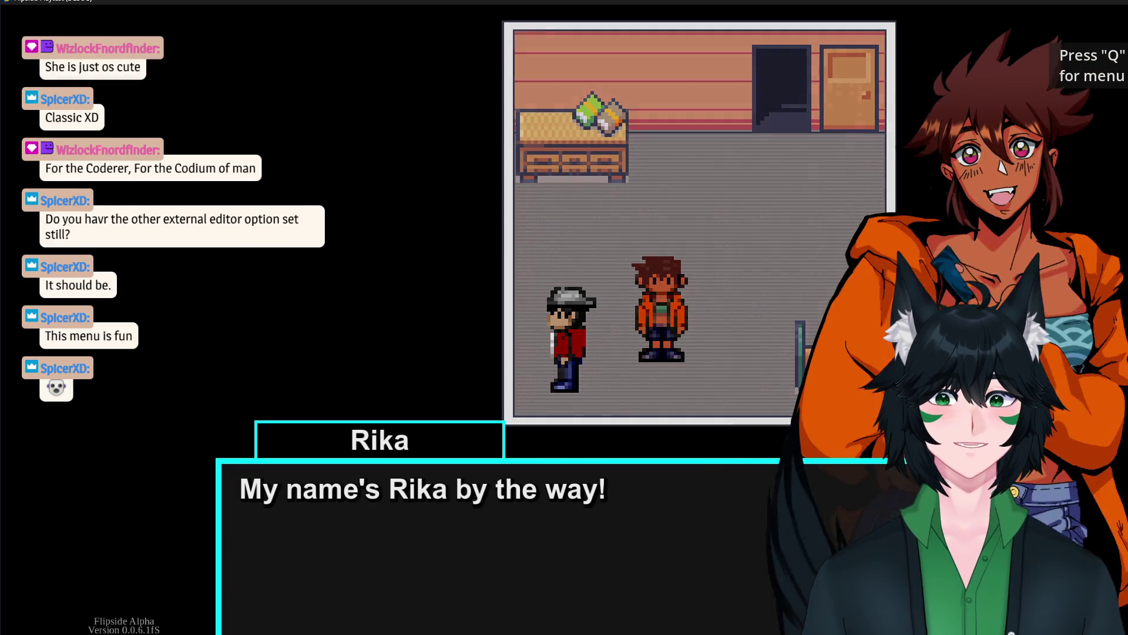
key(Return)
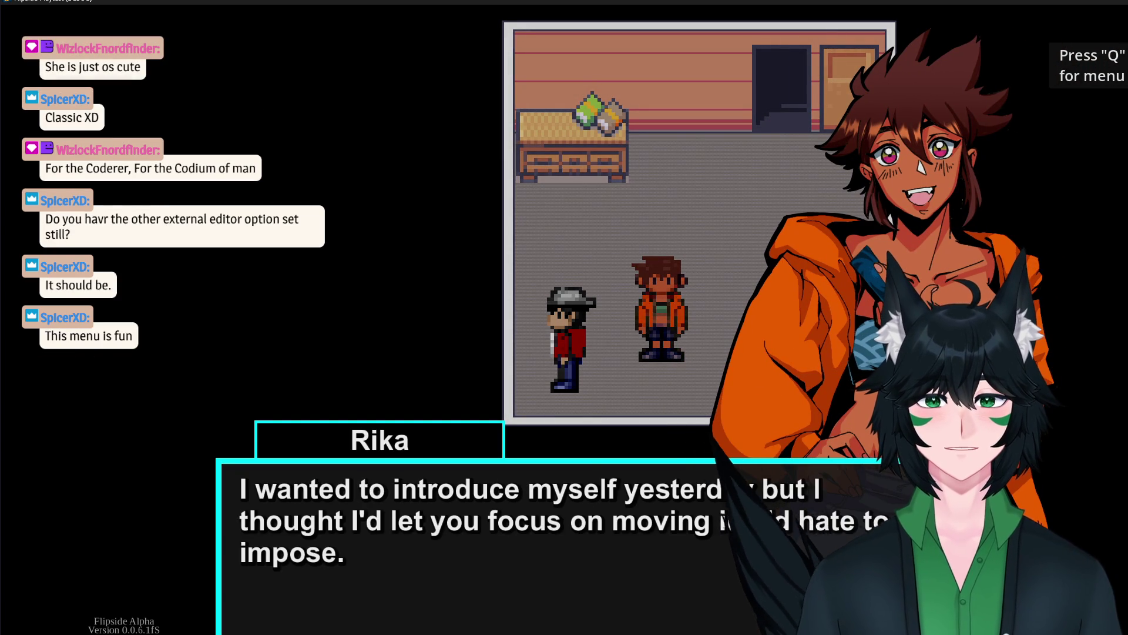
key(Return)
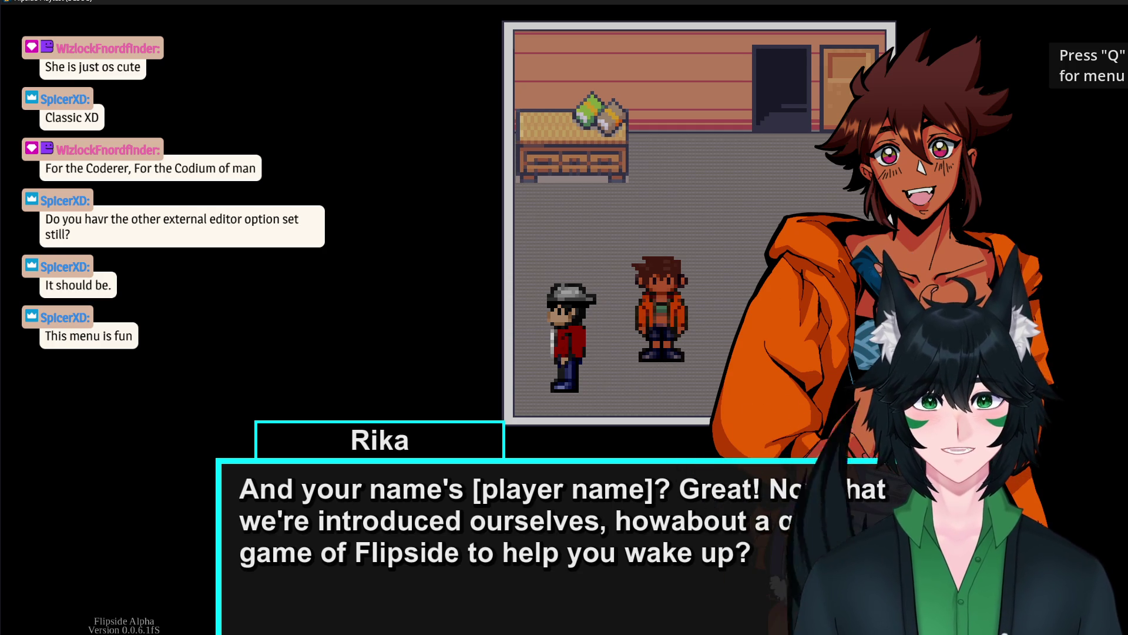
click(838, 535)
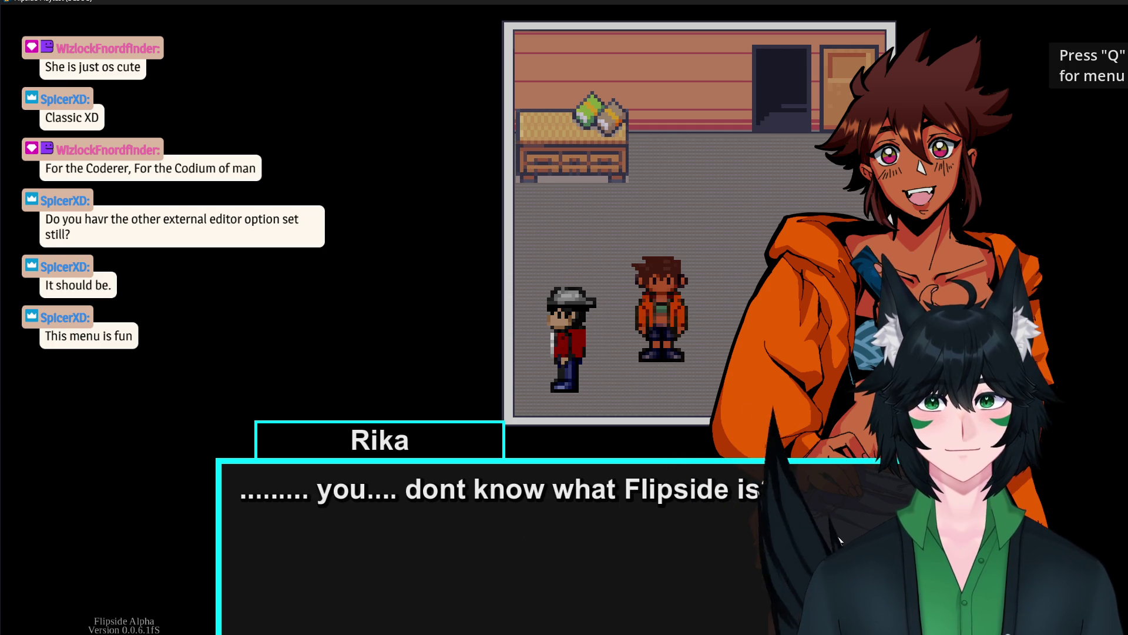
click(837, 535)
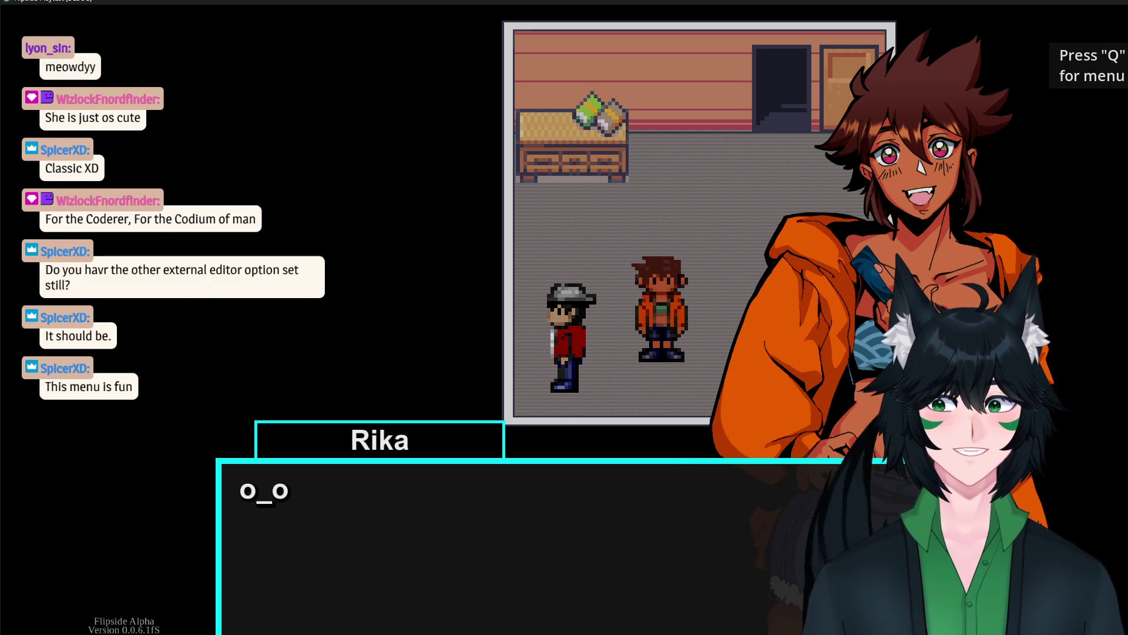
click(837, 535)
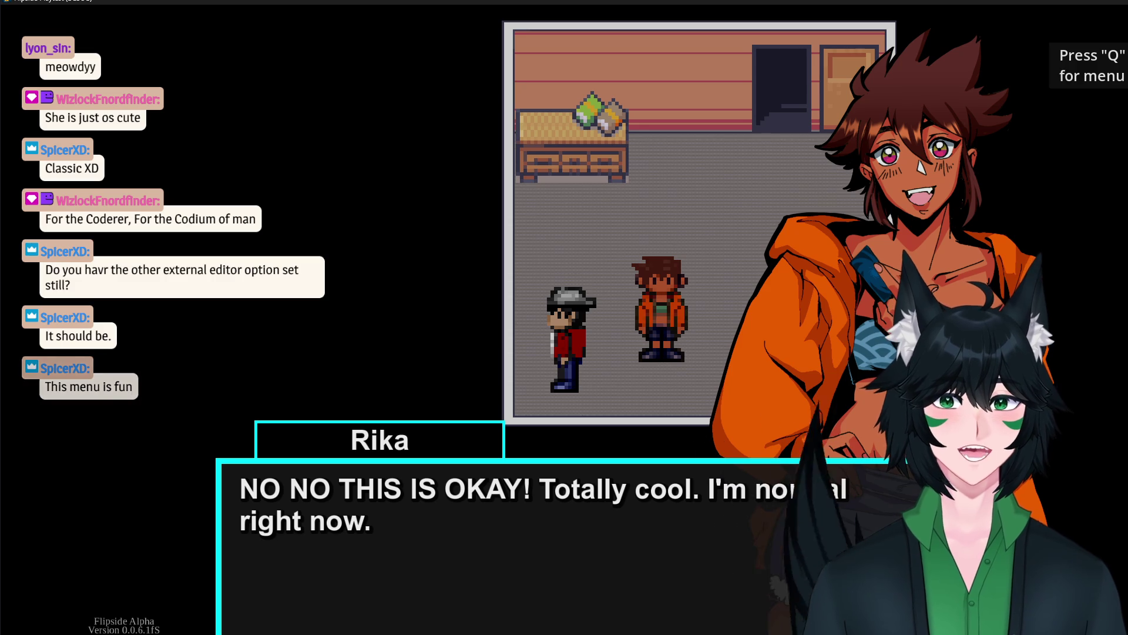
click(837, 536)
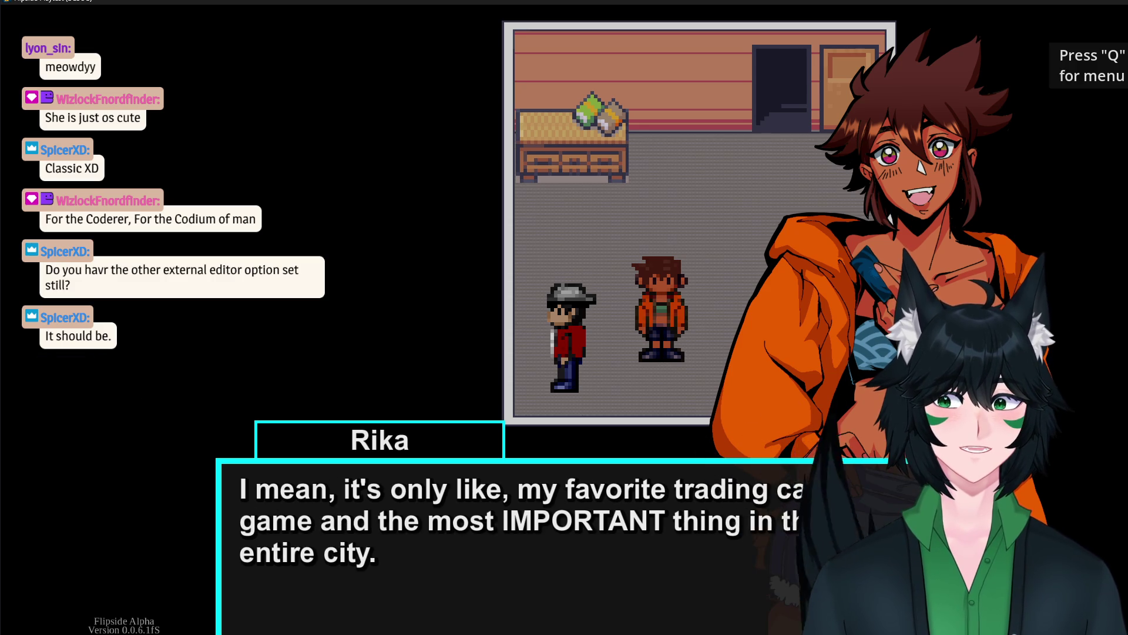
click(830, 550)
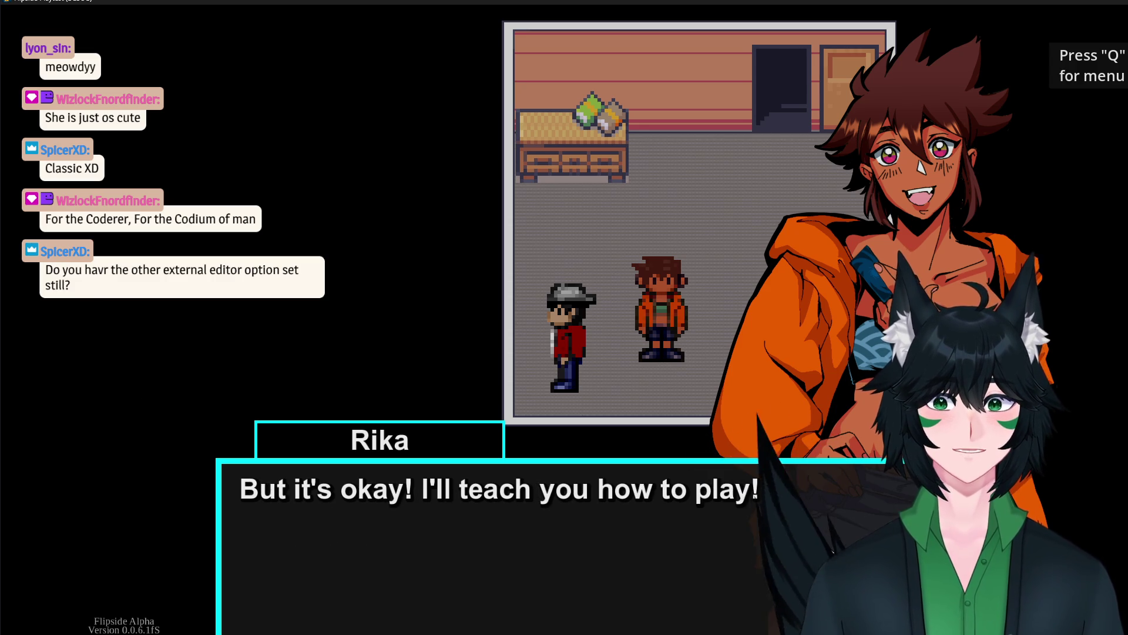
click(830, 549)
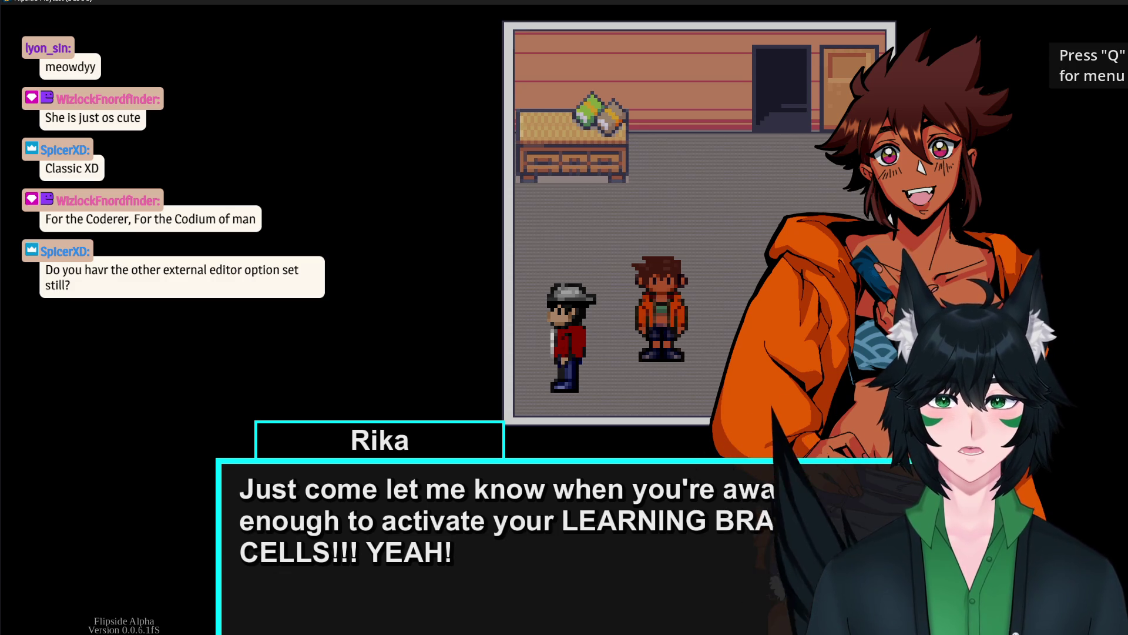
click(820, 509)
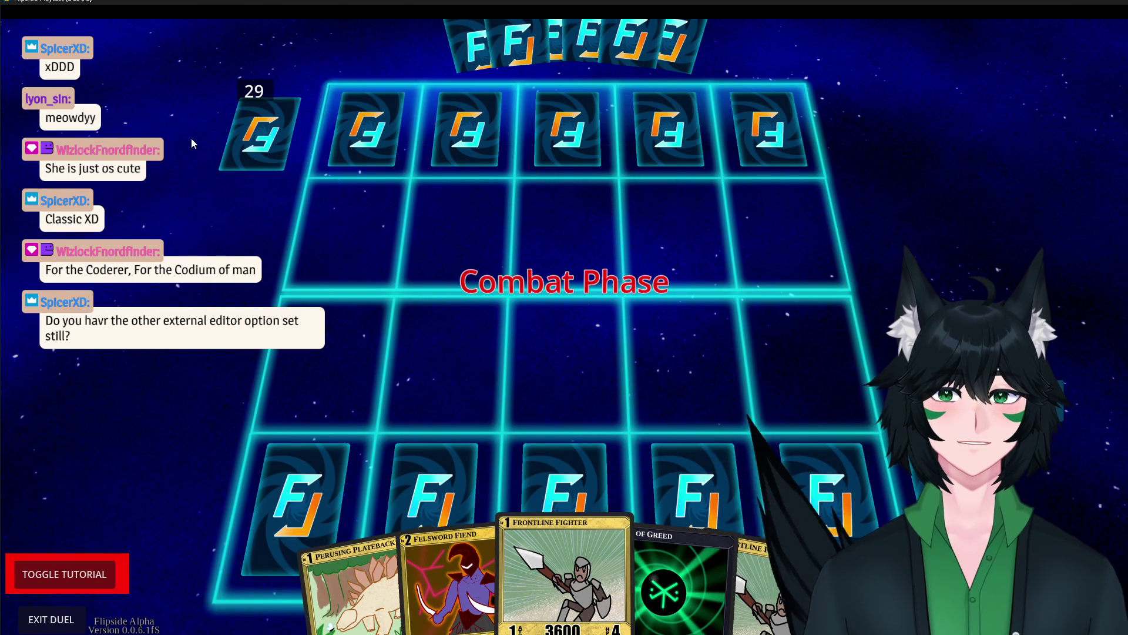
Step: Close the running game window to end the duel test
click(1115, 1)
scroll(604, 274, up, 5)
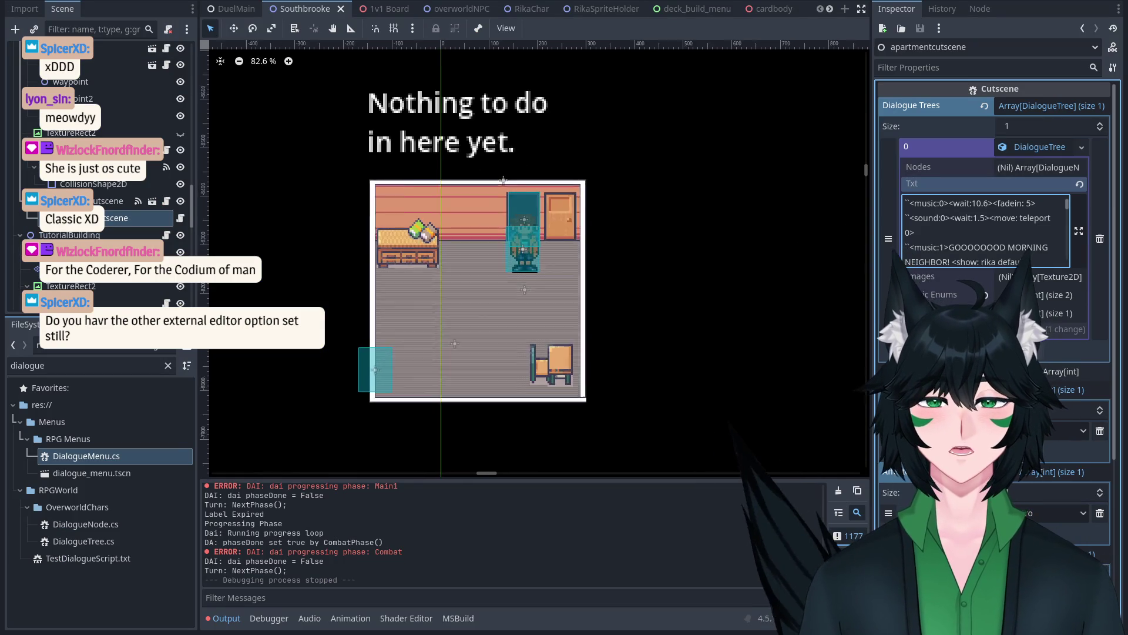
Step: Compare the 1v1 Board and Southbrooke scenes, then switch to the DuelMain scene
scroll(604, 274, down, 3)
scroll(601, 275, up, 1)
scroll(547, 277, down, 2)
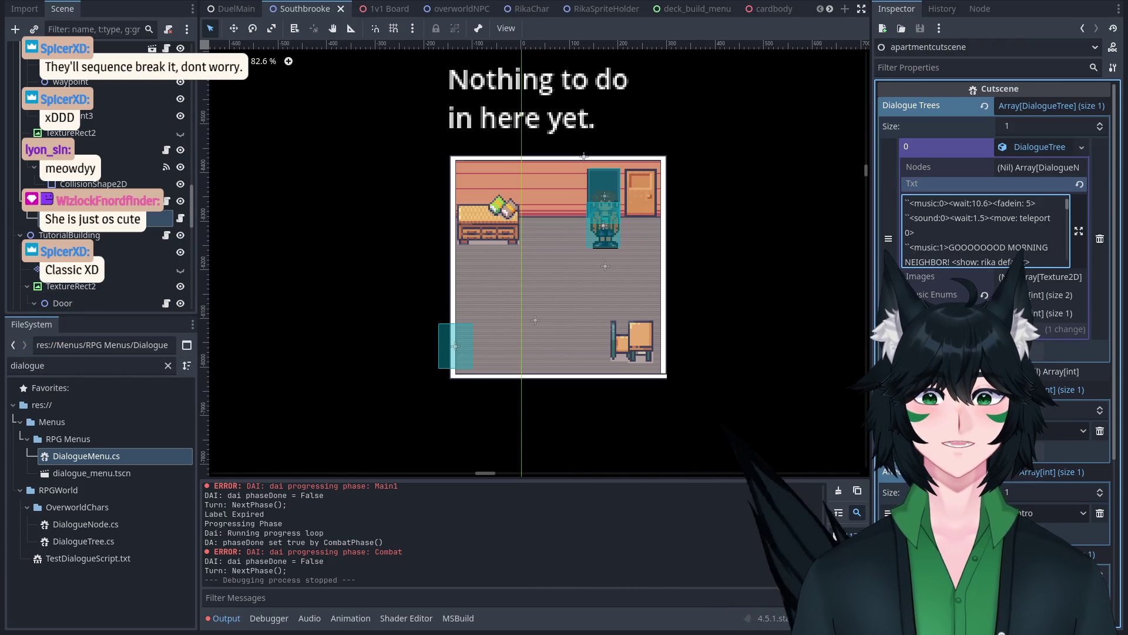
click(376, 9)
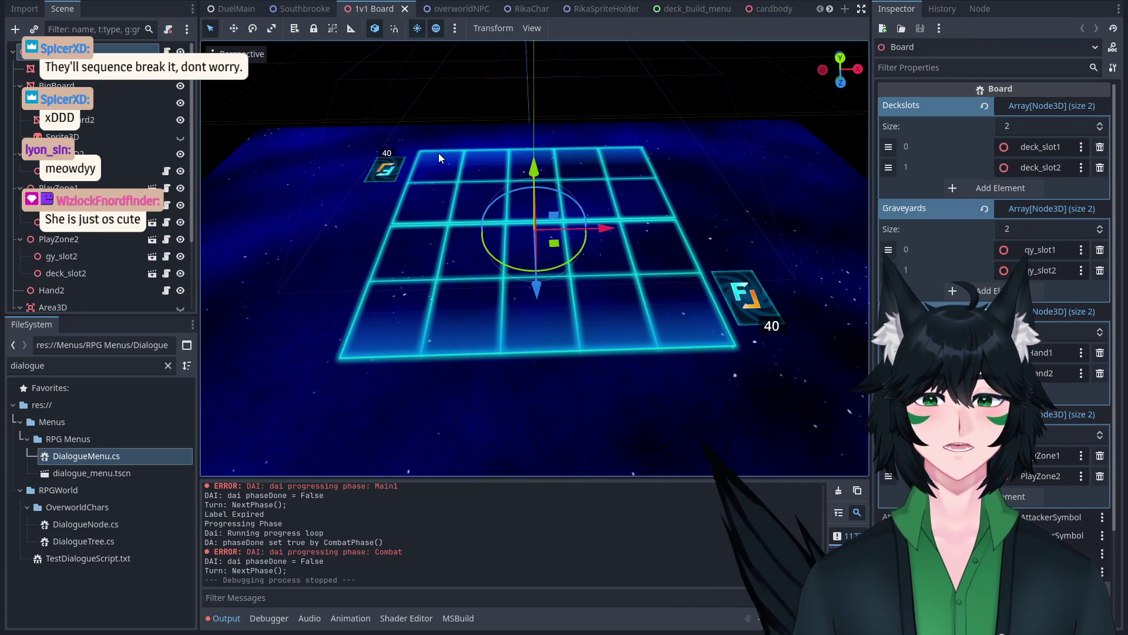
scroll(438, 159, up, 3)
scroll(440, 169, down, 3)
scroll(506, 196, up, 3)
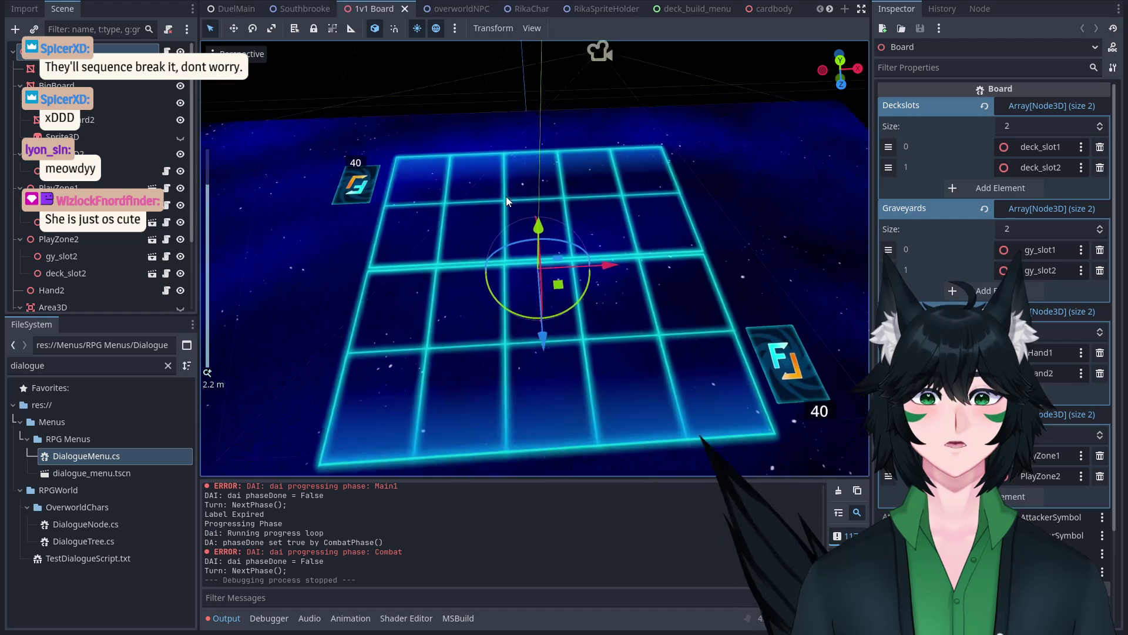
scroll(506, 177, down, 2)
scroll(505, 173, up, 3)
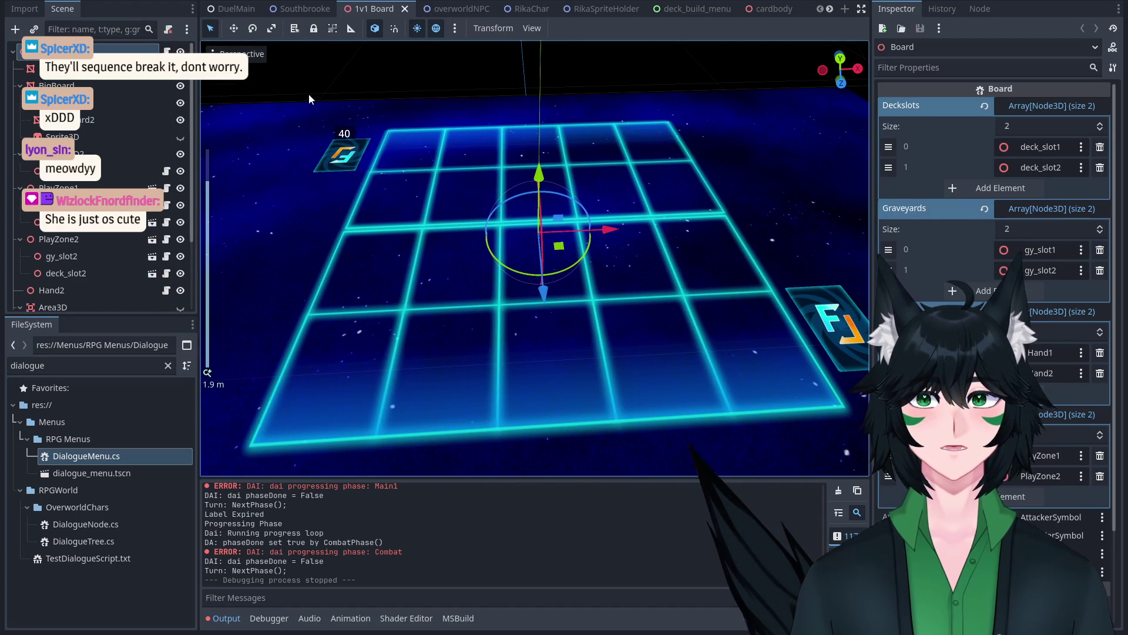
click(299, 9)
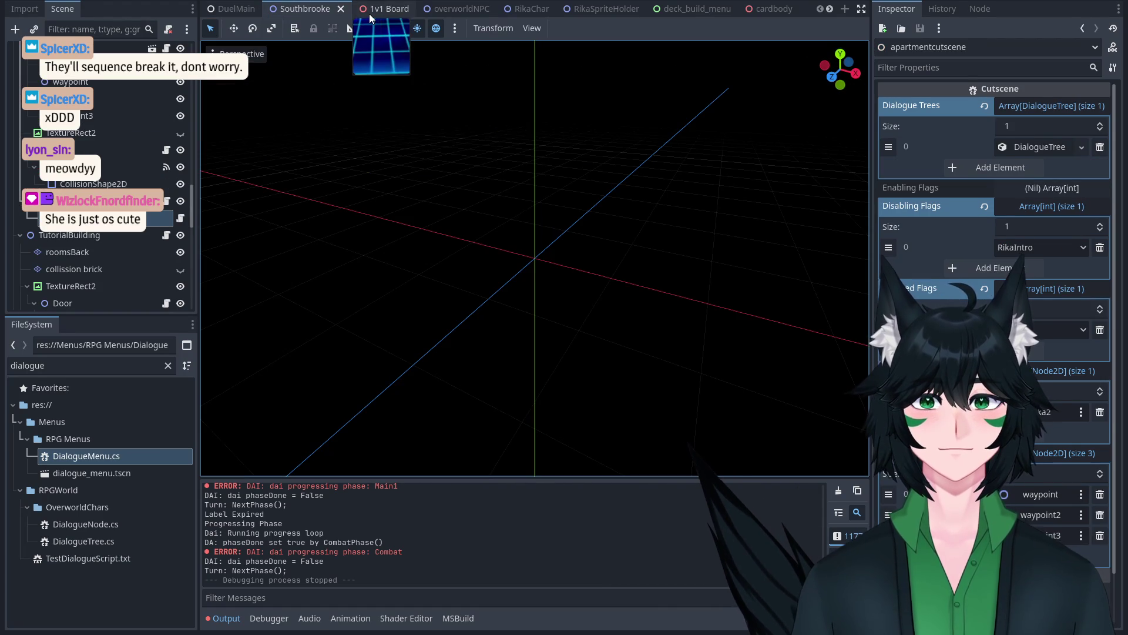
click(370, 10)
click(302, 17)
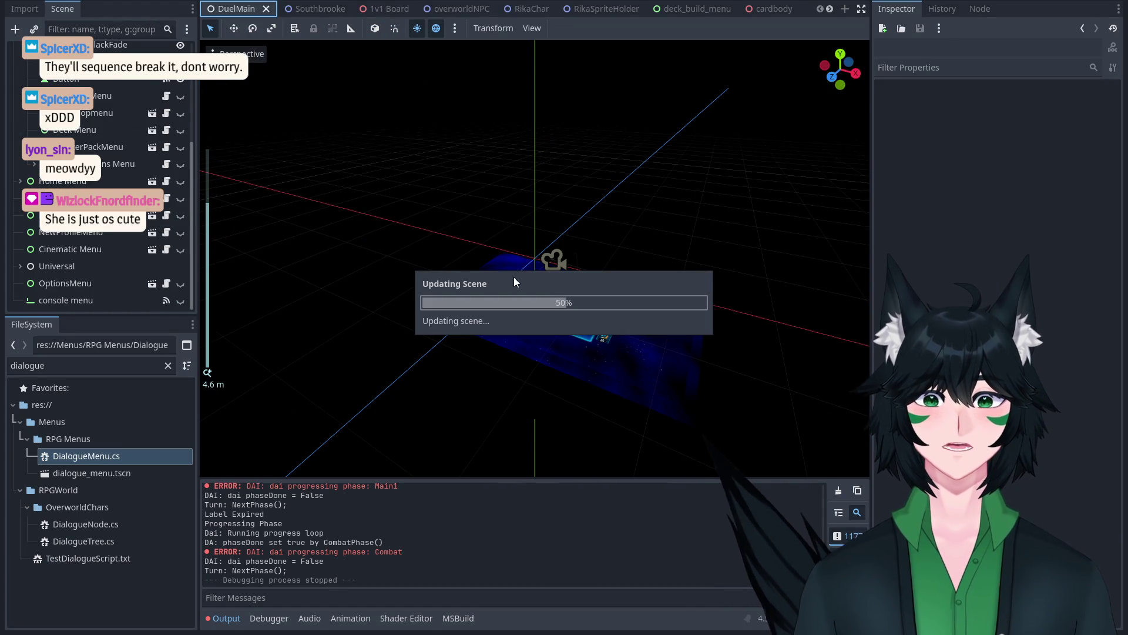
Step: Select CutsceneBlackFade in DuelMain's Scene dock, briefly comparing it with Dialogue Menu
scroll(488, 272, down, 2)
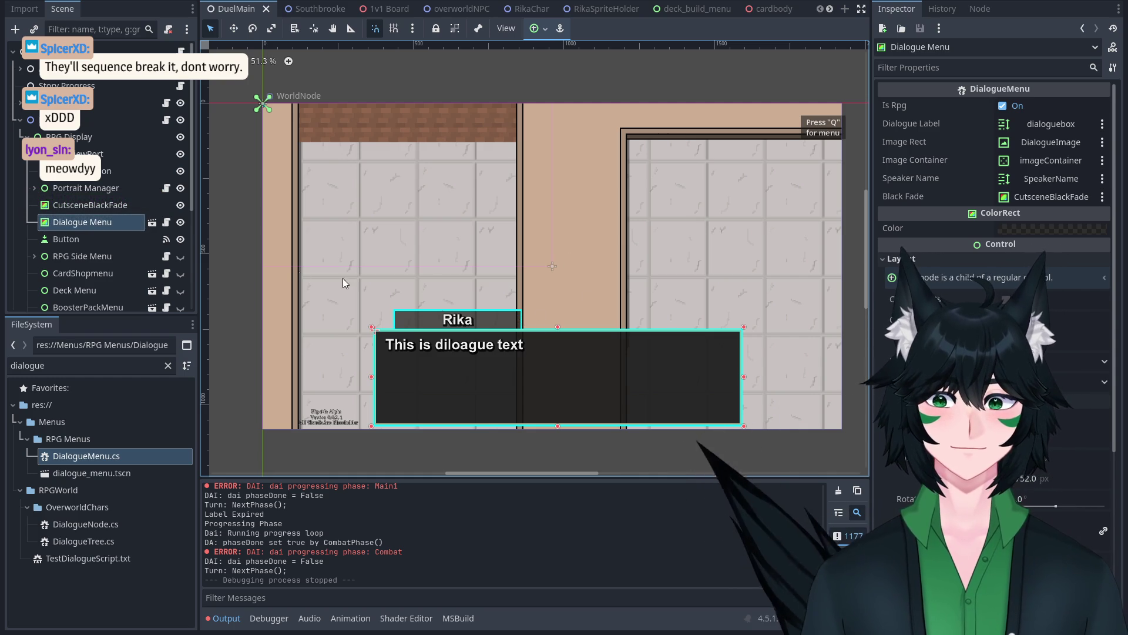
scroll(94, 223, down, 3)
scroll(112, 141, up, 3)
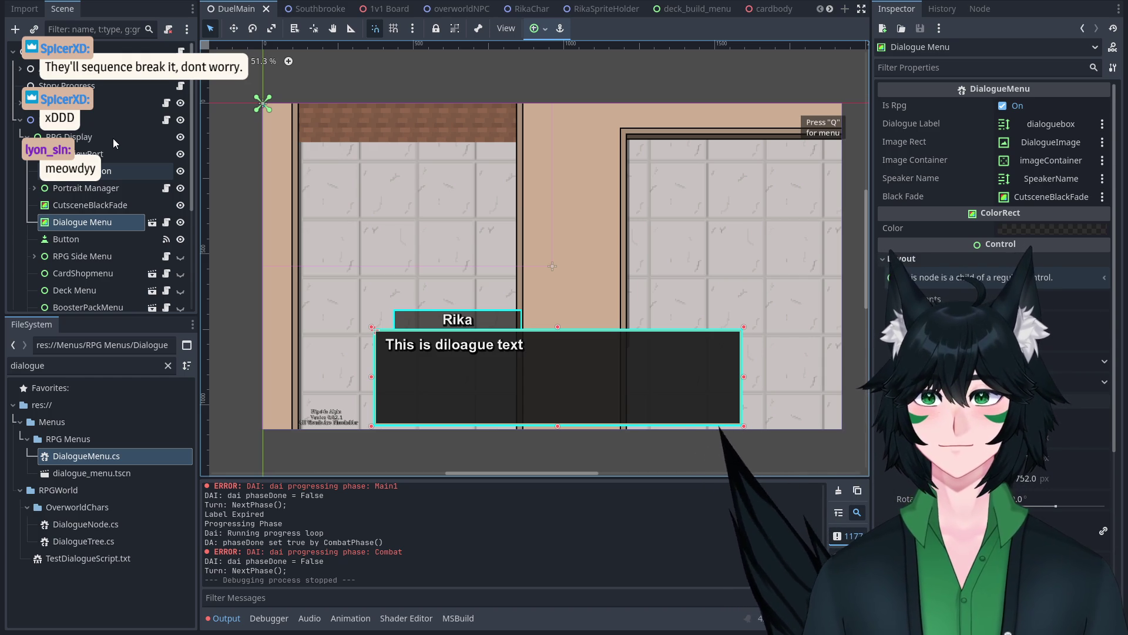
scroll(118, 177, down, 1)
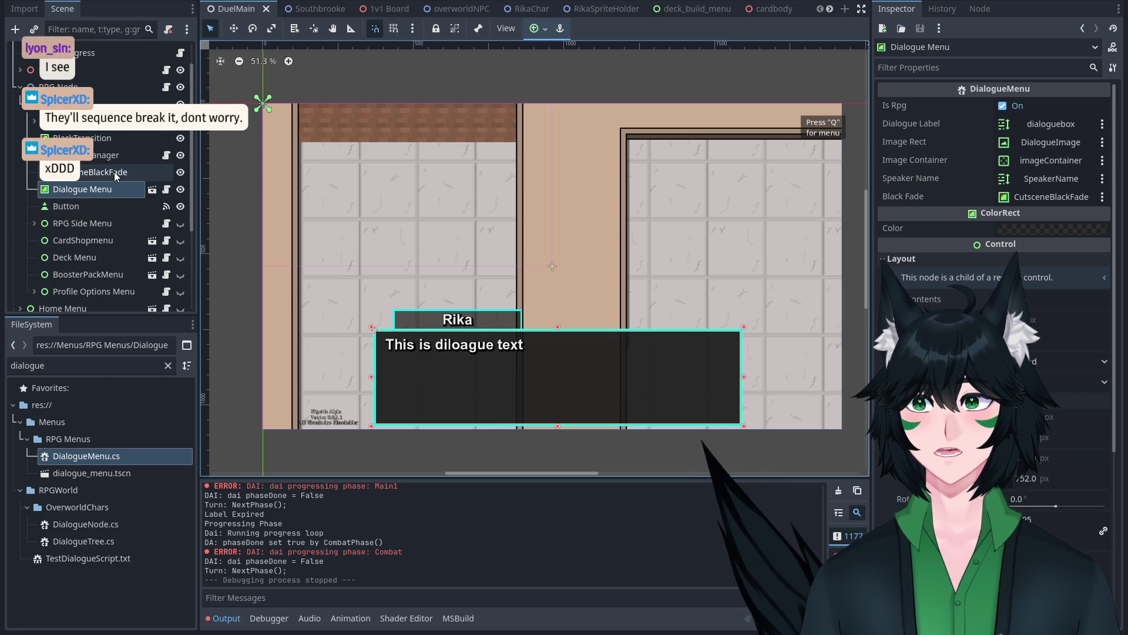
click(114, 172)
click(110, 188)
click(108, 175)
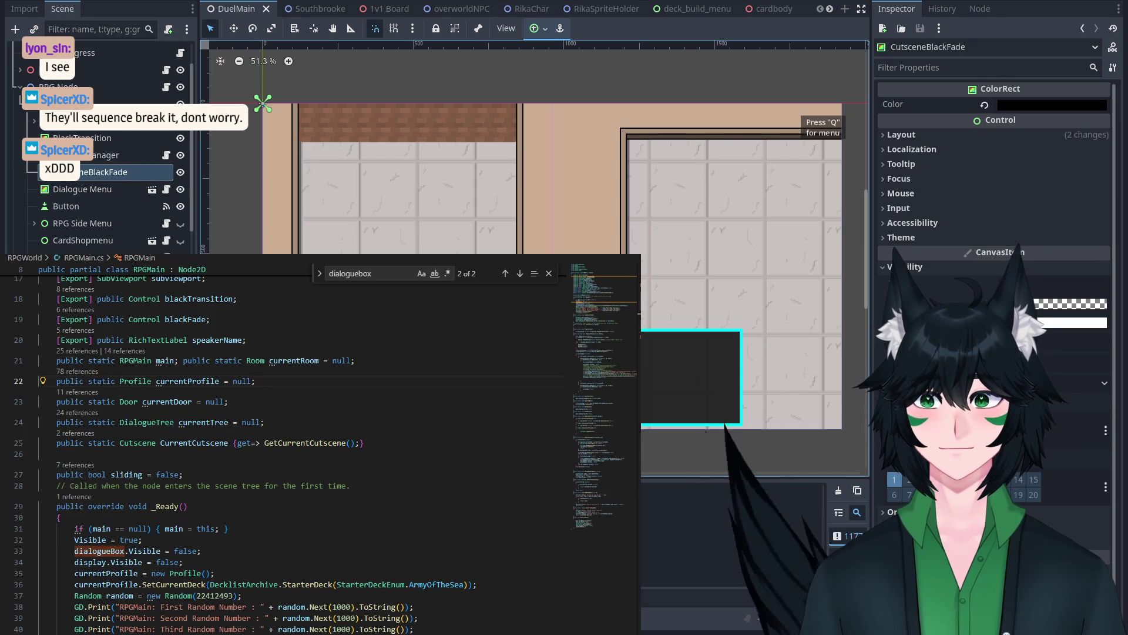
Step: In Godot, inspect the RPG Node's exported fields and the BlackTransition node's properties
click(103, 101)
click(63, 86)
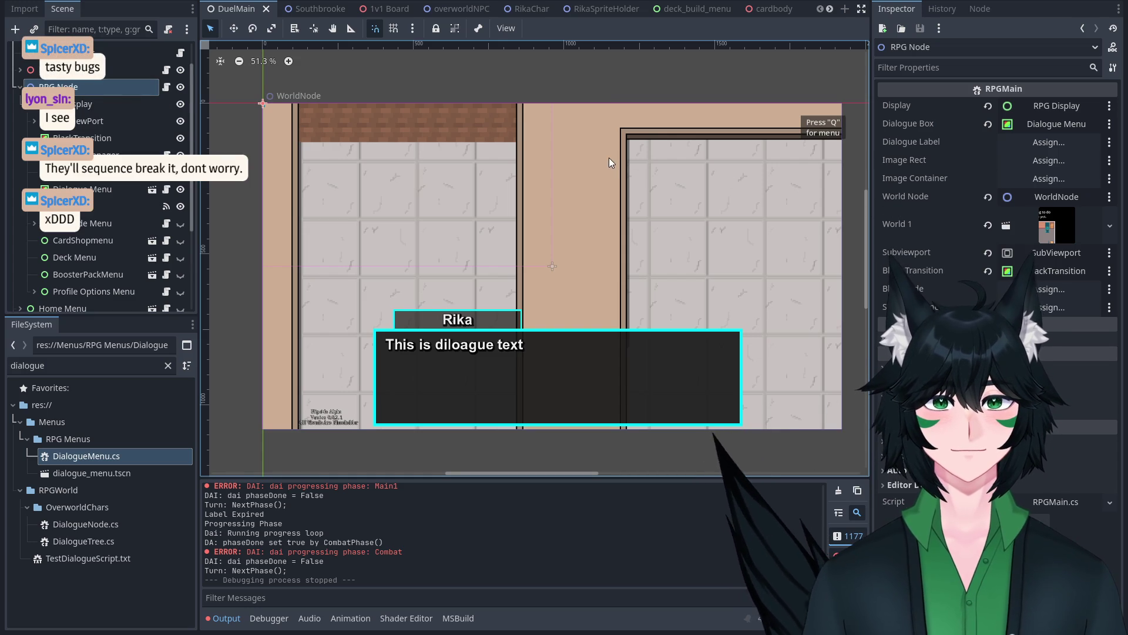
click(82, 138)
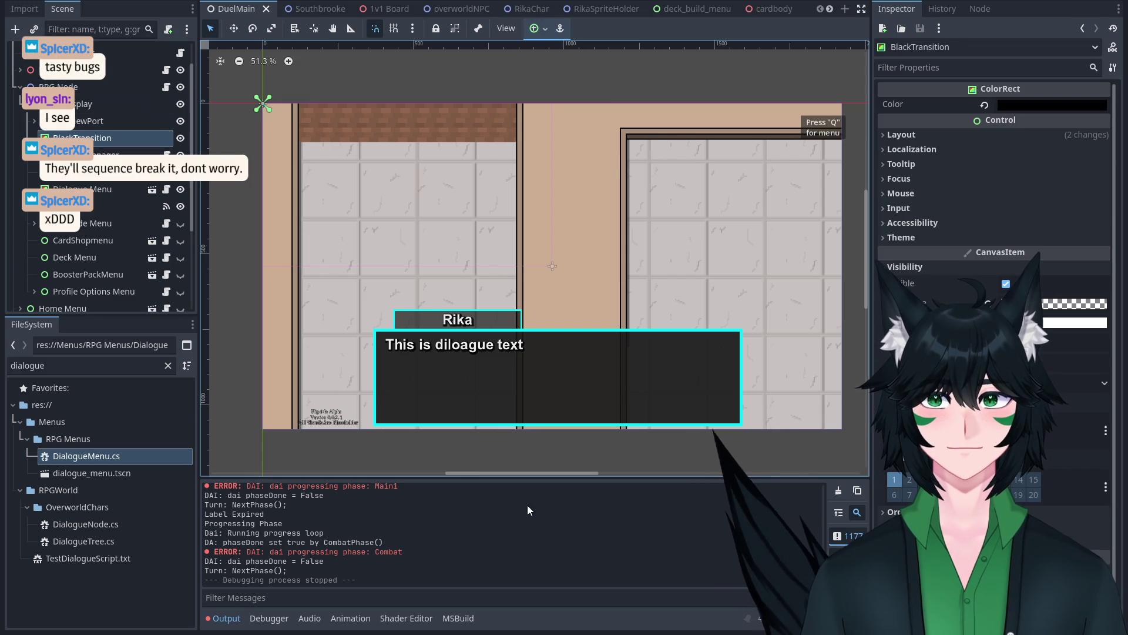
Step: In VSCodium, search the code for 'blackfade' and open dialogue_menu.tscn
key(alt+Tab)
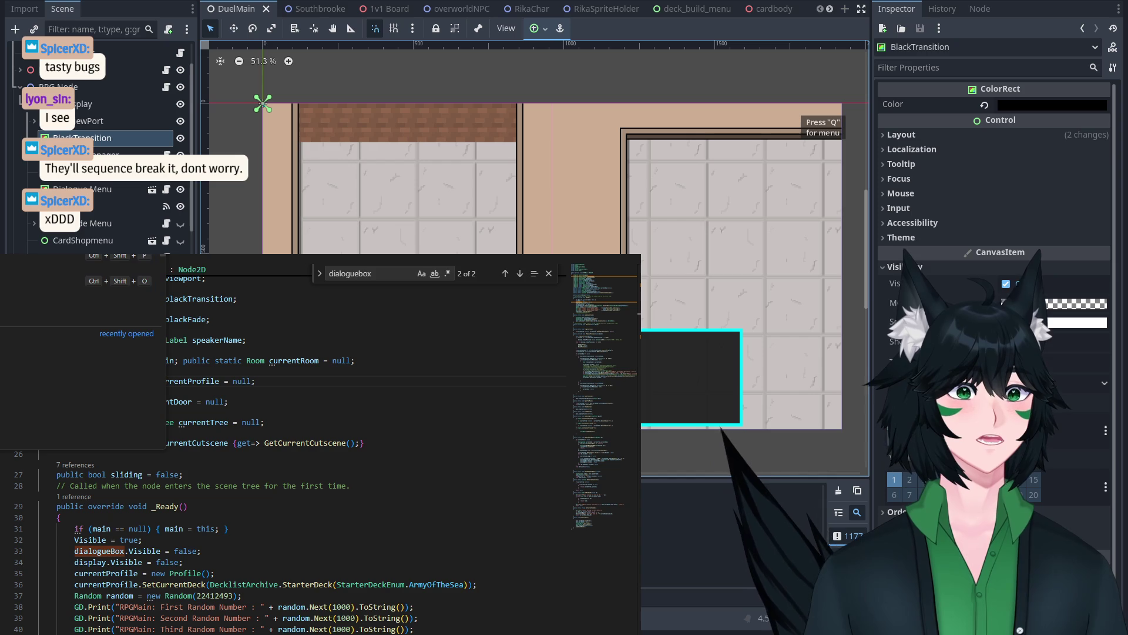
key(ctrl+f)
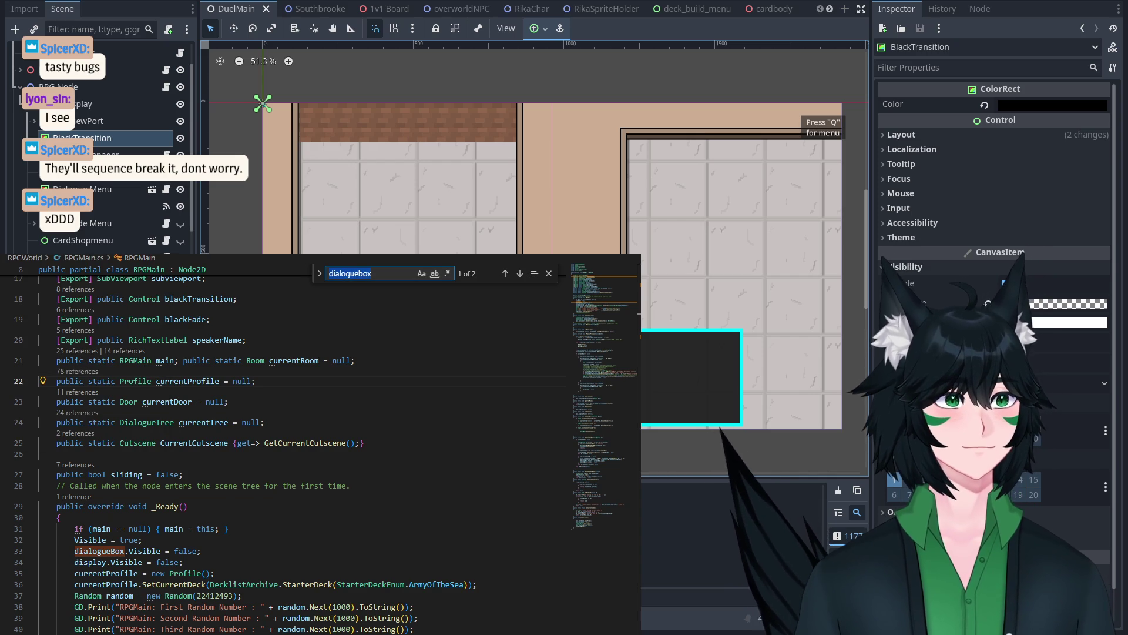
text(blackfade)
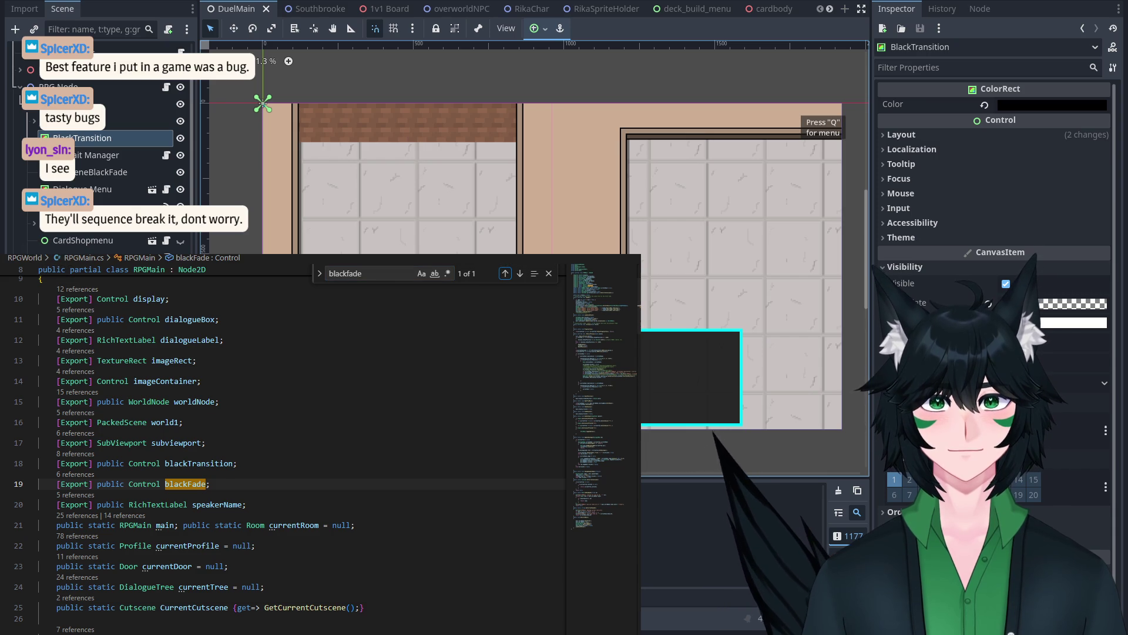
click(577, 348)
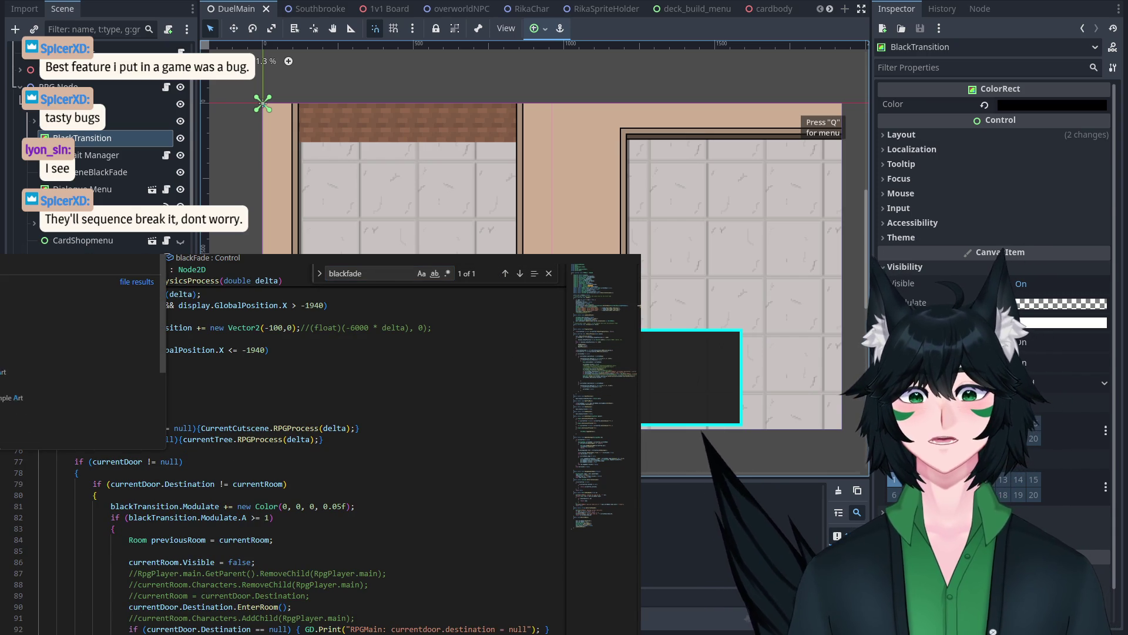
key(Return)
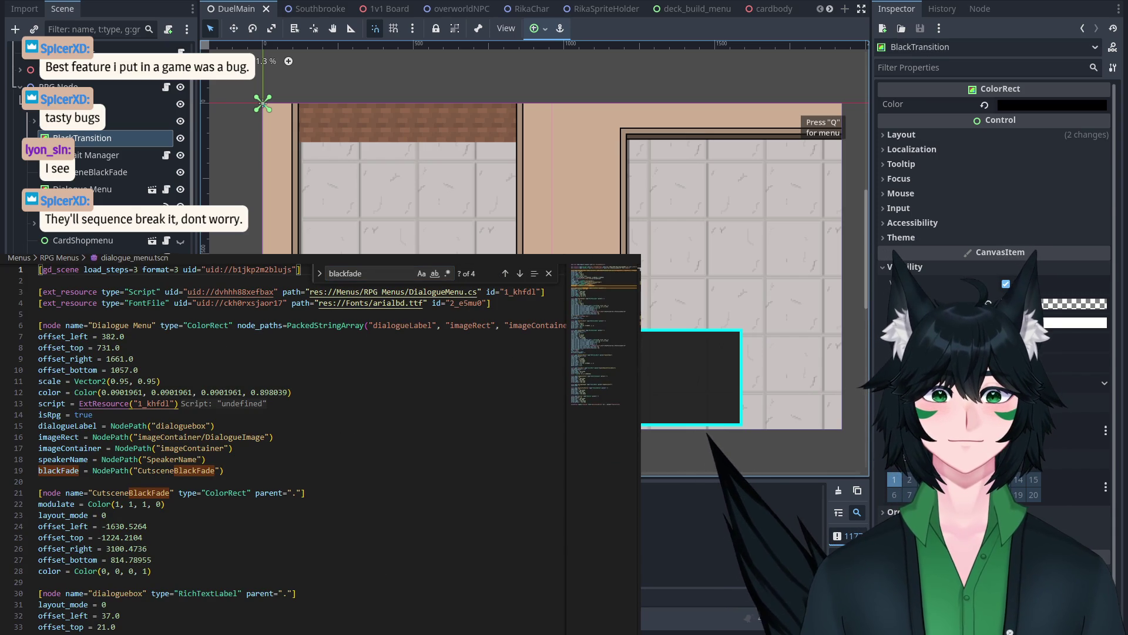
Step: Open DialogueMenu.cs with the quick file search
key(ctrl+Tab)
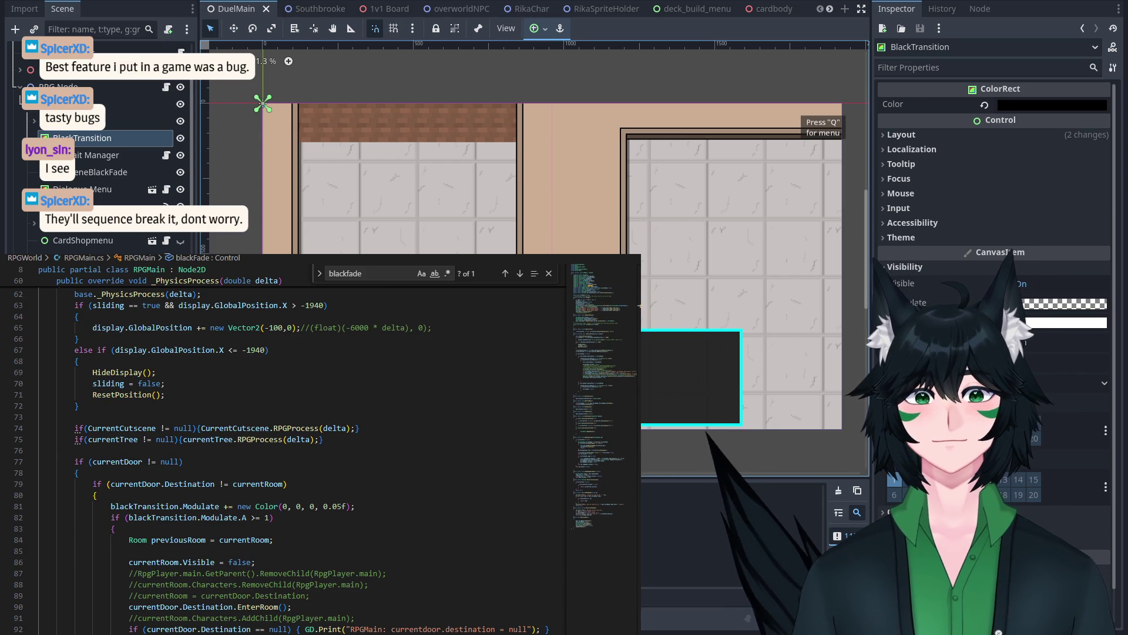
key(ctrl+p)
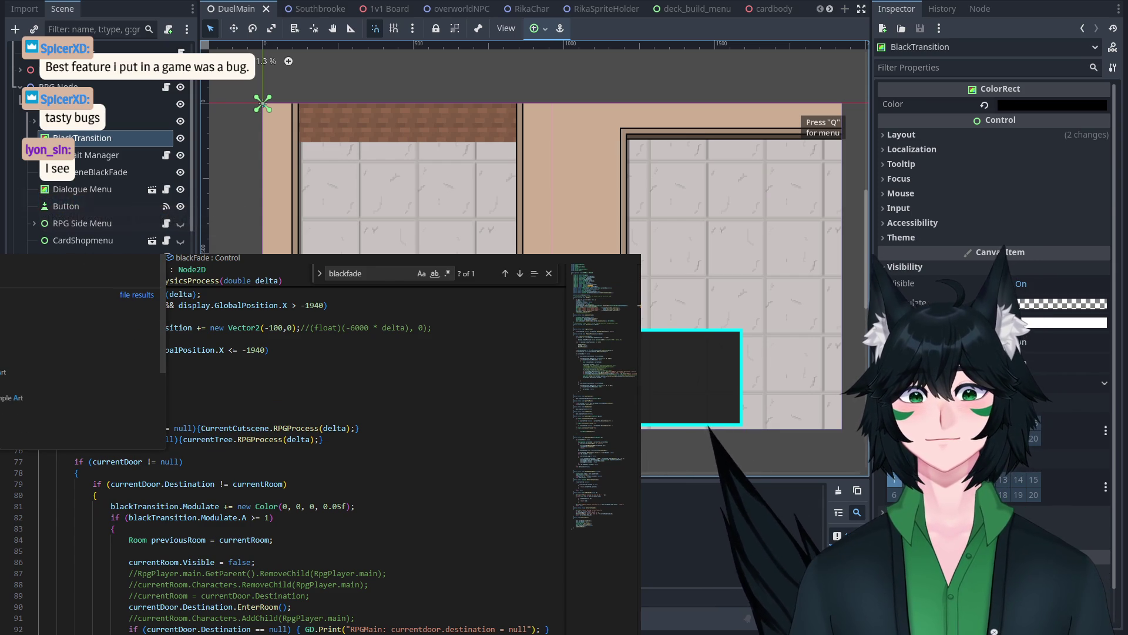
key(Return)
scroll(307, 362, down, 8)
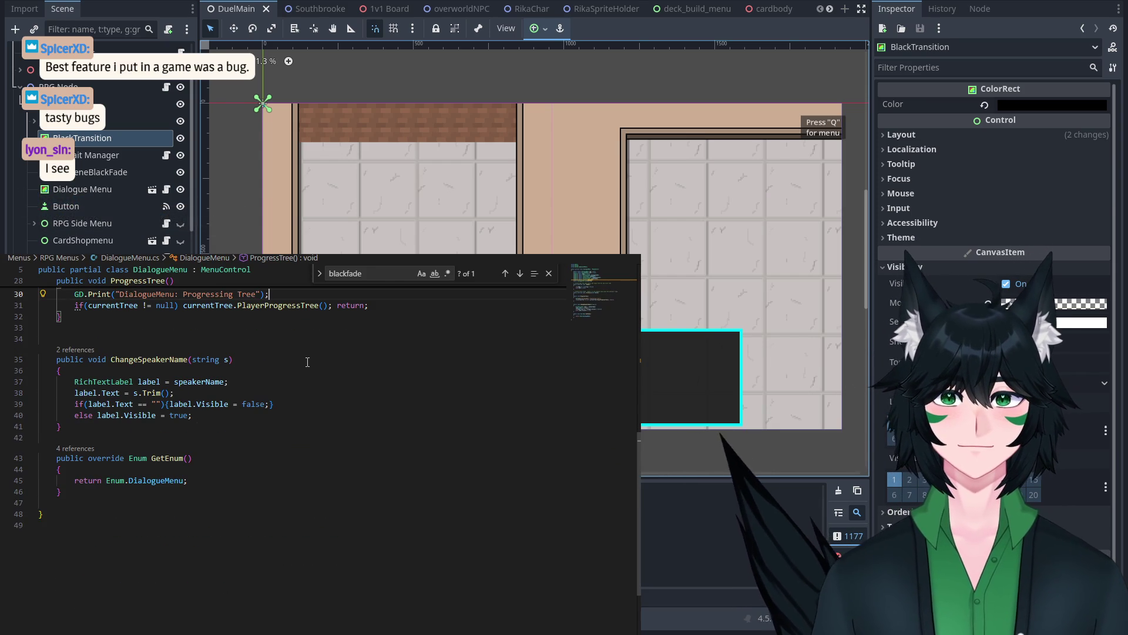
scroll(307, 361, up, 8)
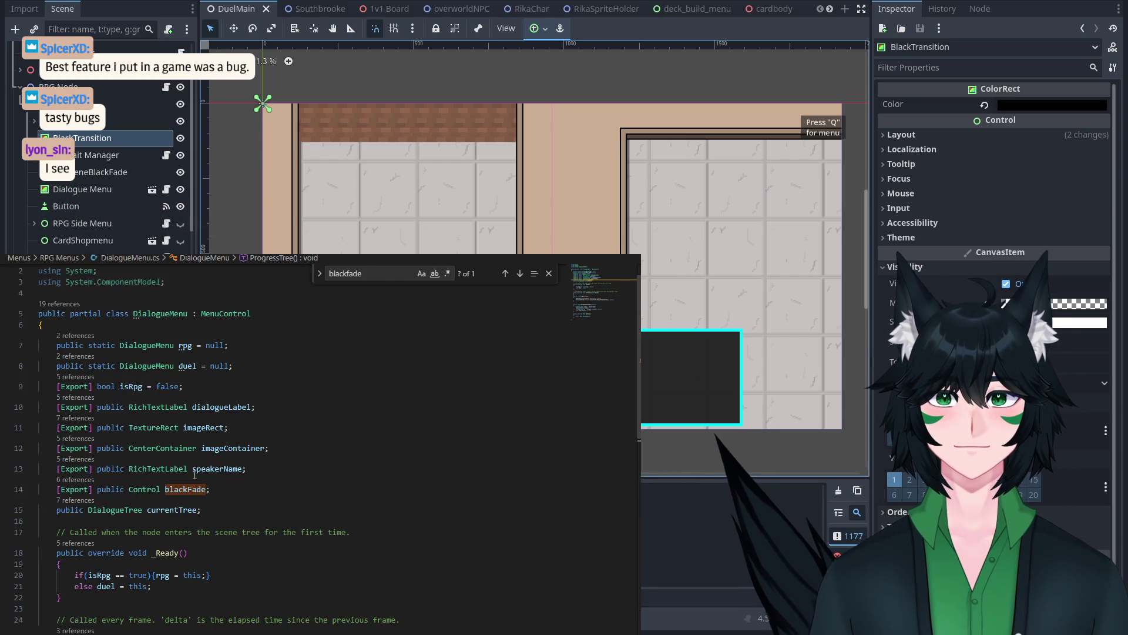
Step: Follow the blackFade field's references to the fade logic in DialogueTree.cs
right_click(195, 489)
click(253, 477)
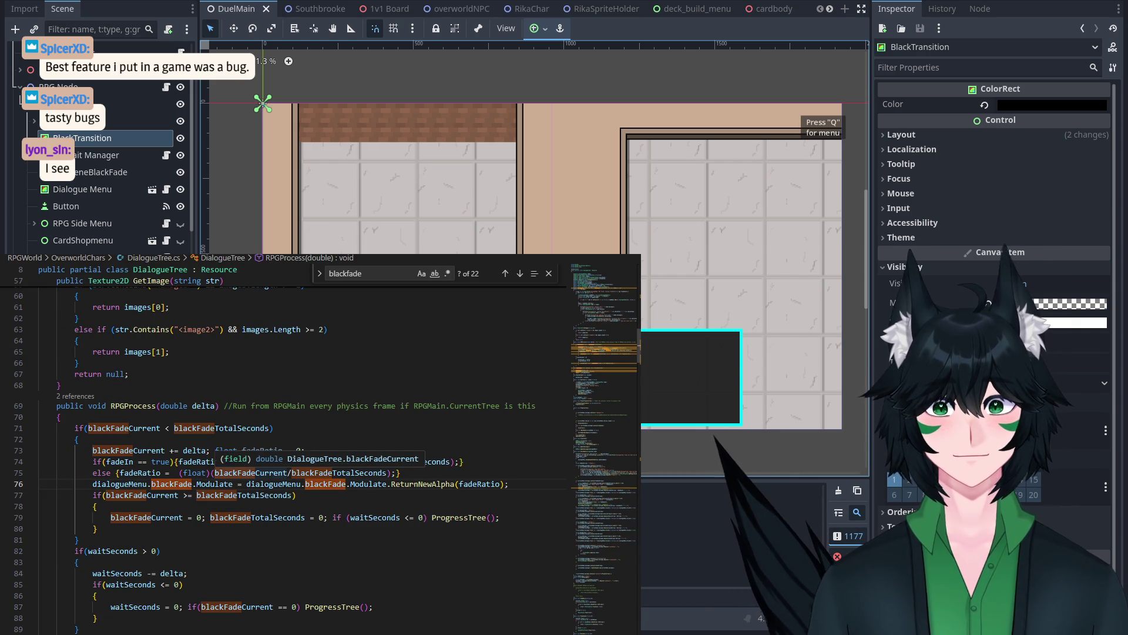
click(144, 191)
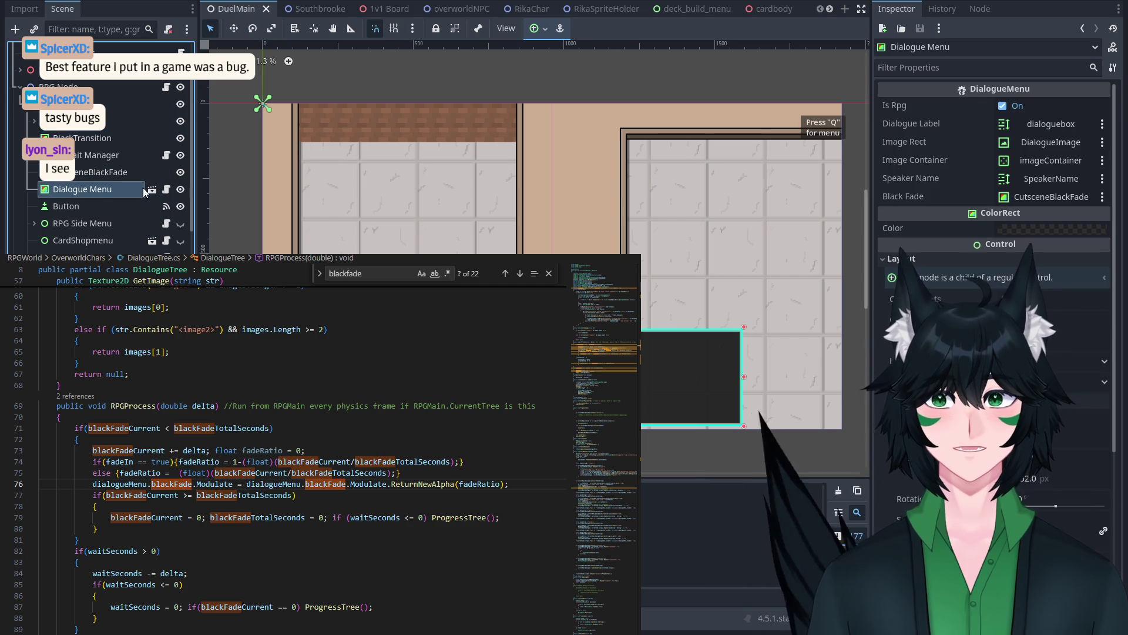
Step: Open the Dialogue Menu scene, frame CutsceneBlackFade and check its visibility settings
click(152, 189)
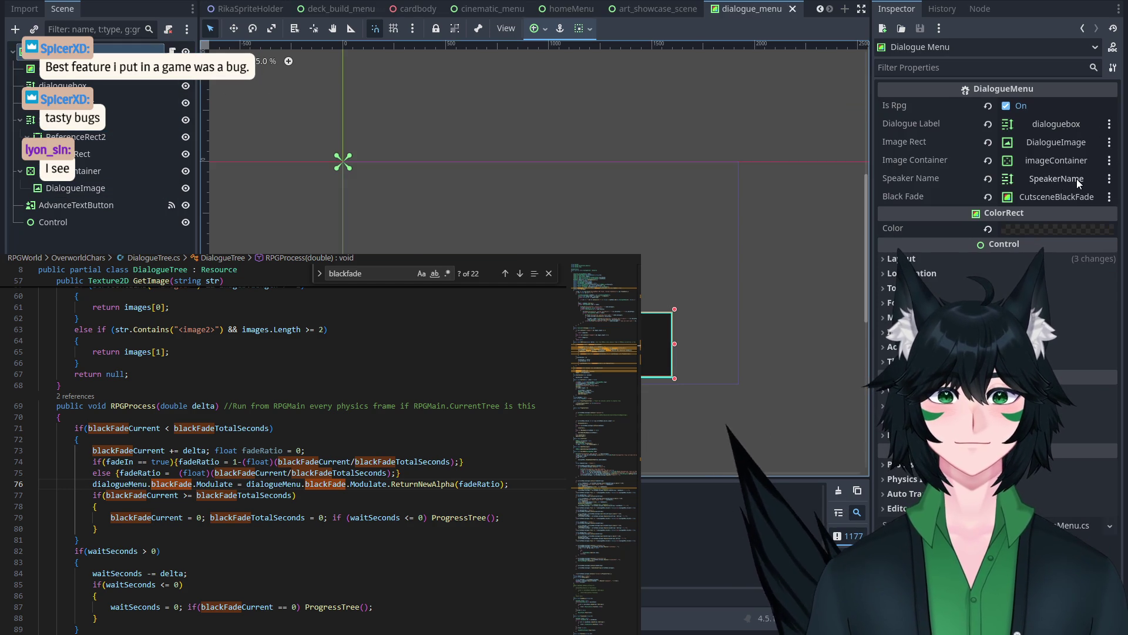
click(110, 207)
click(97, 154)
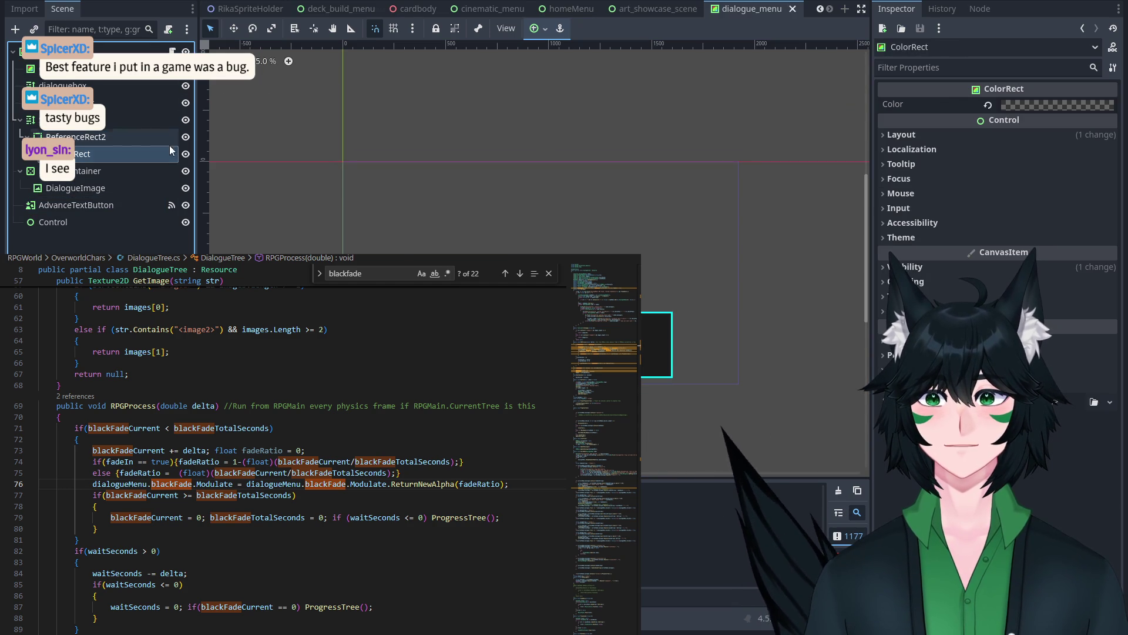
double_click(70, 68)
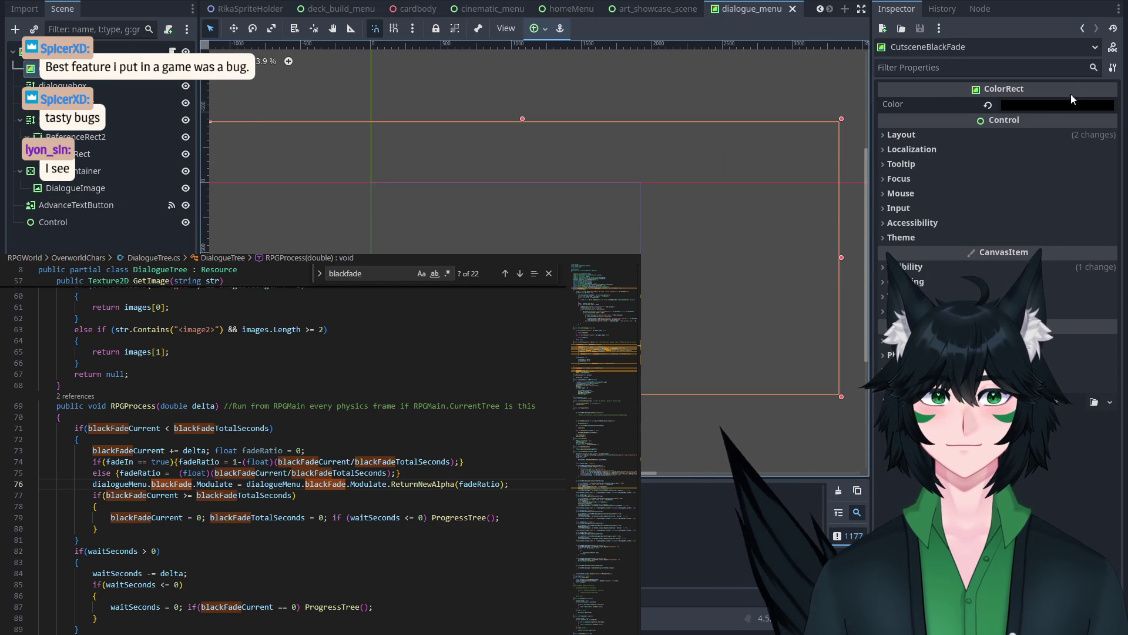
click(954, 267)
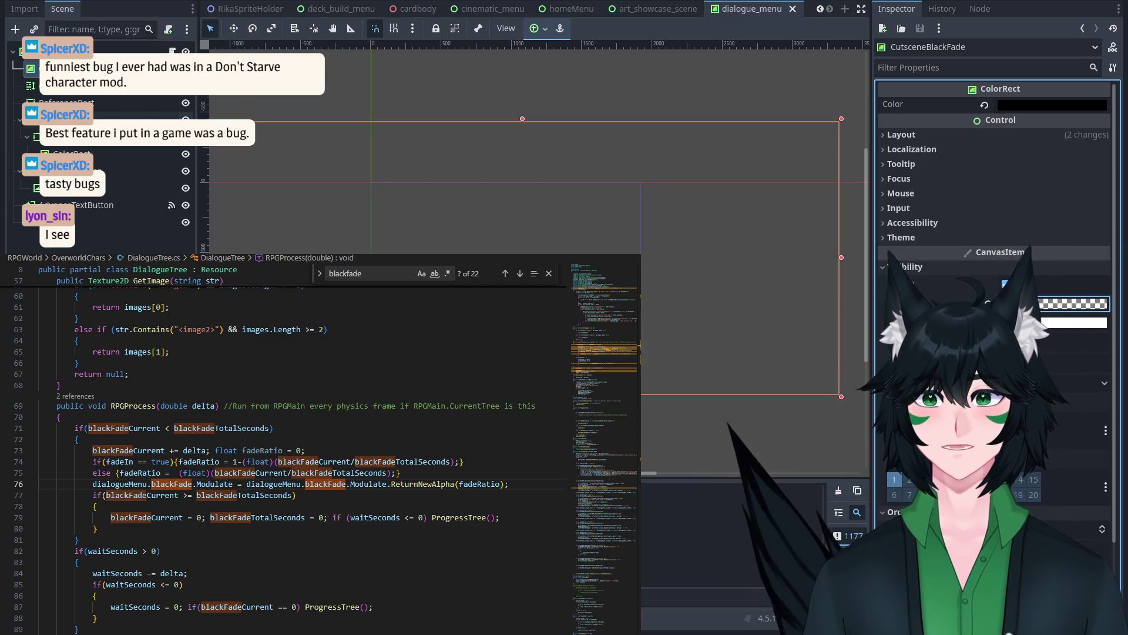
scroll(368, 100, up, 1)
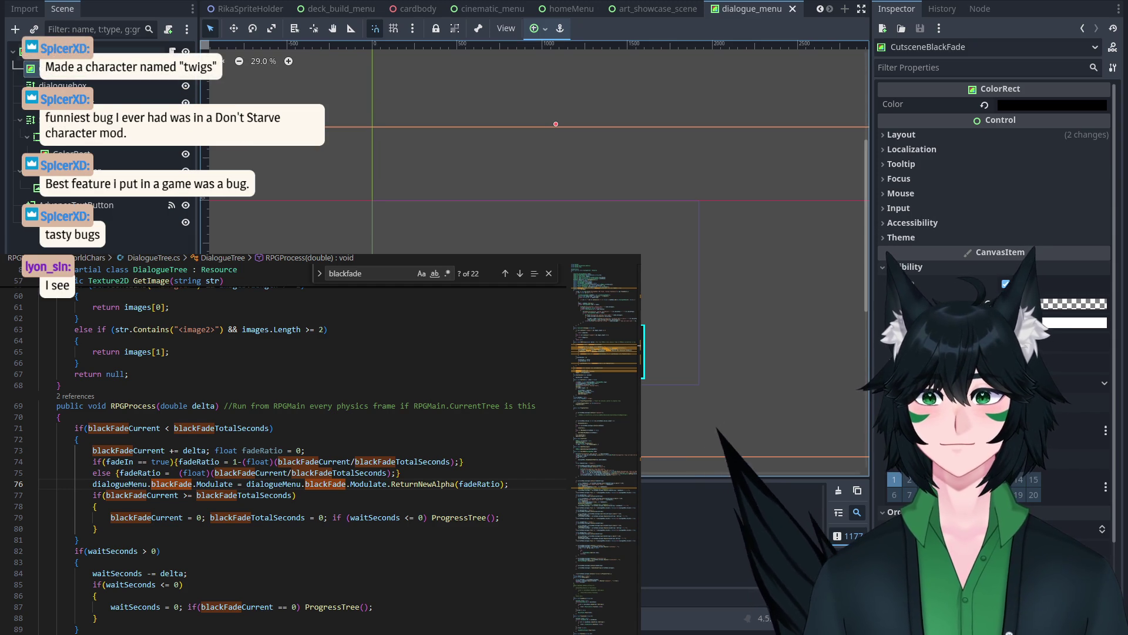
click(1006, 253)
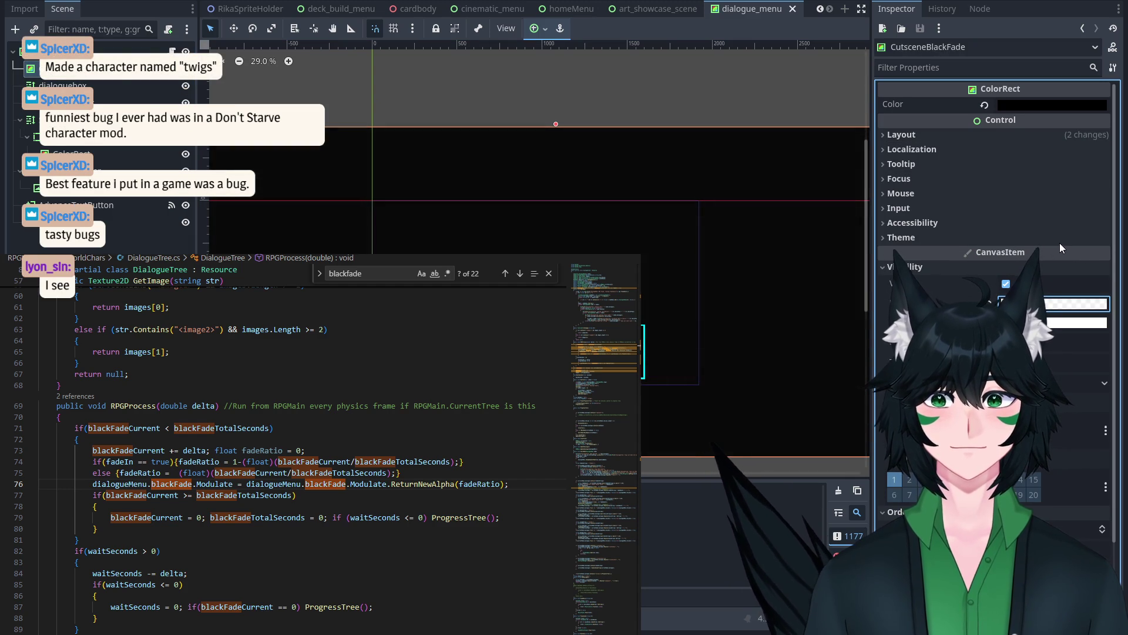
click(415, 112)
Step: Inspect the ReferenceRect, dialoguebox, ColorRect and SpeakerName nodes' properties
click(98, 86)
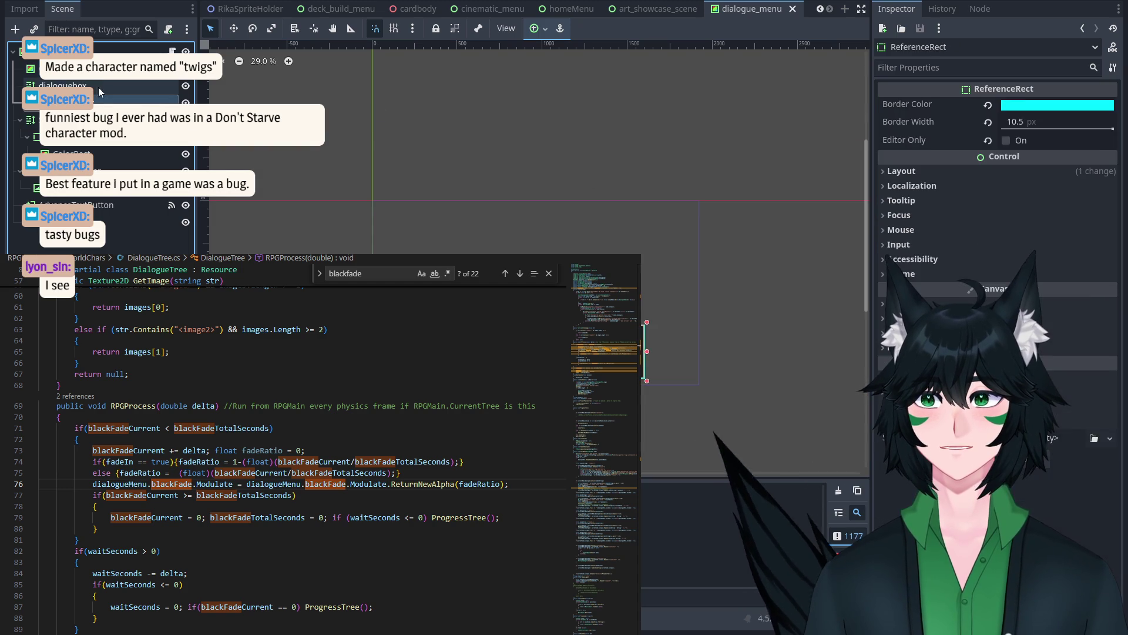
click(97, 104)
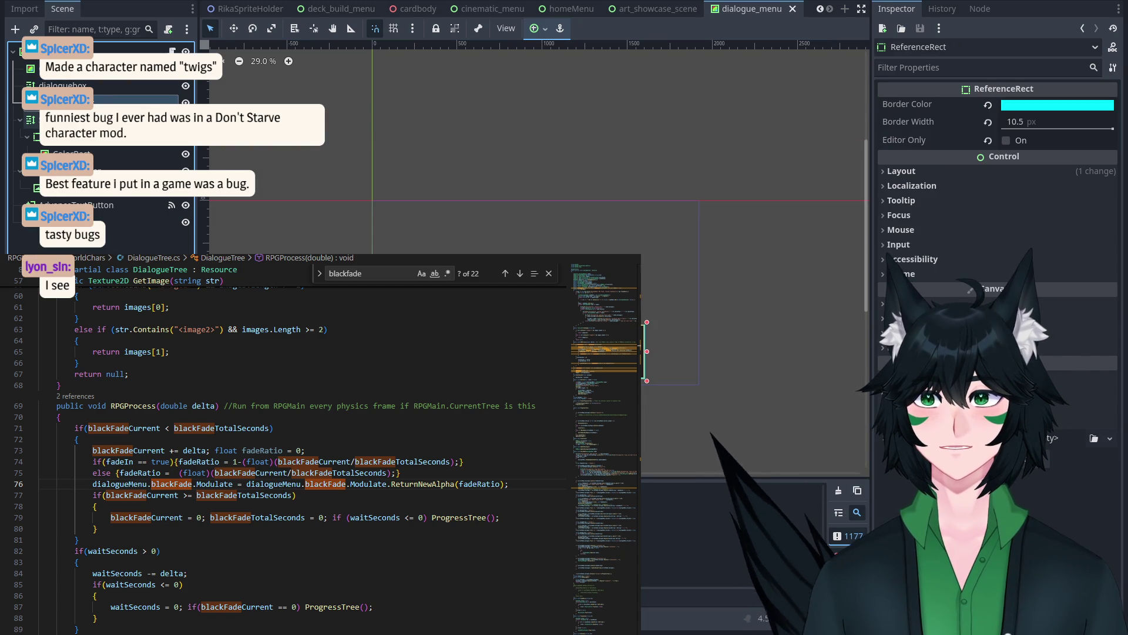
click(98, 87)
click(98, 103)
click(98, 154)
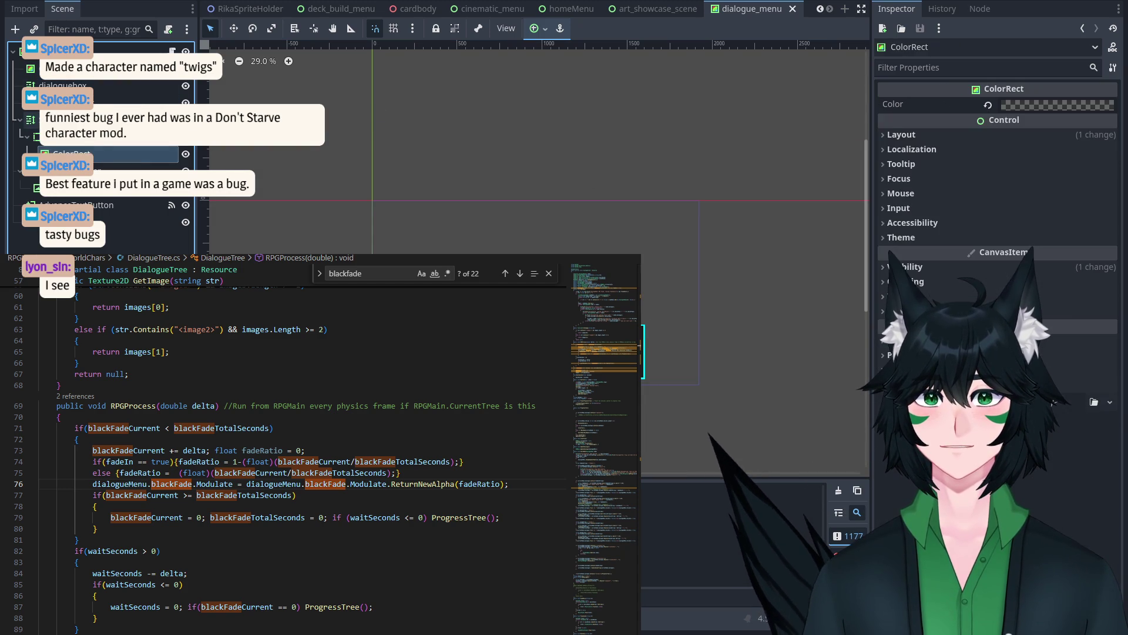
click(97, 119)
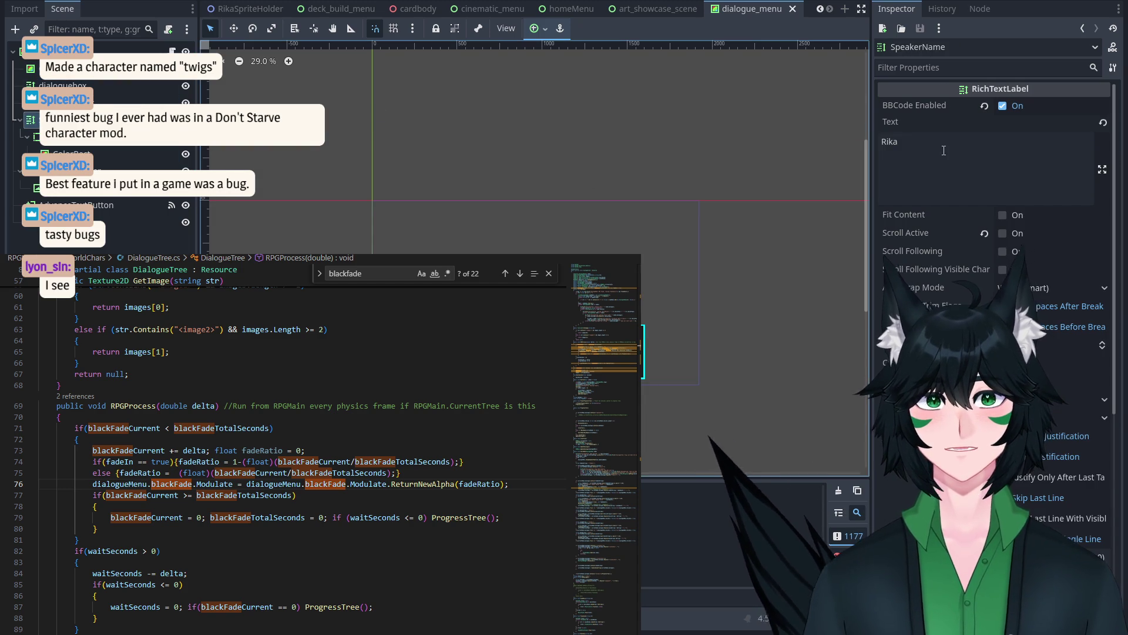
click(959, 67)
scroll(341, 159, up, 3)
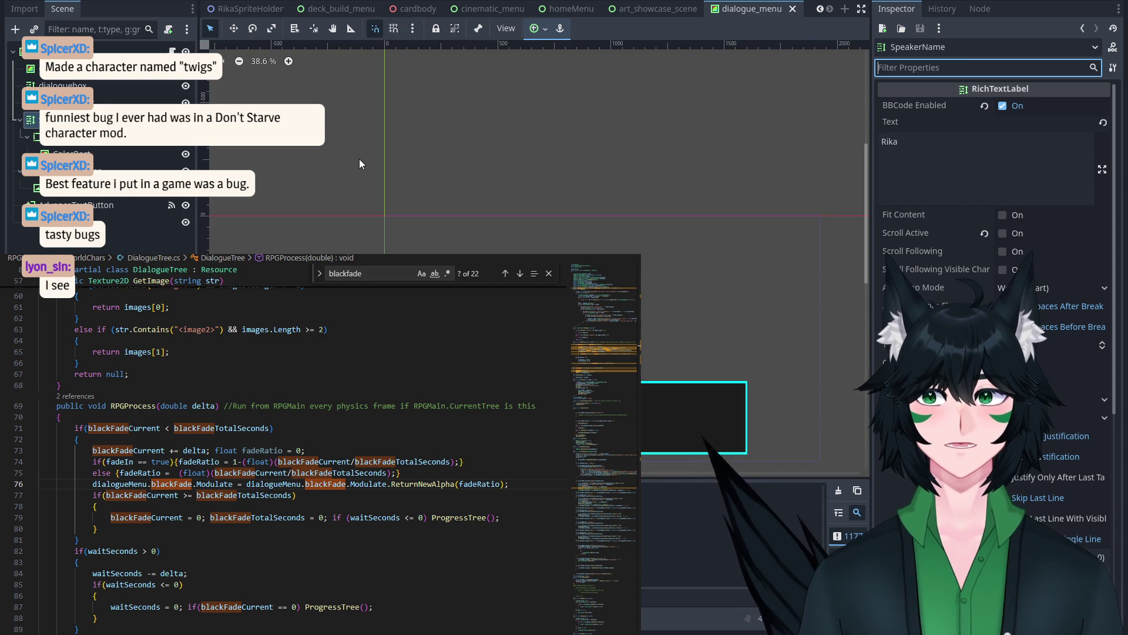
click(98, 154)
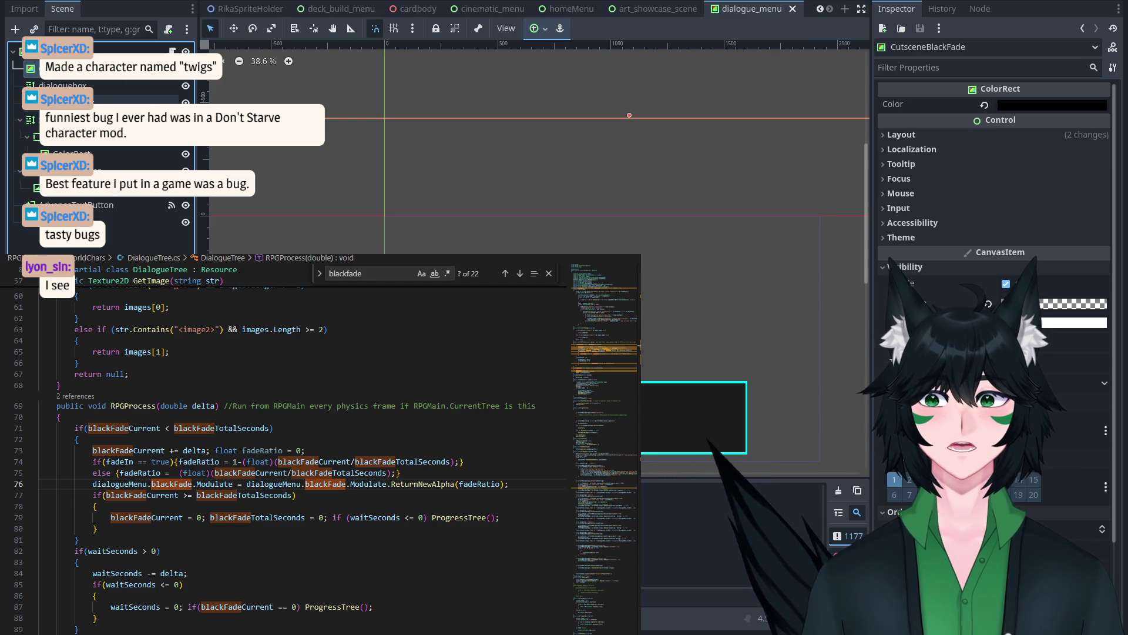
click(97, 119)
Step: Select the root Dialogue Menu node to review its Black Fade slot linked to CutsceneBlackFade
click(117, 50)
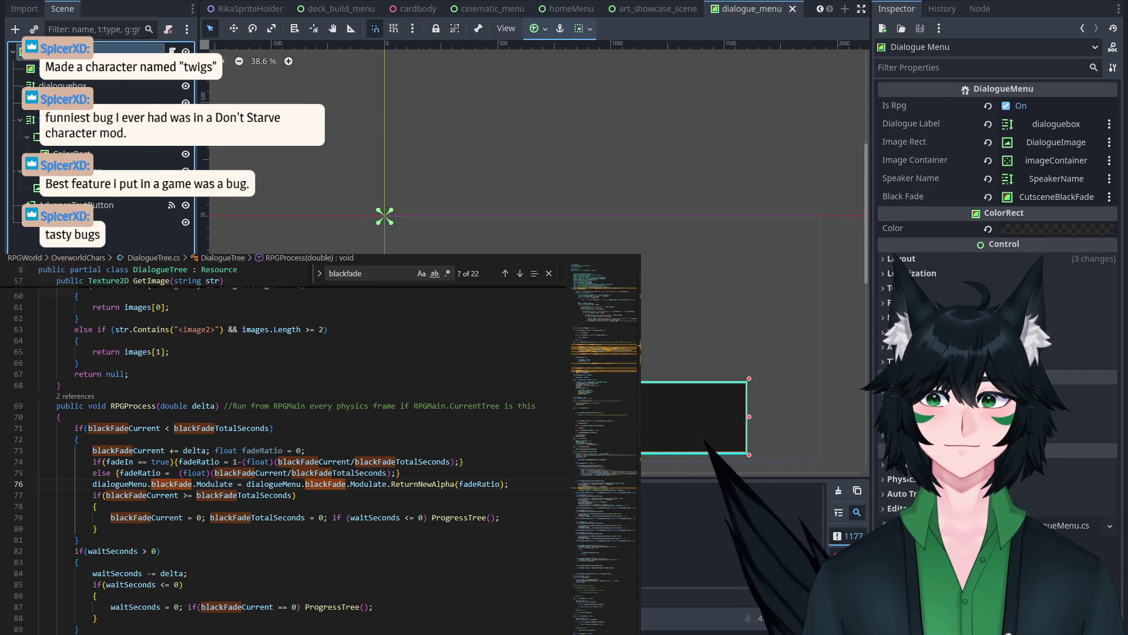
scroll(487, 217, down, 2)
scroll(490, 227, up, 2)
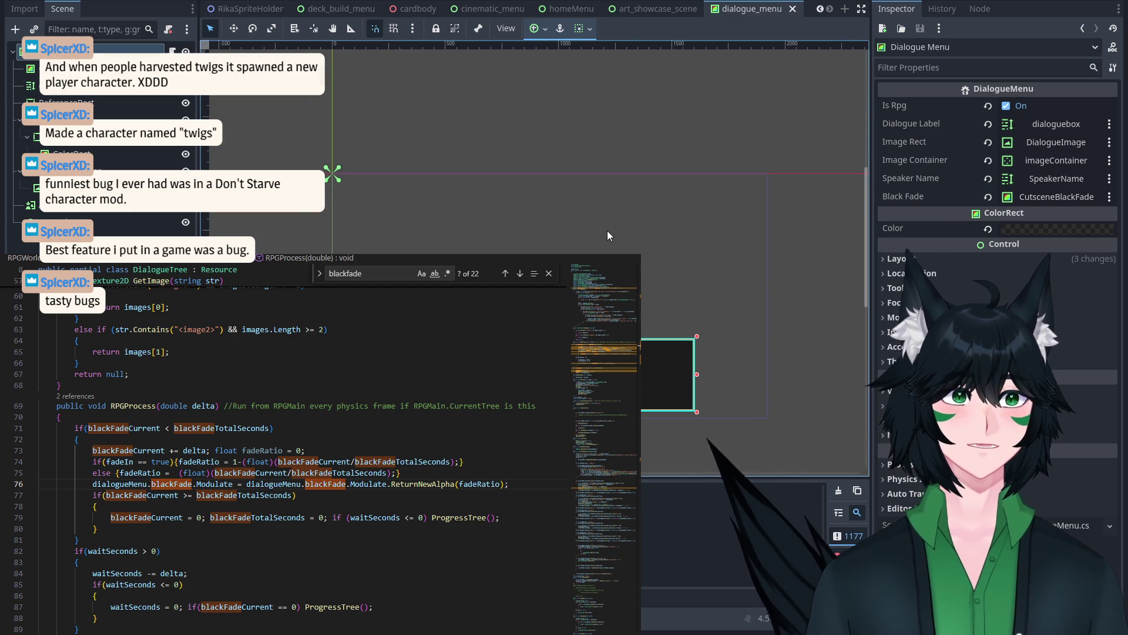
scroll(647, 339, down, 1)
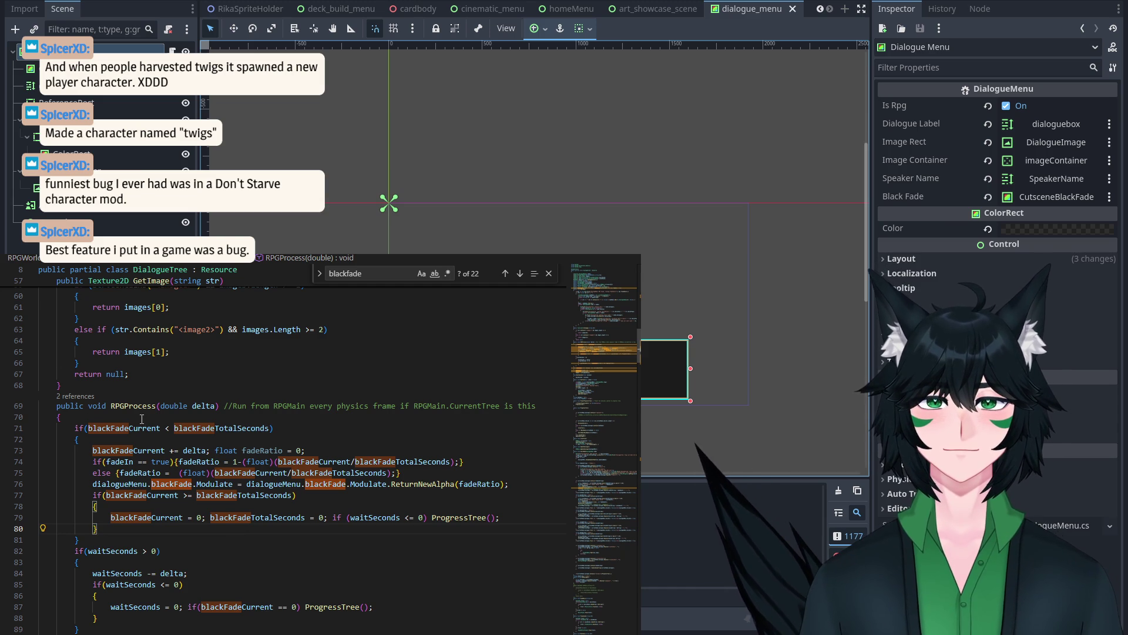
scroll(151, 383, down, 3)
scroll(151, 384, up, 2)
Step: Find all references to blackFadeCurrent and step through each match
right_click(121, 364)
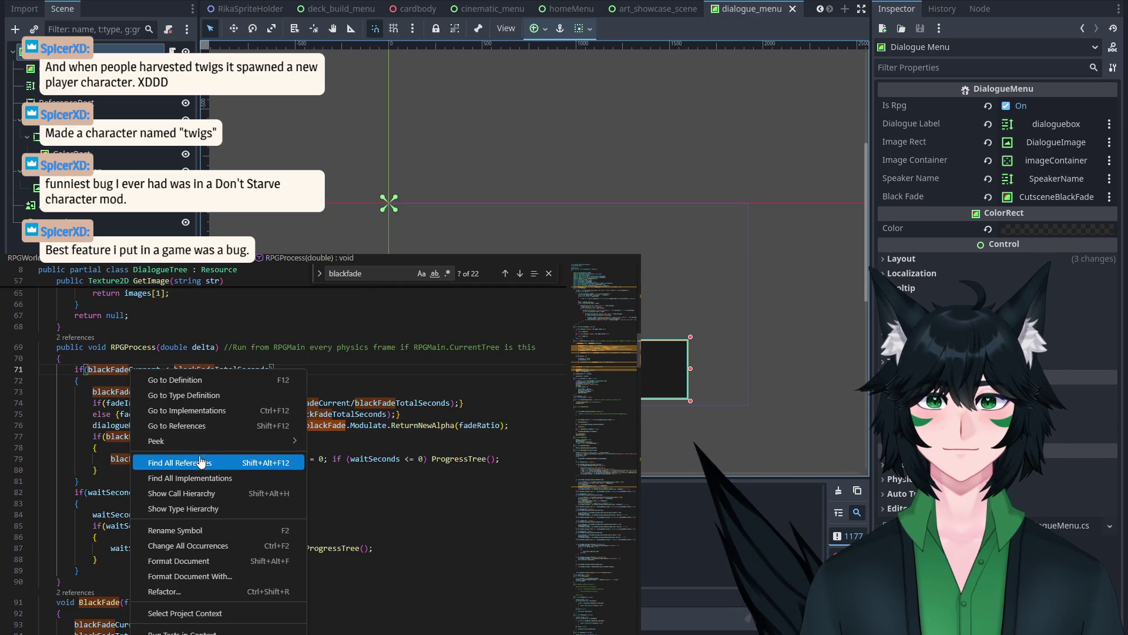
click(177, 459)
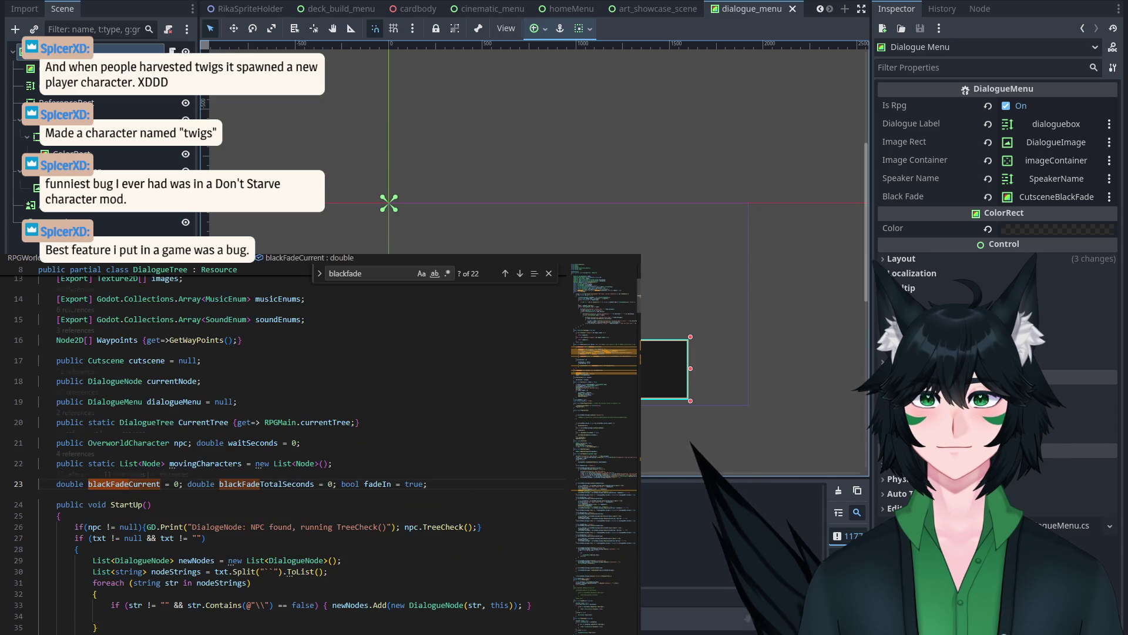
key(alt+Left)
key(alt+Left)
key(alt+Left)
key(alt+Left)
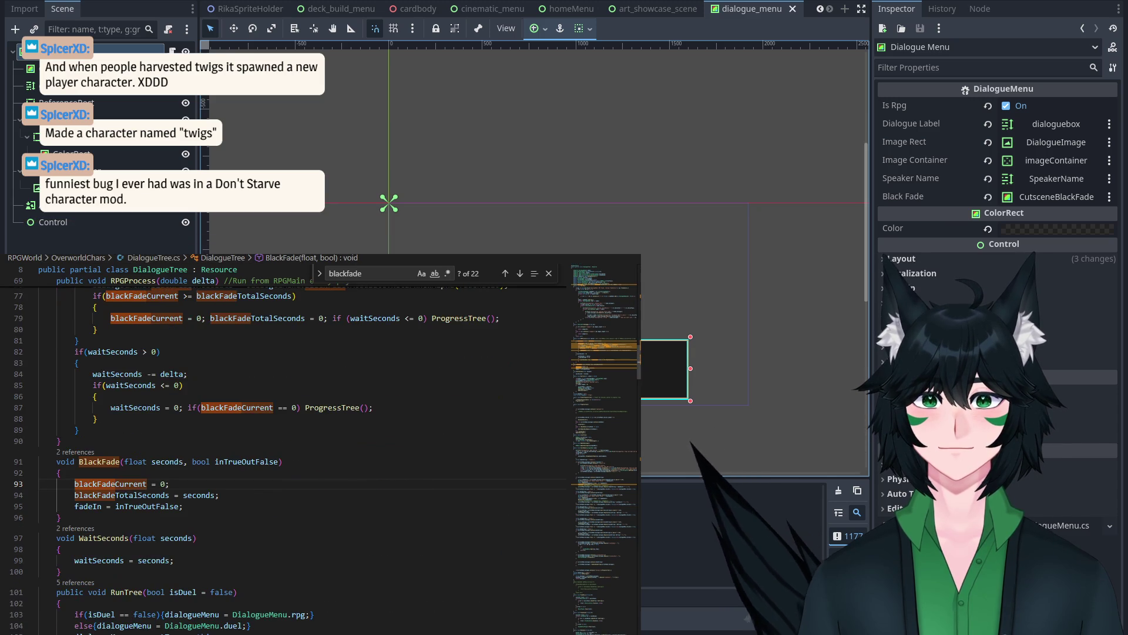
key(alt+Left)
key(alt+Left)
key(alt+Left)
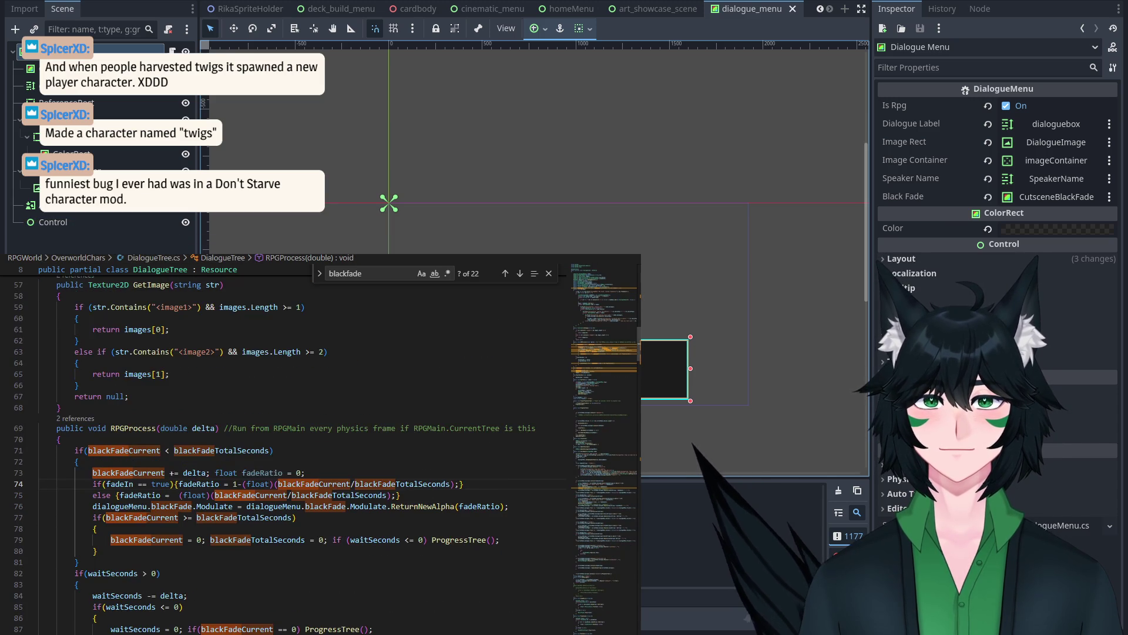
key(alt+Right)
key(alt+Left)
key(alt+Left)
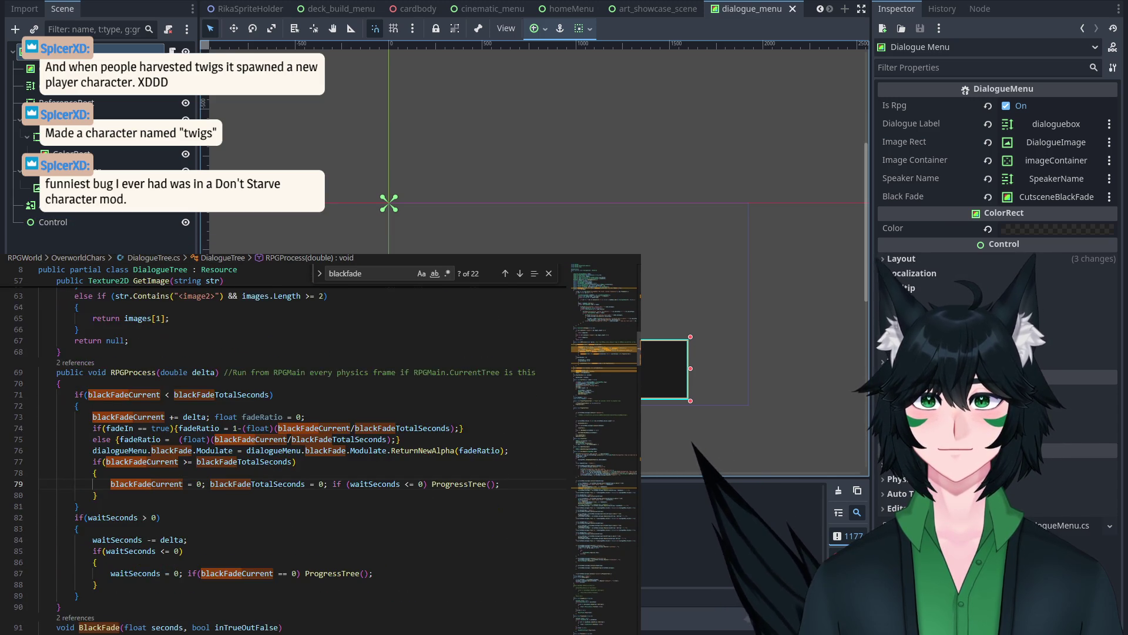
key(alt+Left)
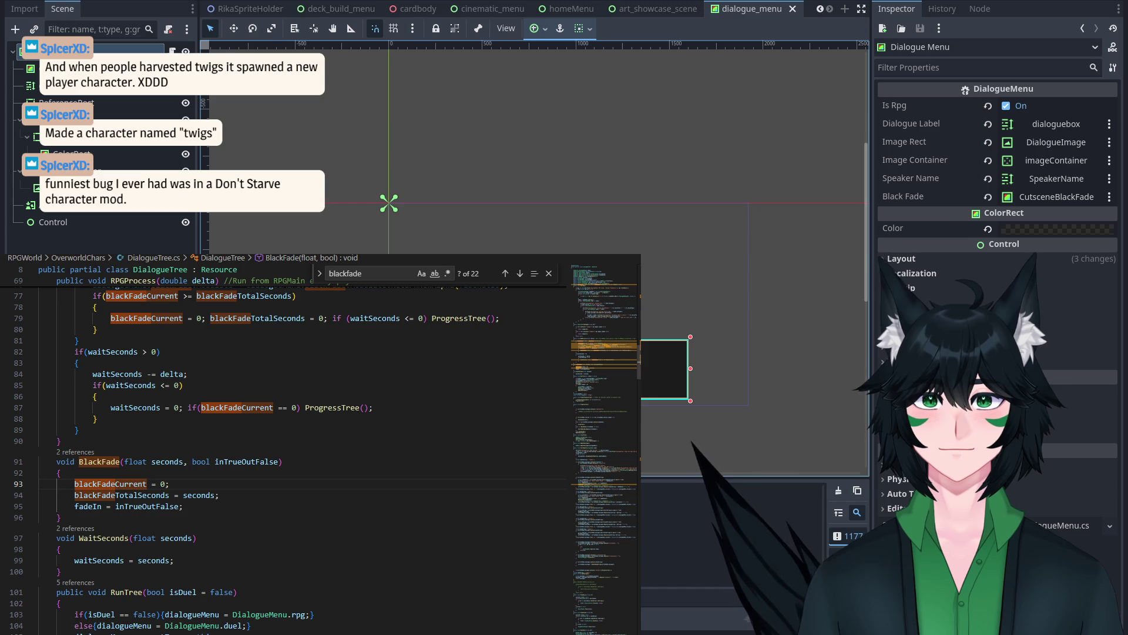
Step: Trace BlackFade's call in StartNode, then return to the BlackFade method definition
right_click(105, 457)
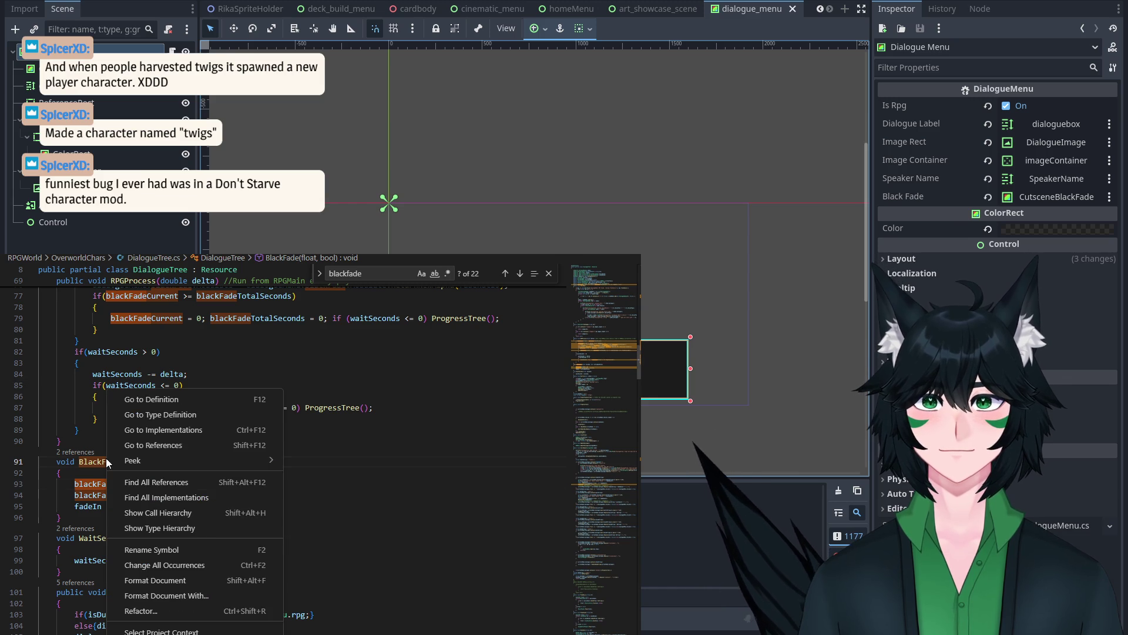
click(140, 474)
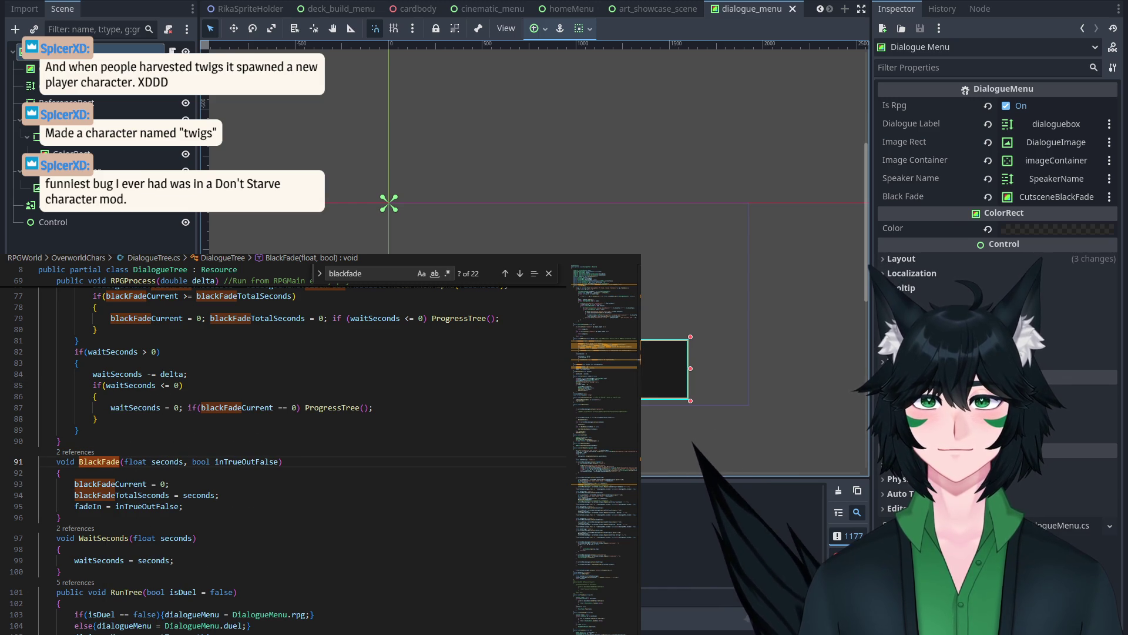
scroll(1, 324, up, 1)
scroll(1, 324, down, 1)
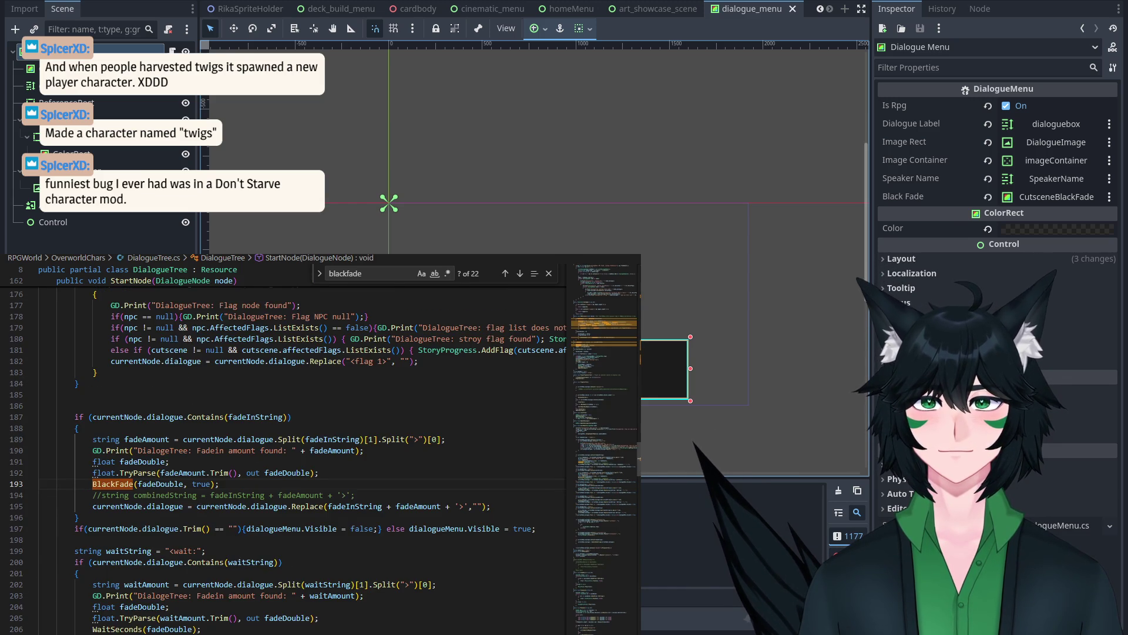
key(F3)
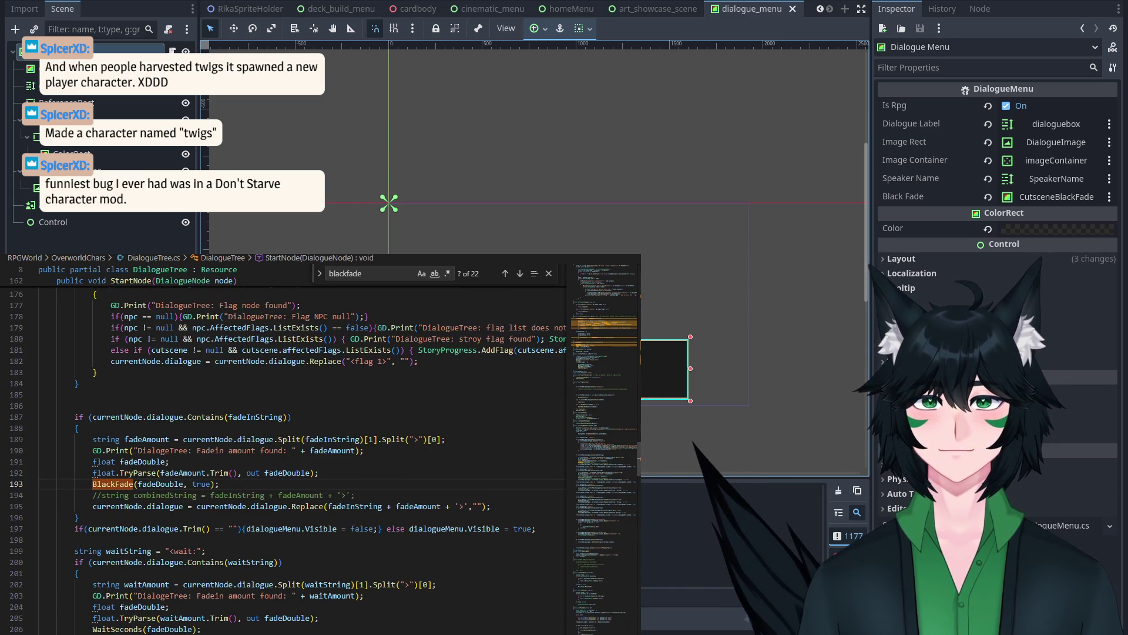
key(F12)
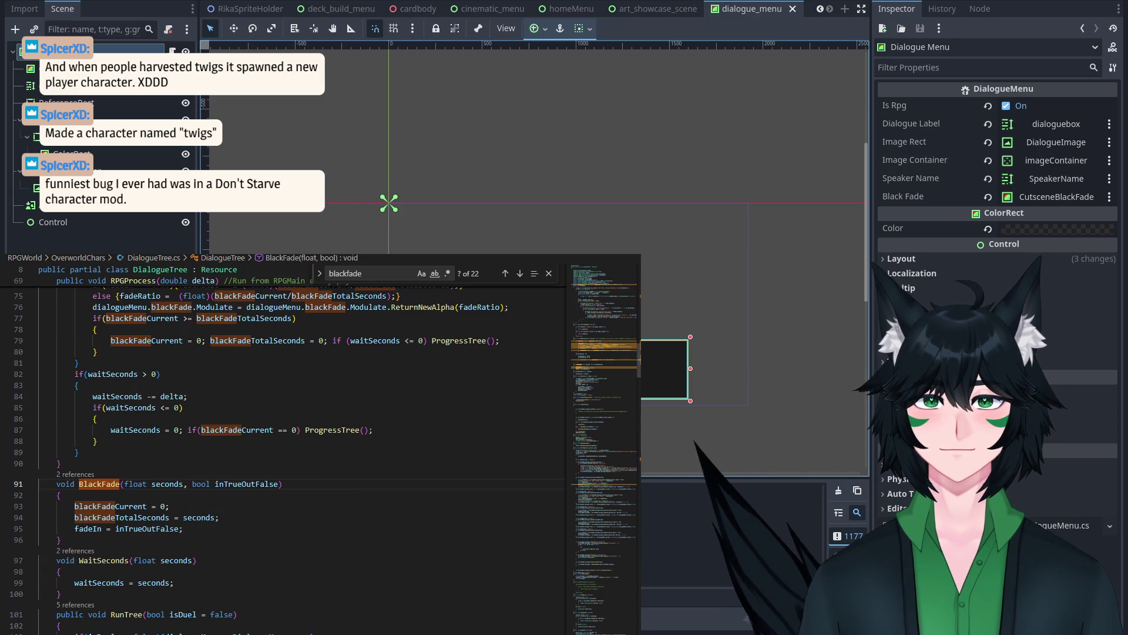
scroll(154, 448, up, 2)
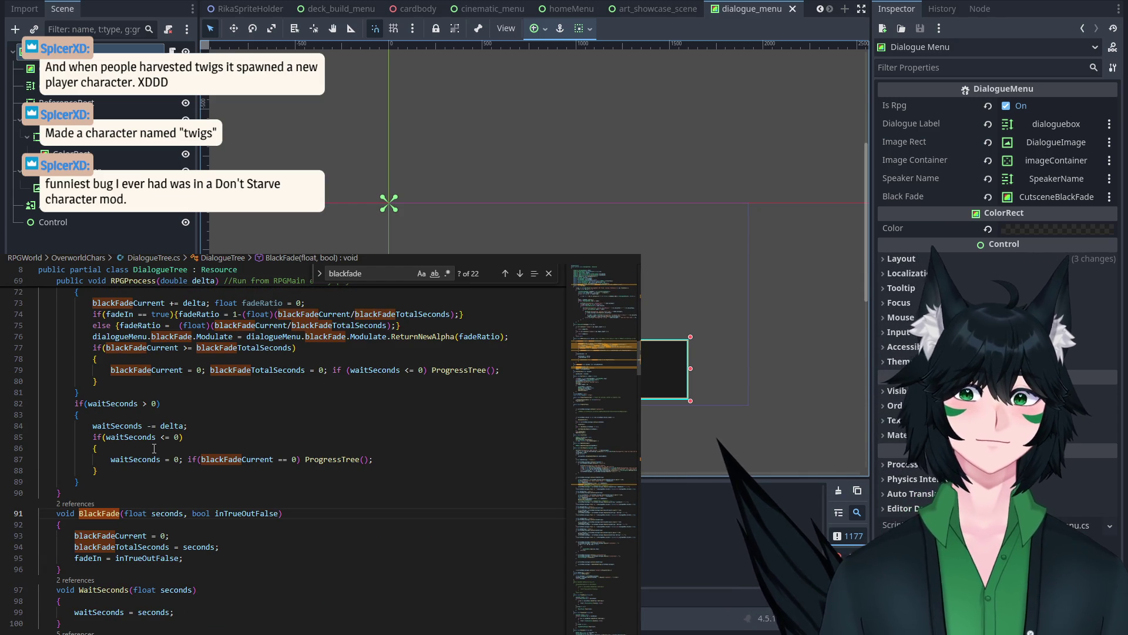
scroll(625, 9, up, 5)
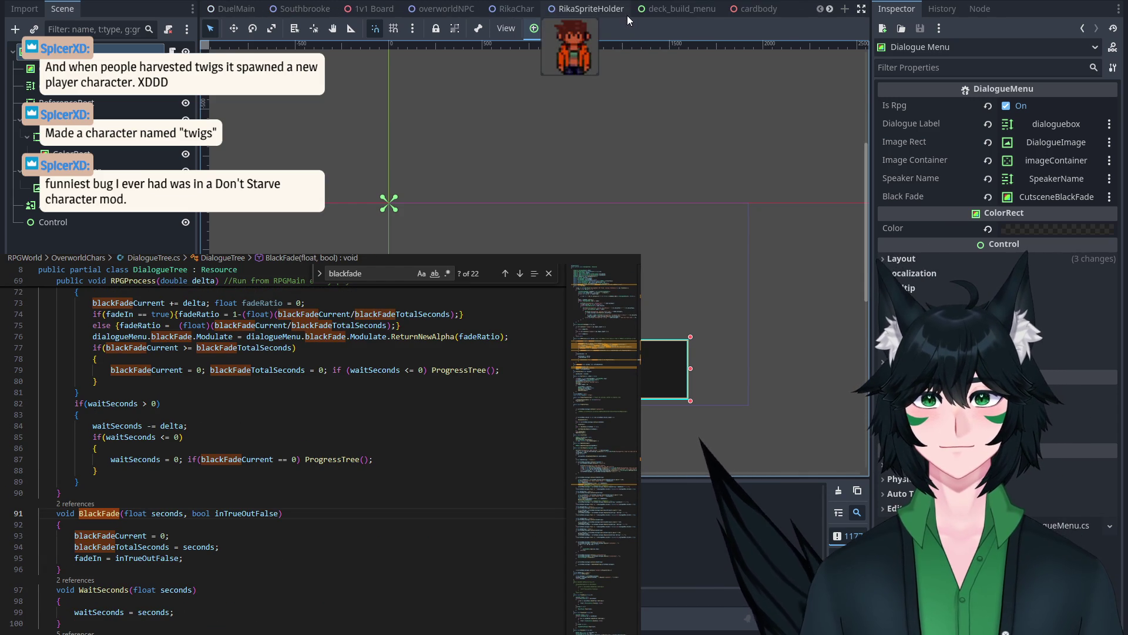
Step: Open Southbrooke's first dialogue tree text and find its <fadein: 5> cue
click(284, 14)
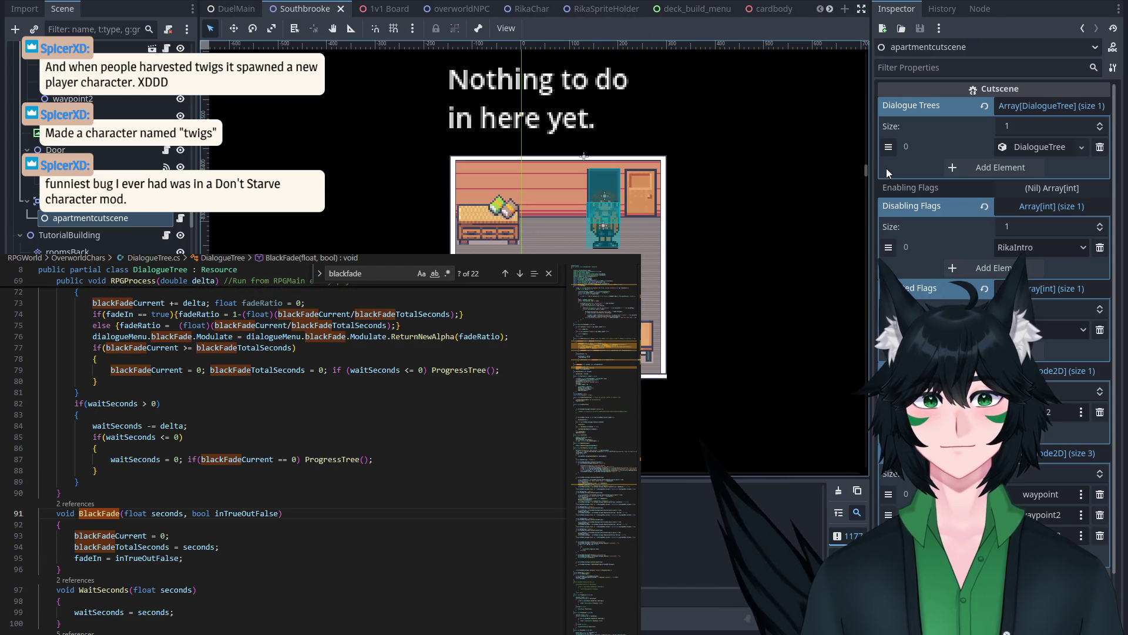
click(1056, 153)
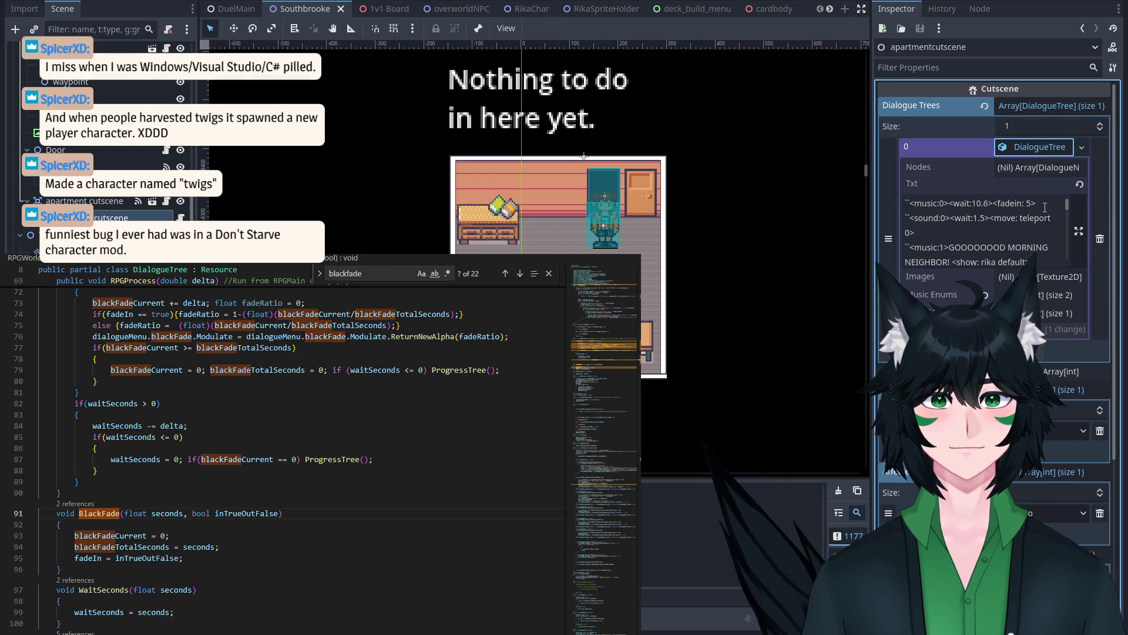
drag(1052, 206, 997, 202)
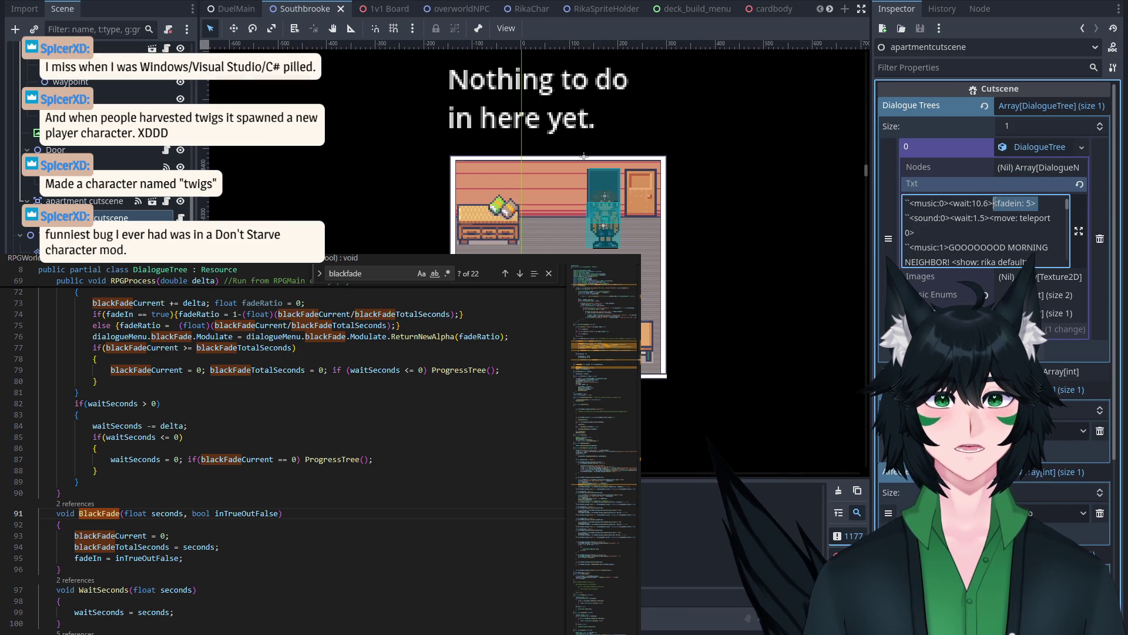
click(995, 204)
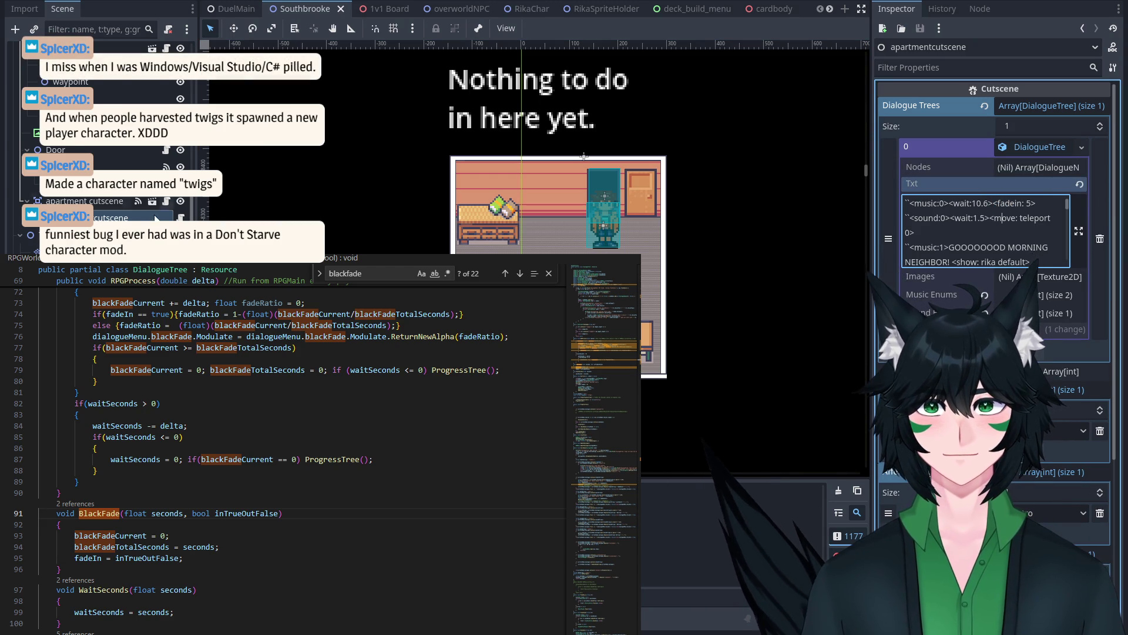
scroll(99, 147, up, 3)
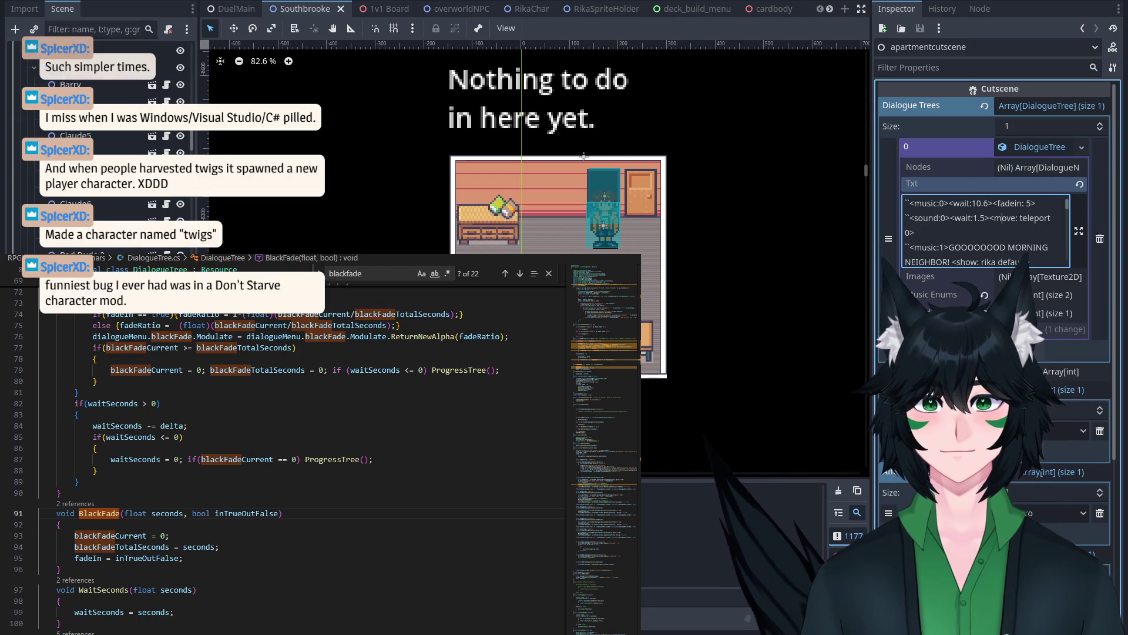
click(986, 218)
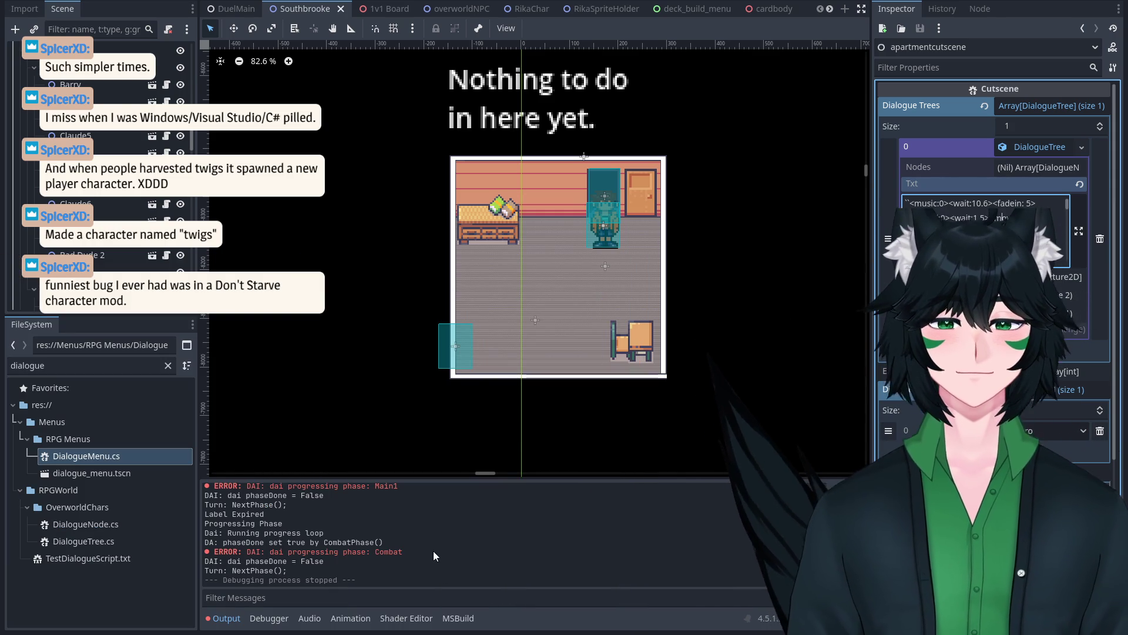
key(alt+Tab)
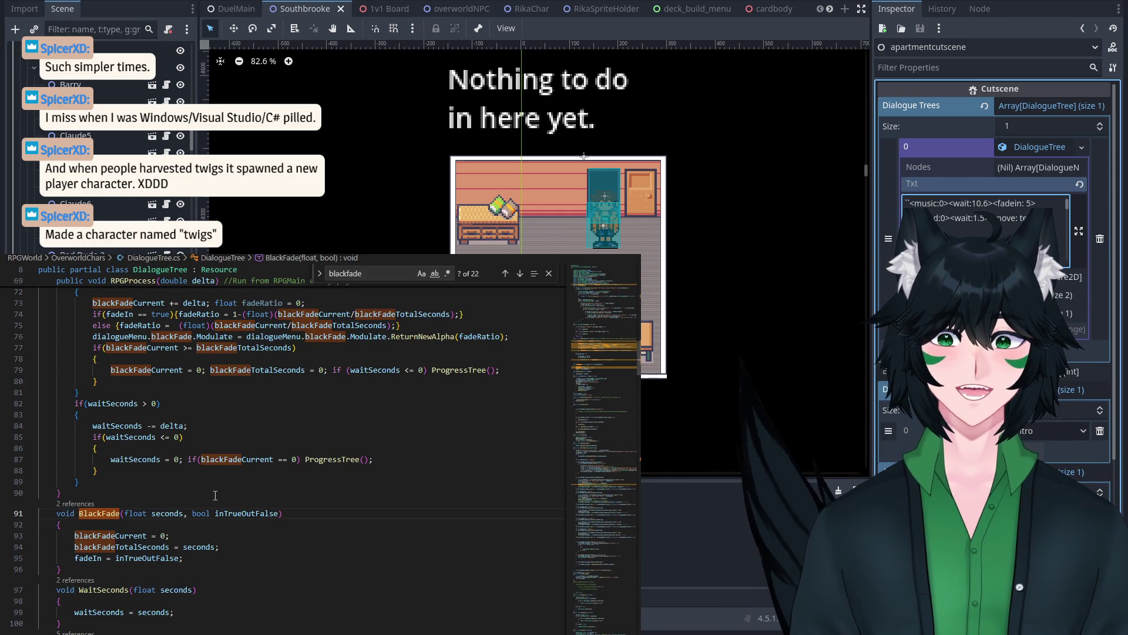
Step: Browse the deck_build_menu, dialogue_menu, art_showcase_scene and 1v1 Board tabs until reaching DuelMain
click(676, 9)
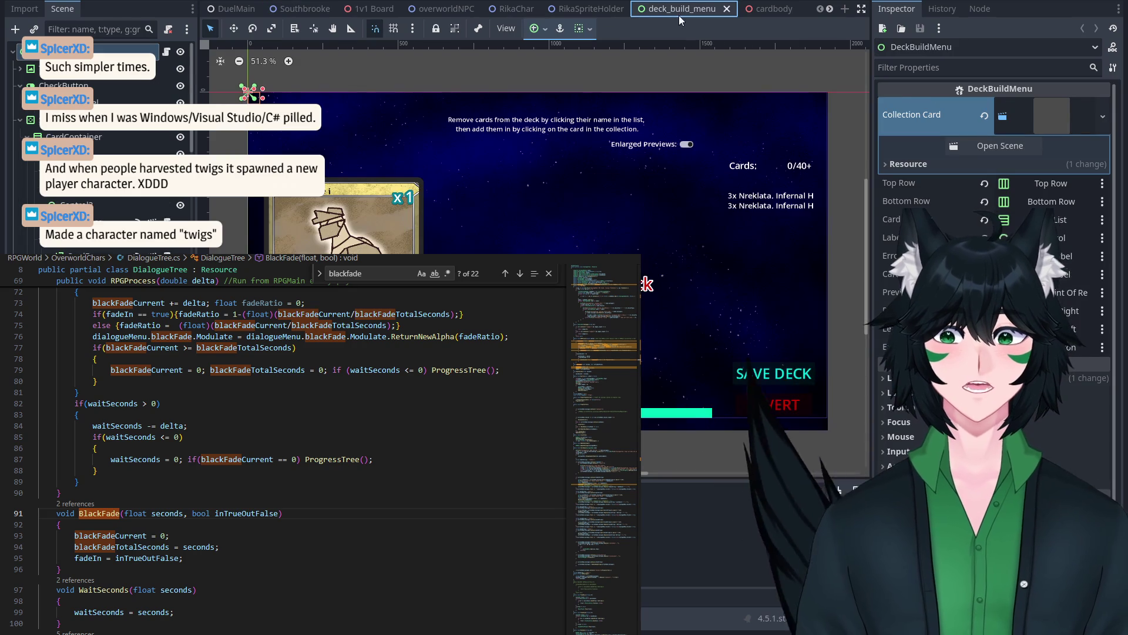
scroll(453, 12, down, 5)
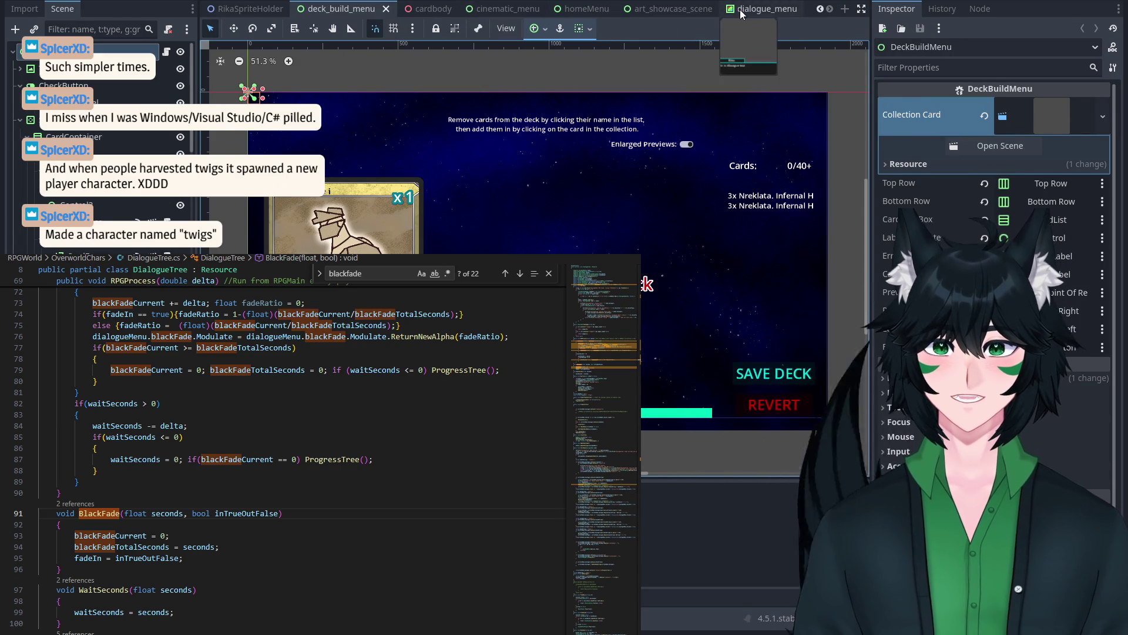
click(755, 9)
click(643, 10)
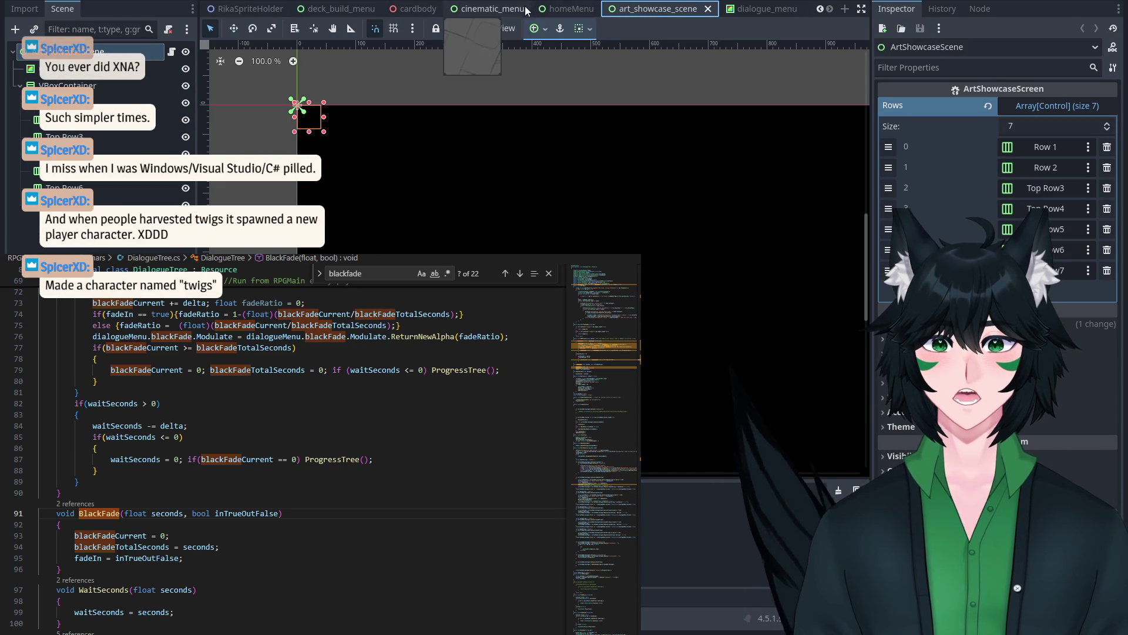
click(122, 35)
text(rpg)
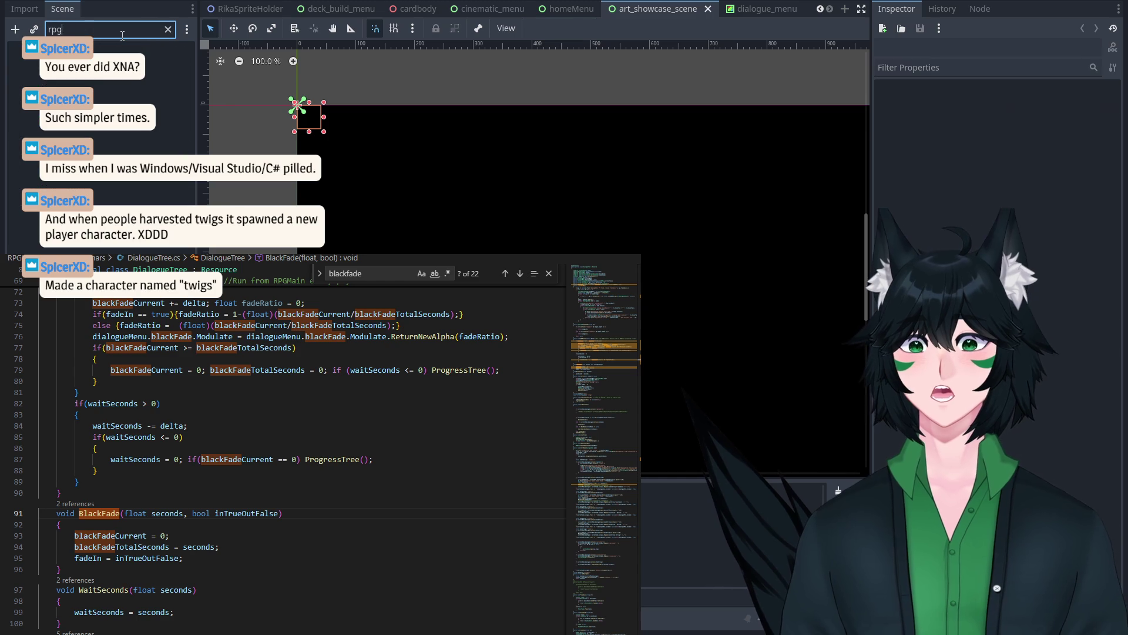
key(BackSpace)
key(BackSpace)
key(BackSpace)
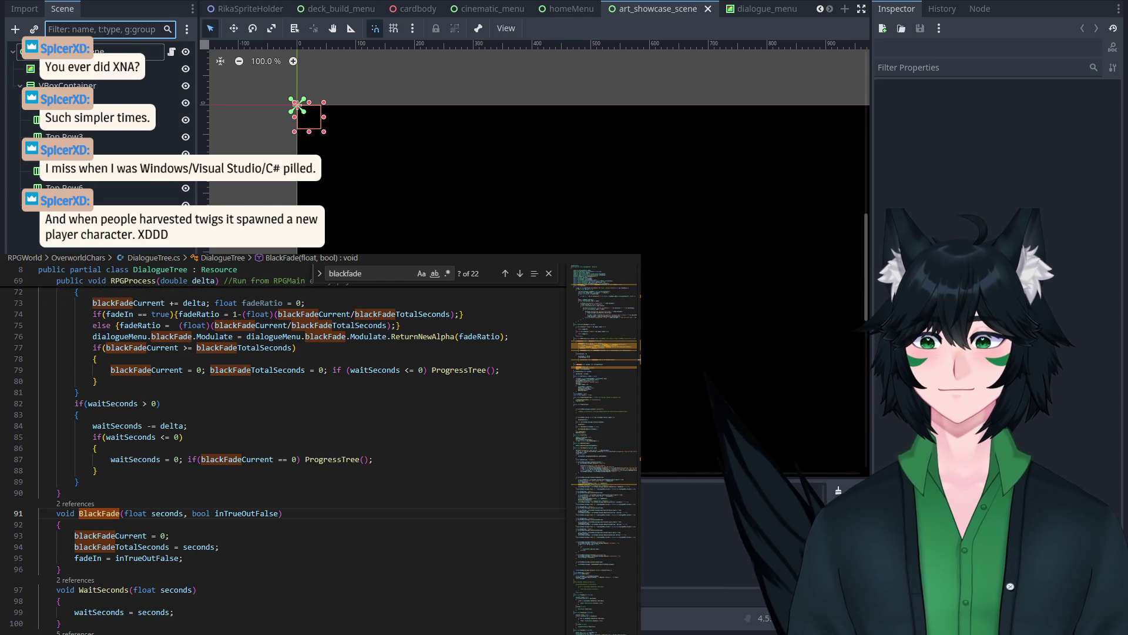
scroll(401, 14, up, 5)
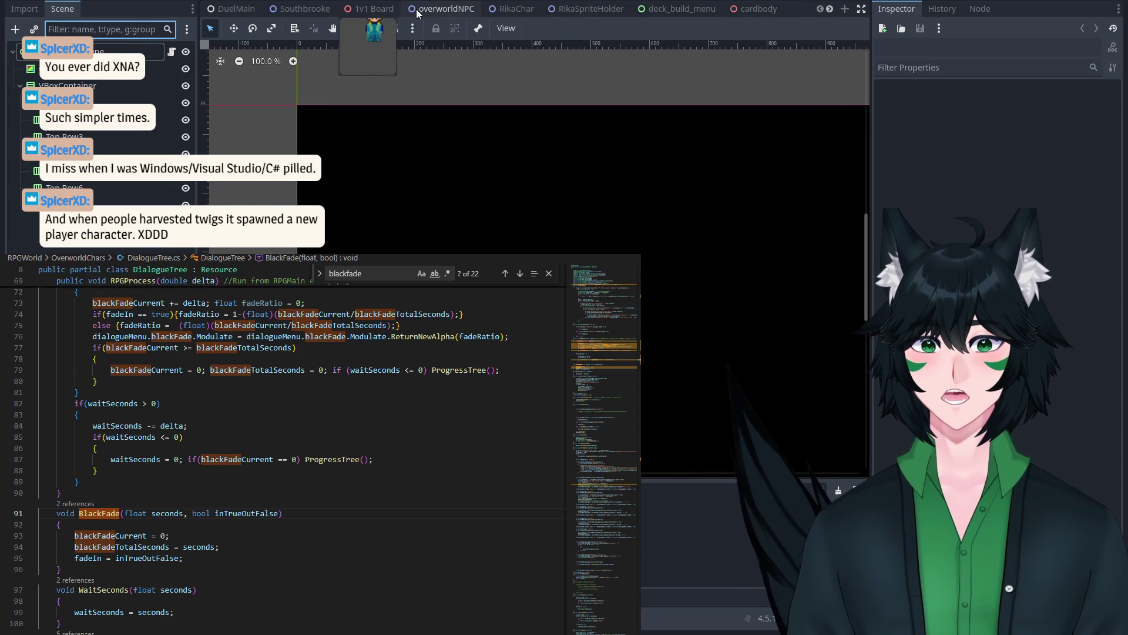
click(400, 13)
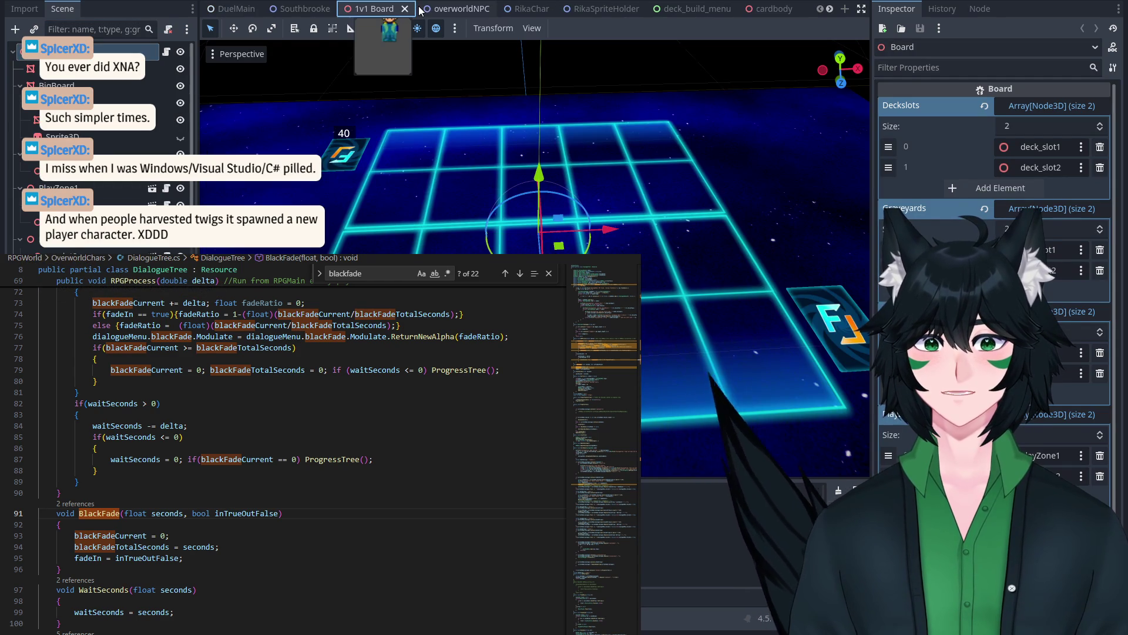
click(227, 11)
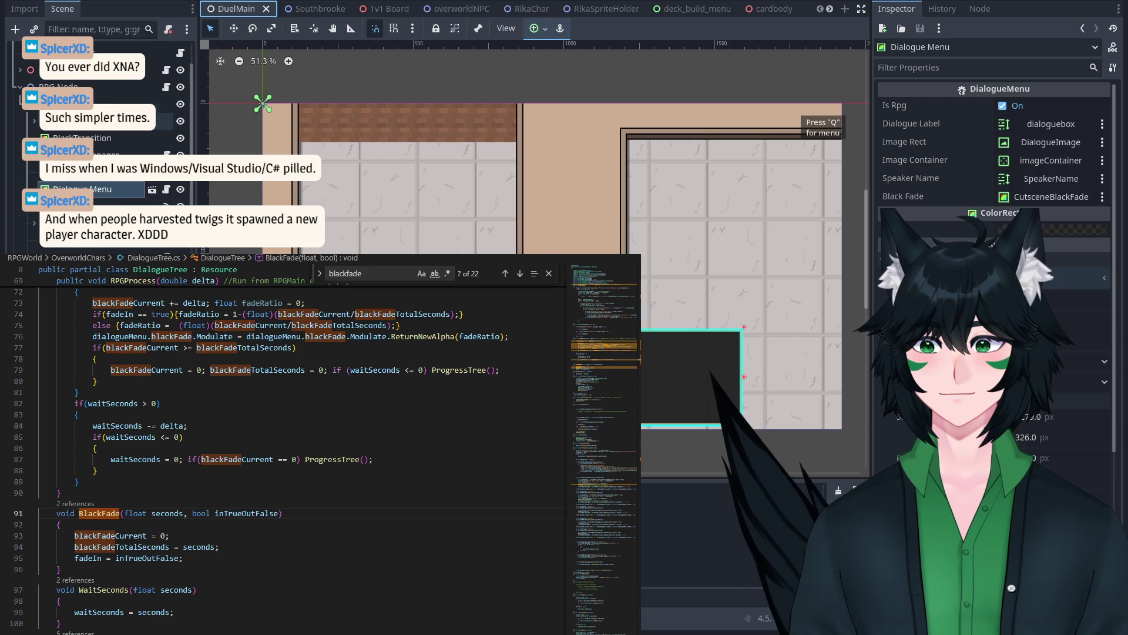
Step: Assign CutsceneBlackFade to the RPG Node's Black Fade property
click(107, 103)
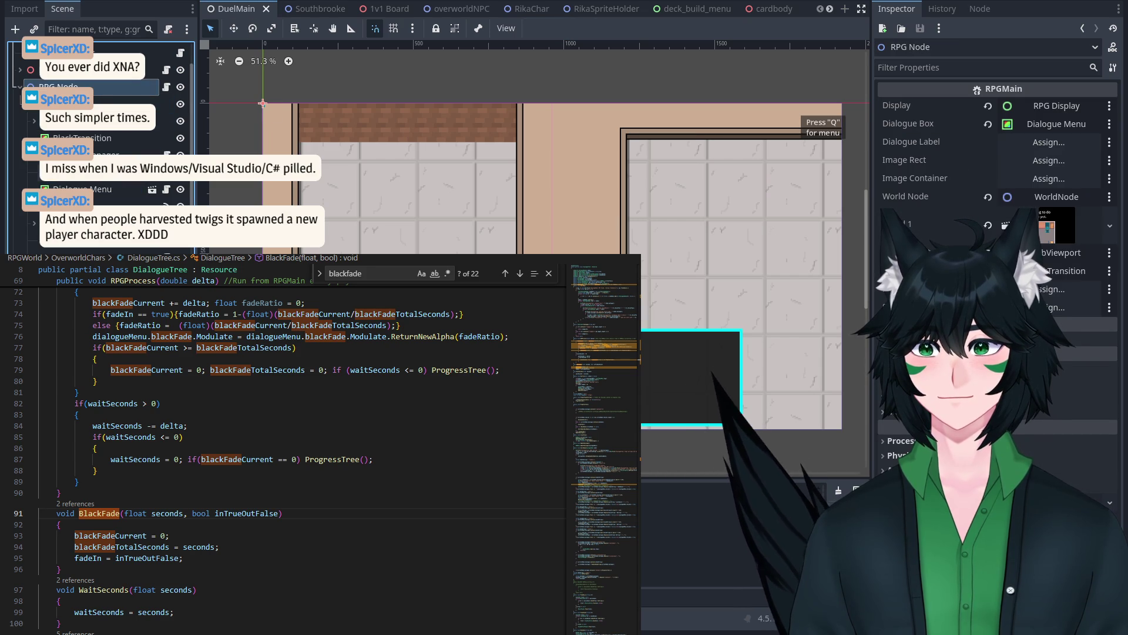
drag(71, 171, 583, 190)
drag(1052, 292, 1075, 289)
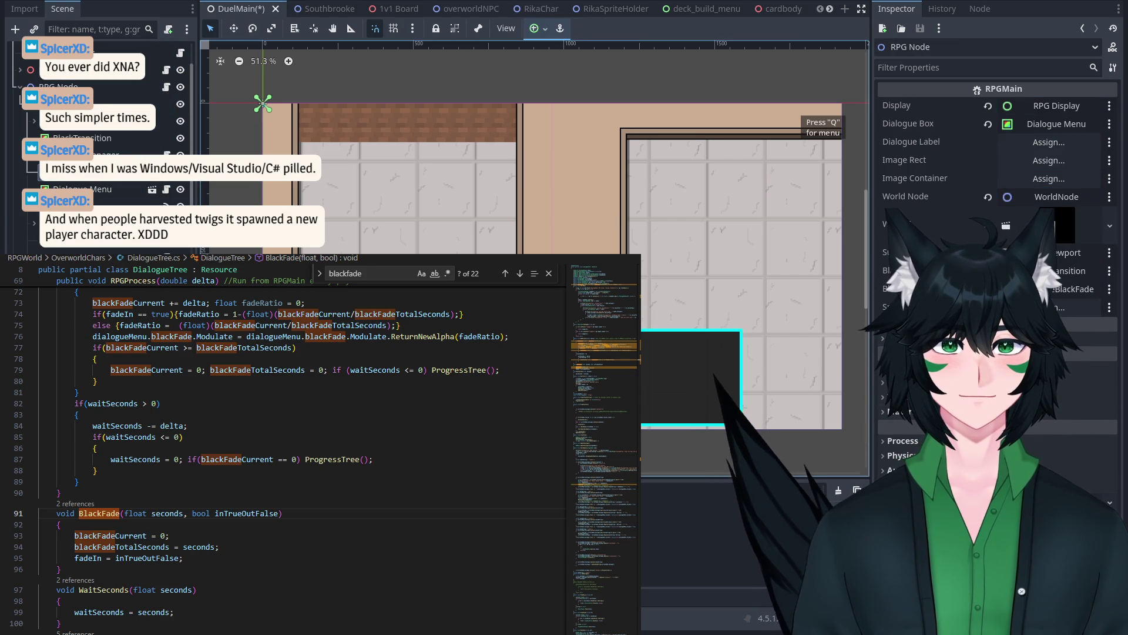
click(239, 450)
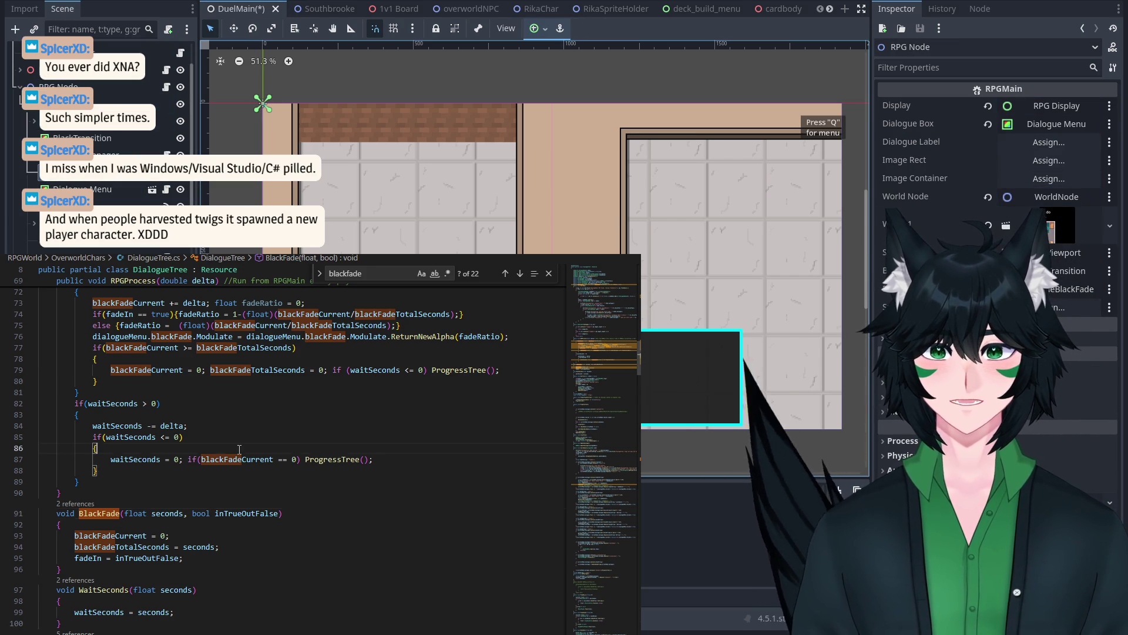
scroll(239, 451, up, 3)
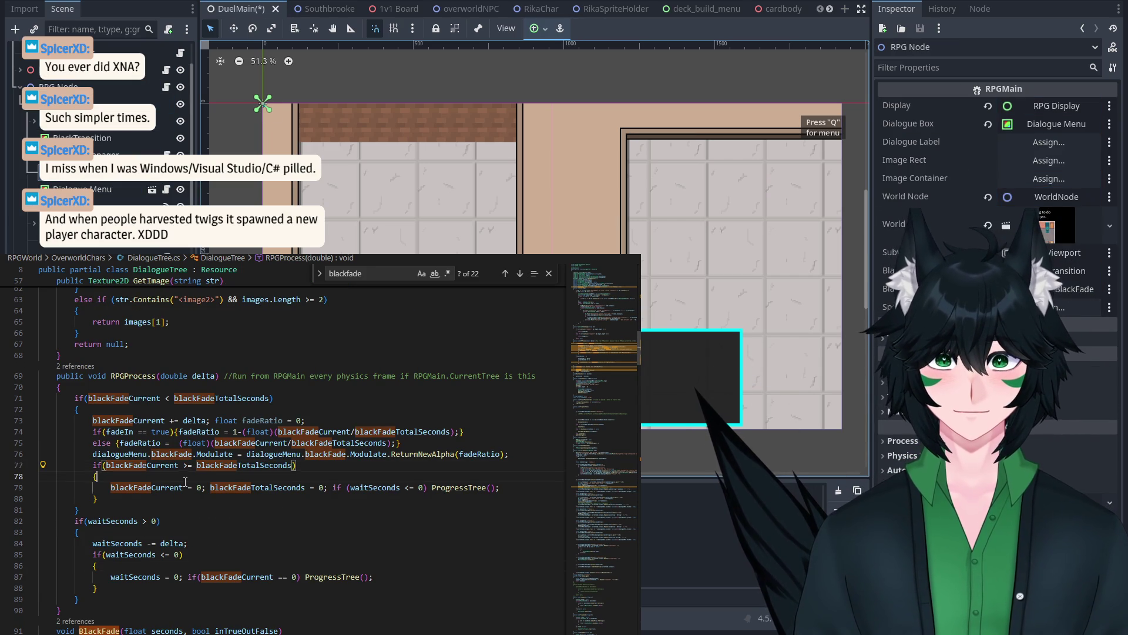
Step: Replace both dialogueMenu.blackFade references on line 76 with RPGMain.main.blackFade
click(98, 476)
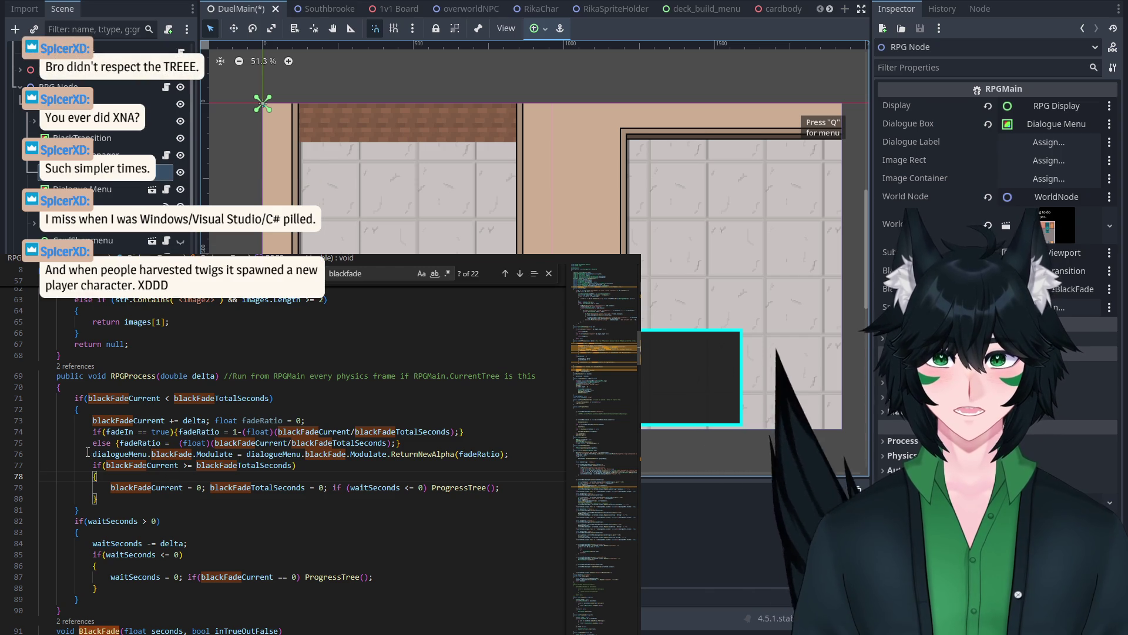
drag(92, 454, 146, 455)
text(RPGMain)
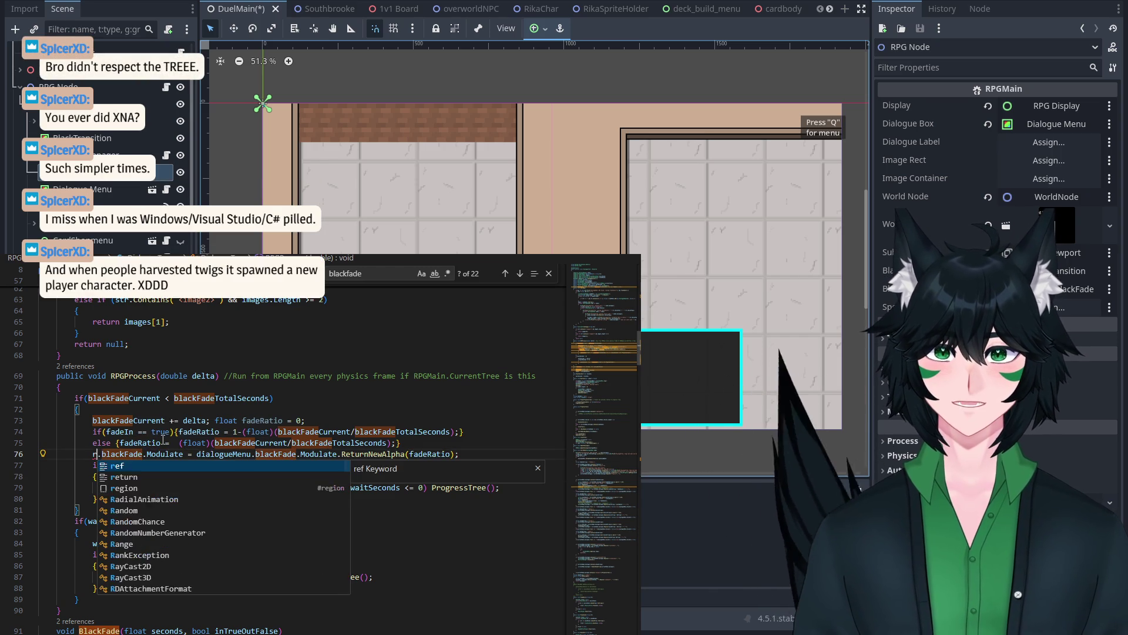
text(.main)
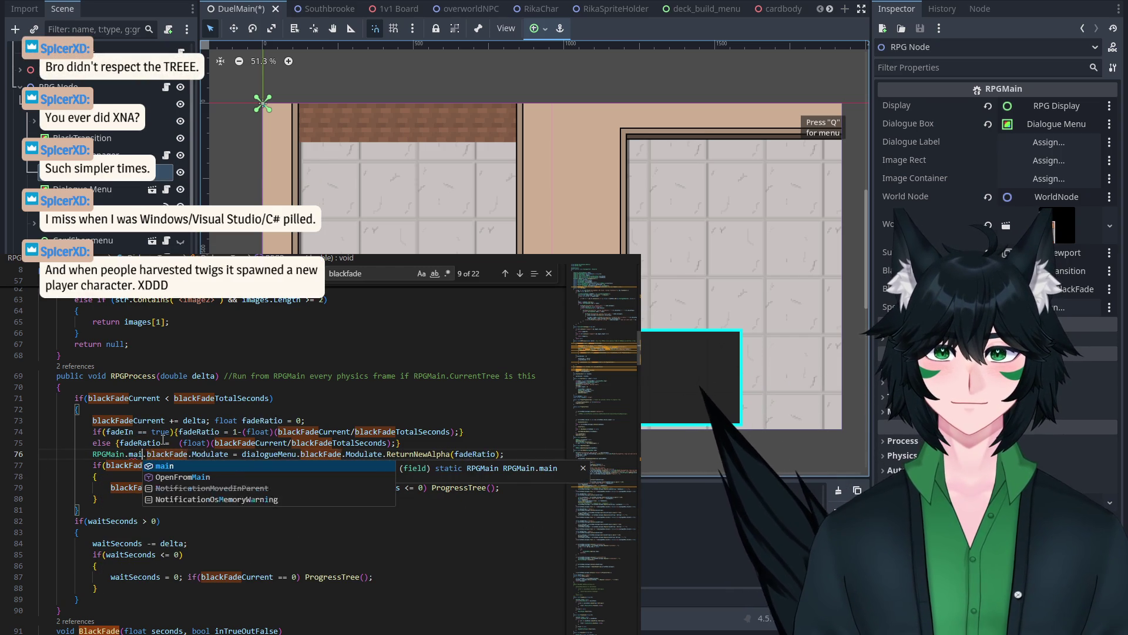
click(162, 442)
mouse_move(88, 453)
mouse_down()
mouse_move(347, 455)
mouse_move(300, 455)
mouse_up()
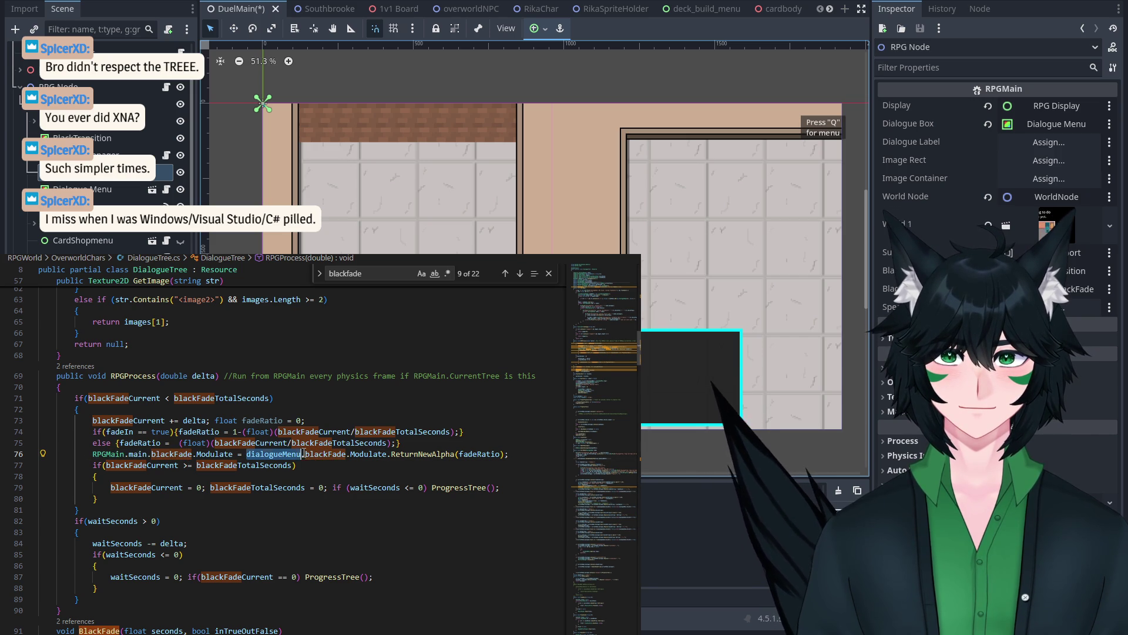
text(RPGMain.main.blackFade)
key(BackSpace)
key(BackSpace)
key(BackSpace)
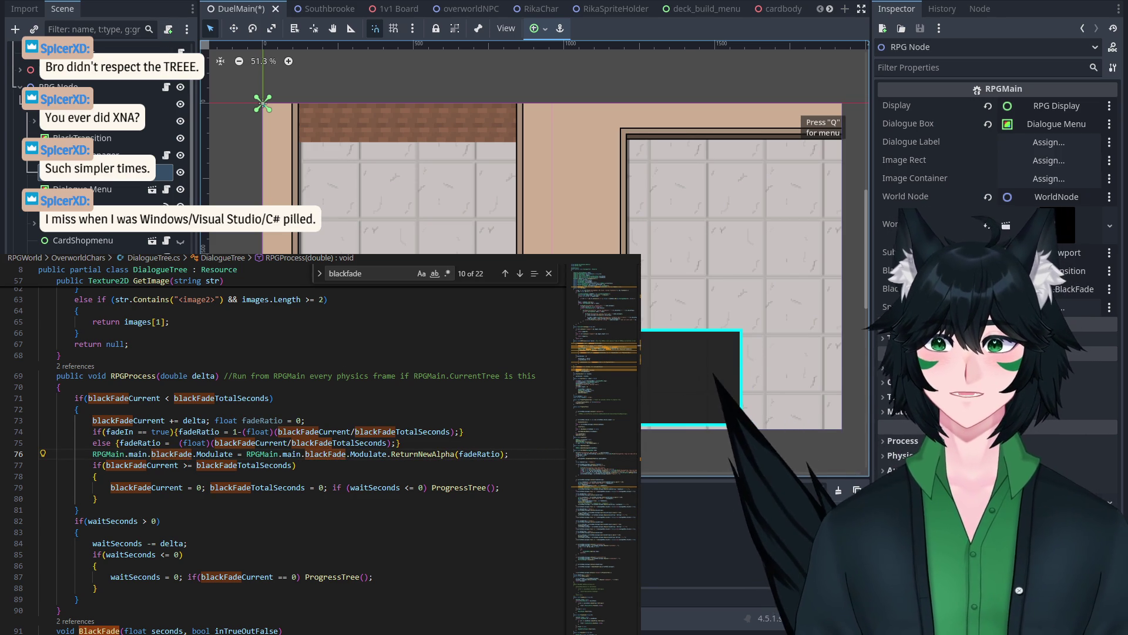
Step: Save the DuelMain scene in Godot and run the game
click(159, 121)
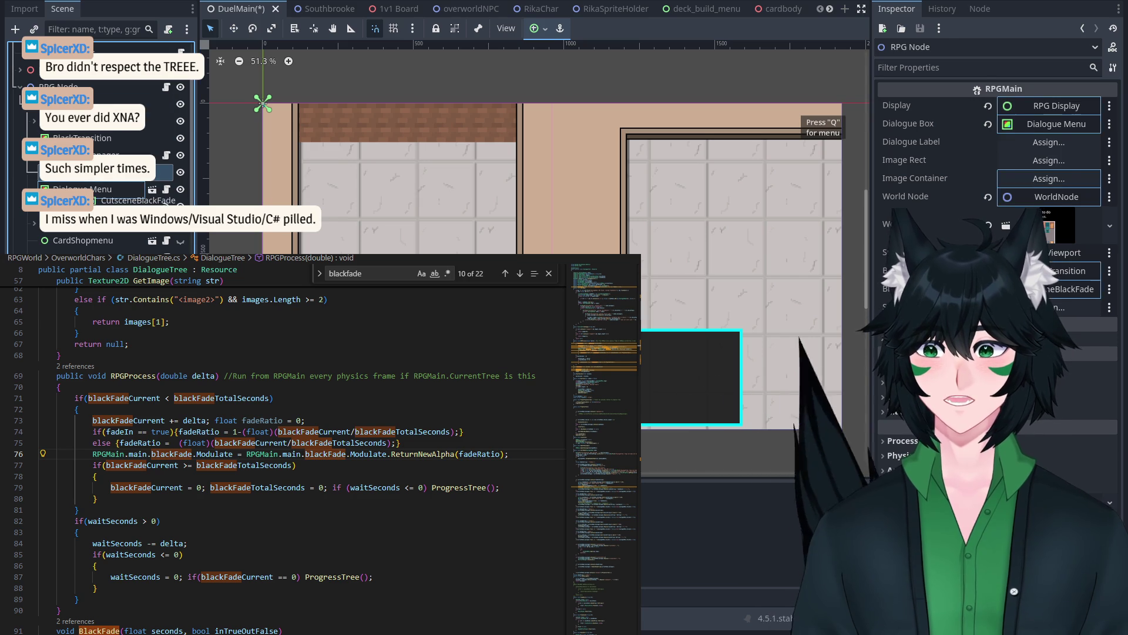
key(Down)
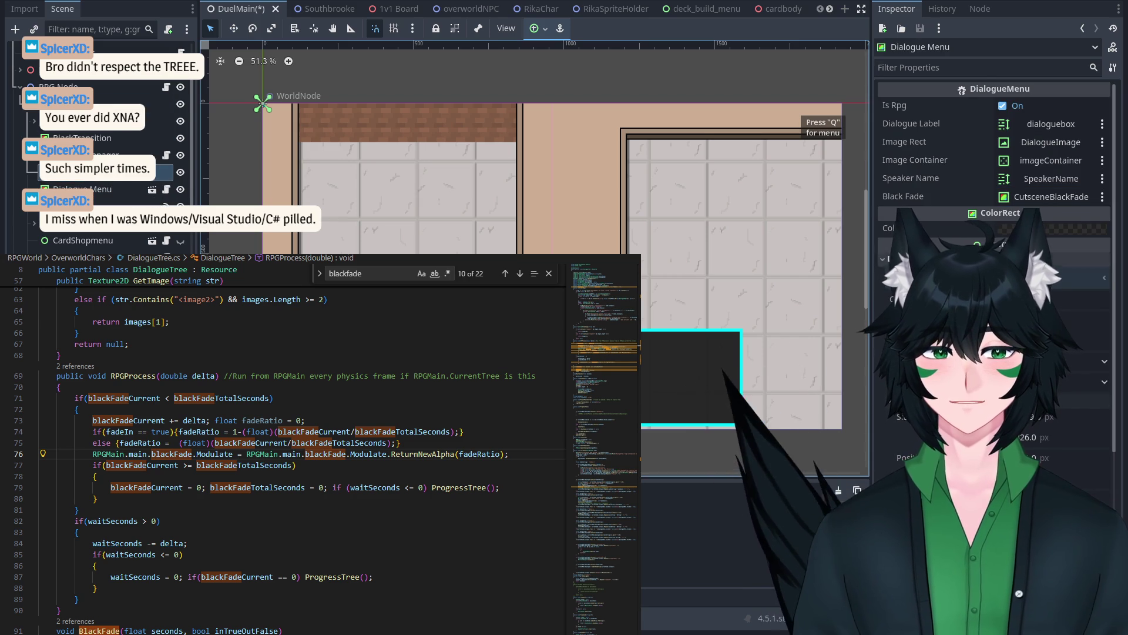
key(ctrl+s)
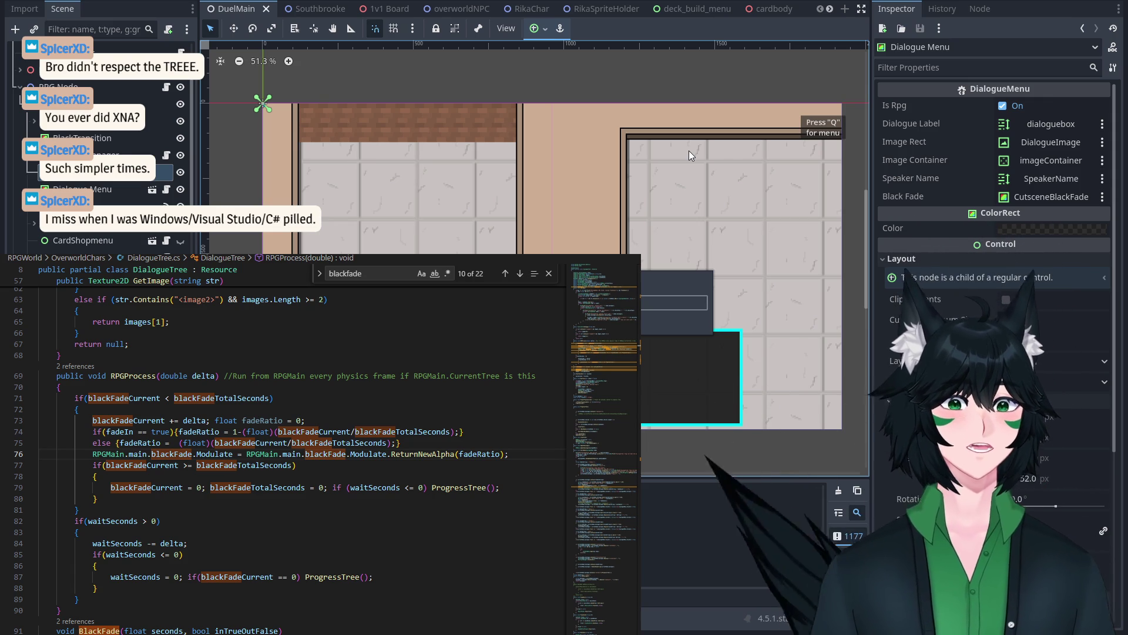
key(F5)
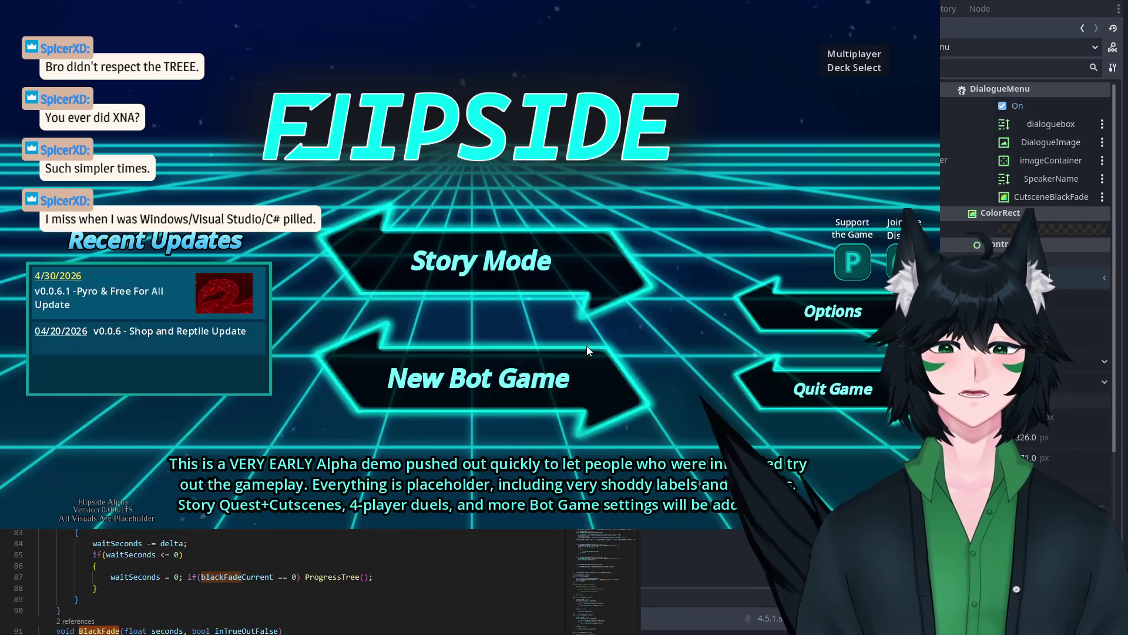
Step: Continue the Mage profile in Story Mode, walk into the house, advance Rika's dialogue, then quit
click(542, 239)
click(543, 188)
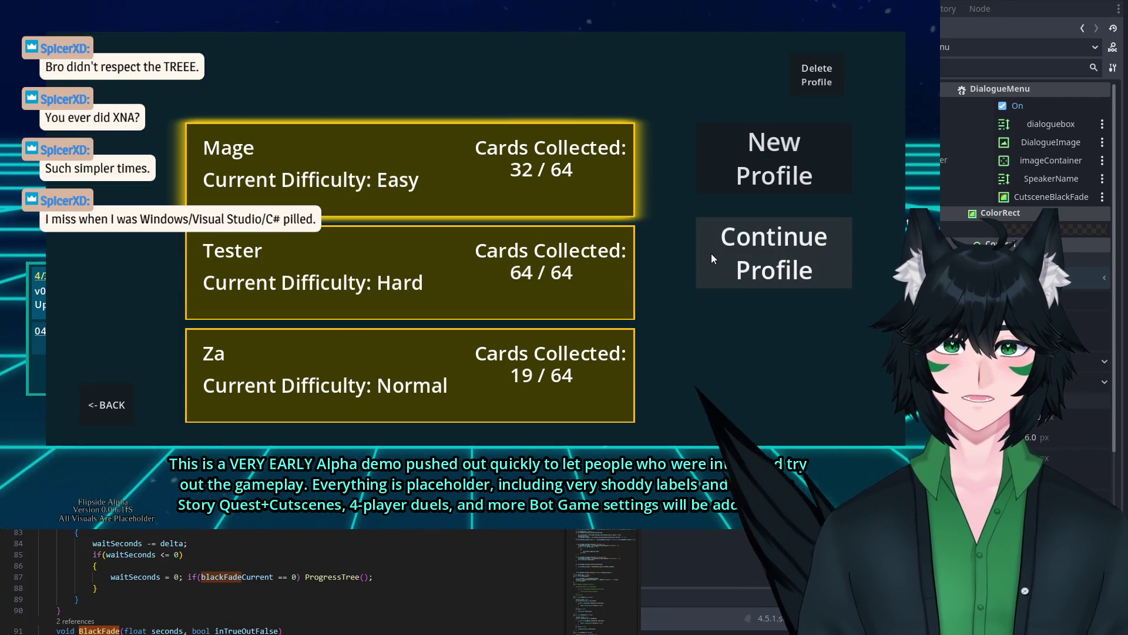
click(711, 255)
key(Up)
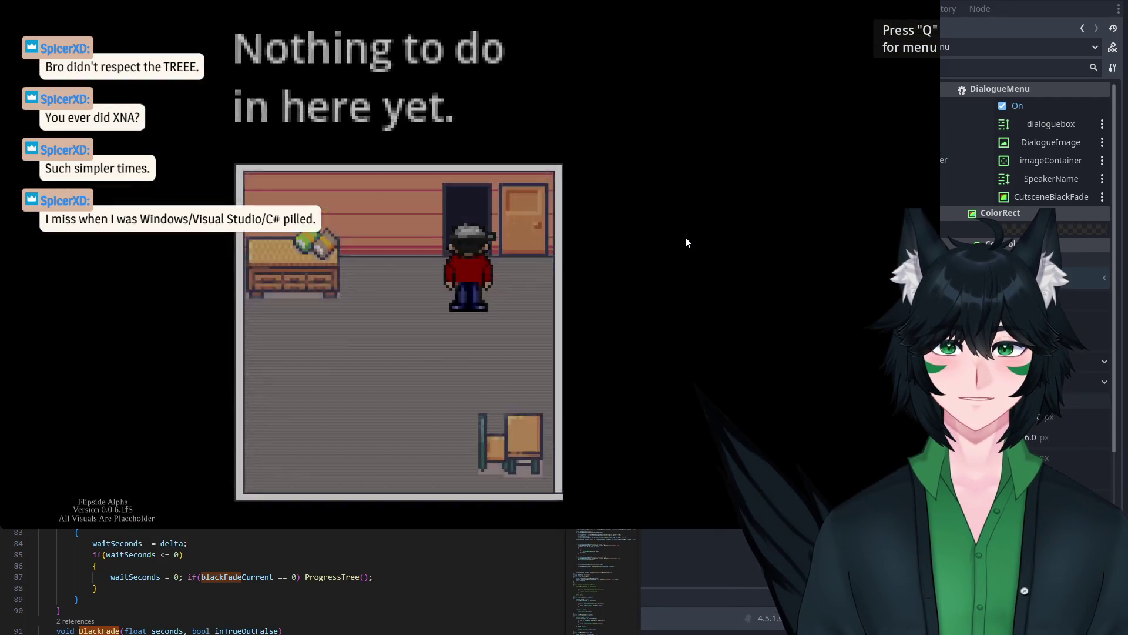
key(Down)
key(Left)
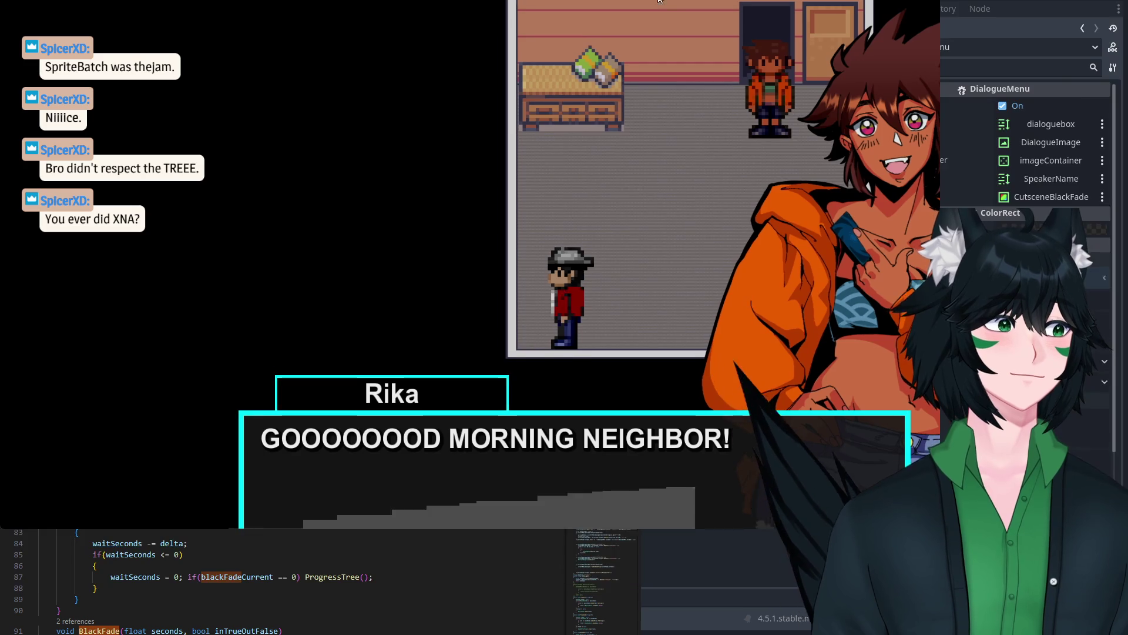
drag(659, 1, 659, 0)
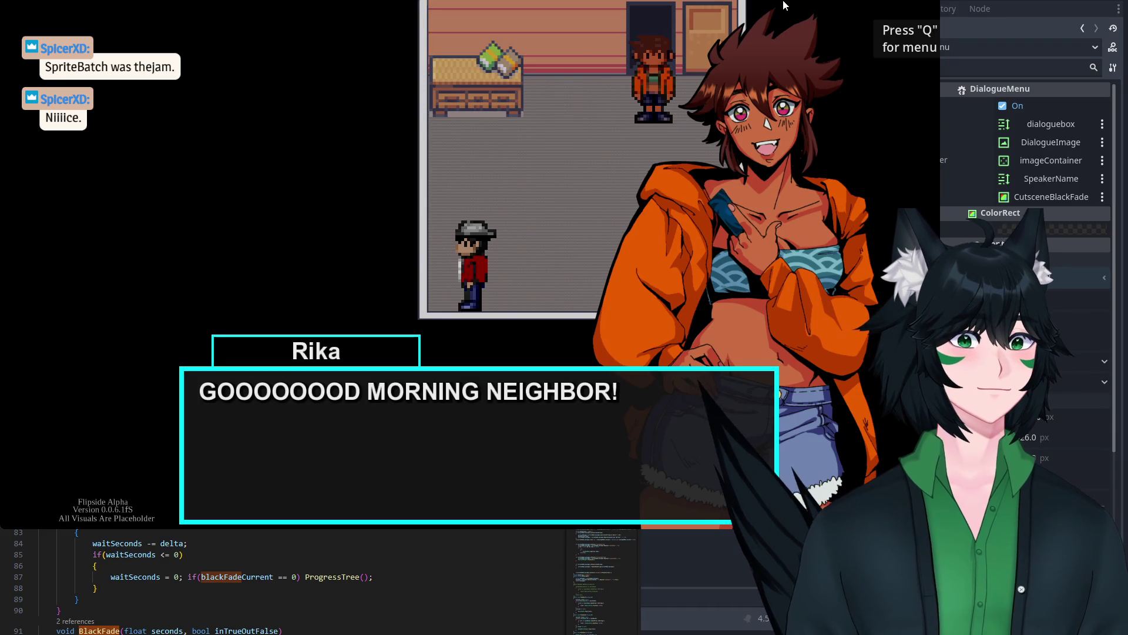
key(space)
key(space)
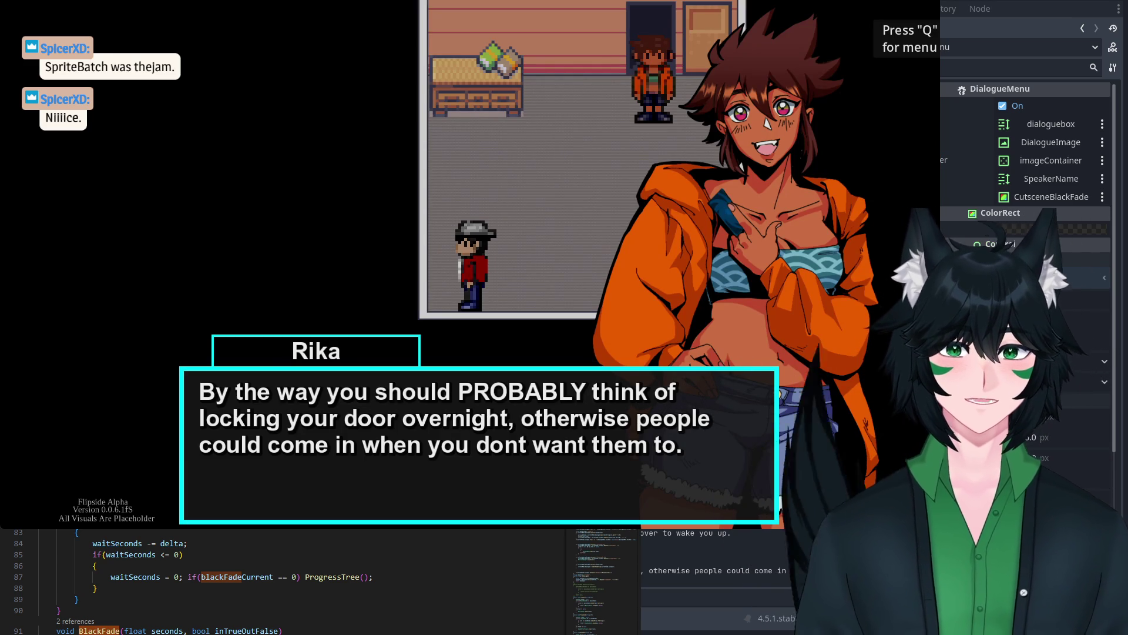
click(930, 1)
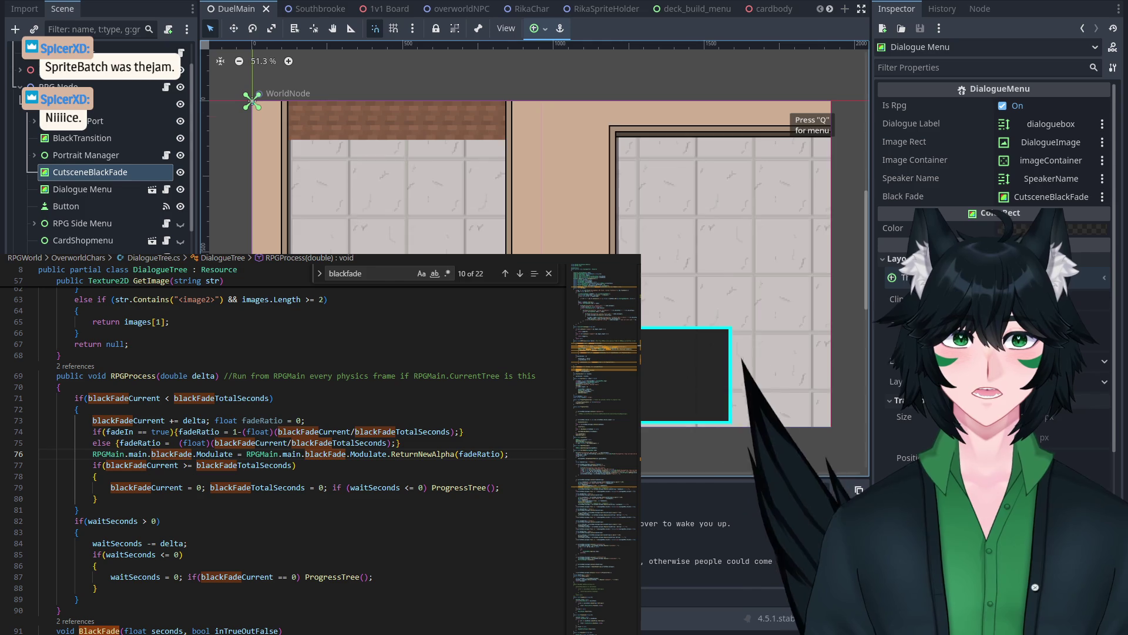
Step: Raise the Godot editor's docks back into view and select the Dialogue Menu node
scroll(598, 277, down, 1)
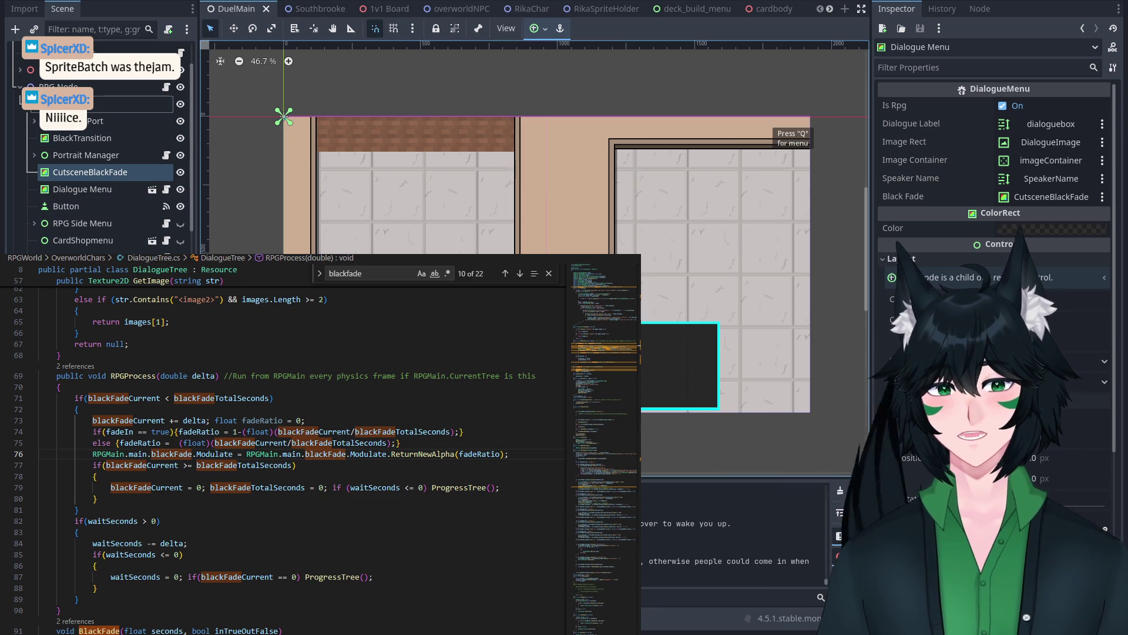
click(546, 264)
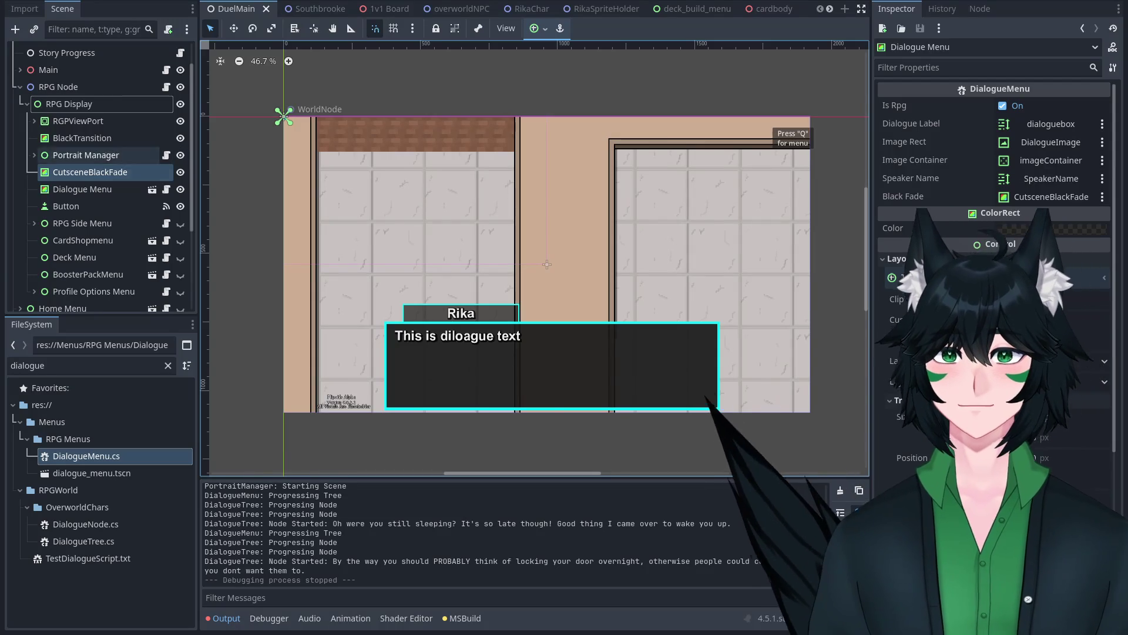
click(105, 189)
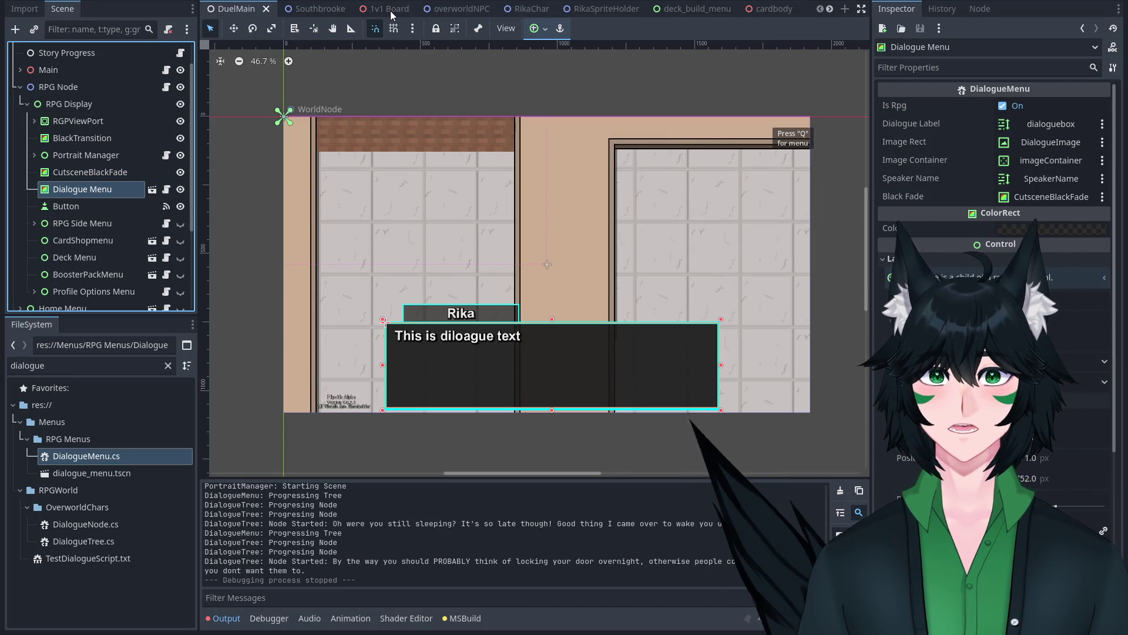
Step: Collapse the Main, RPG Node and DuelControls branches in the Scene tree
scroll(110, 86, up, 2)
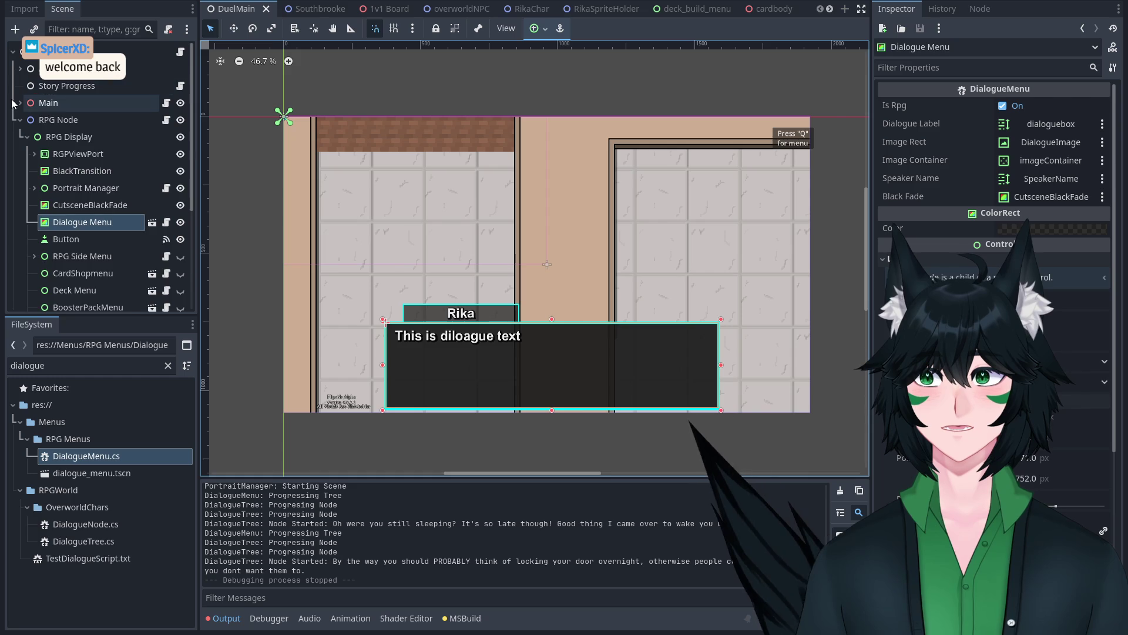
click(20, 102)
click(49, 103)
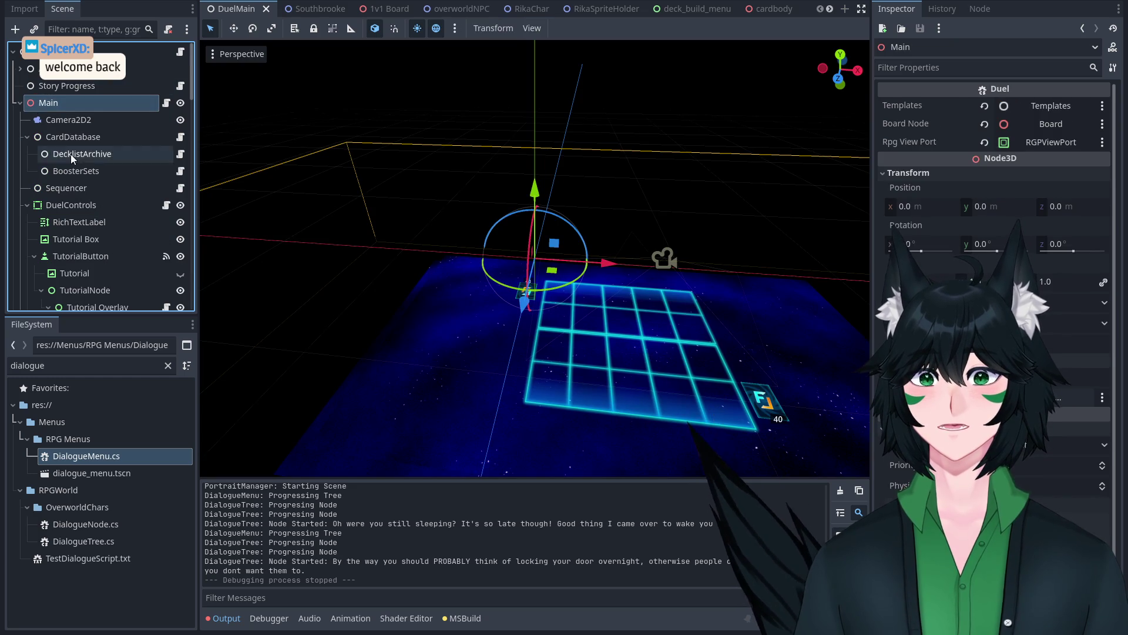
click(18, 103)
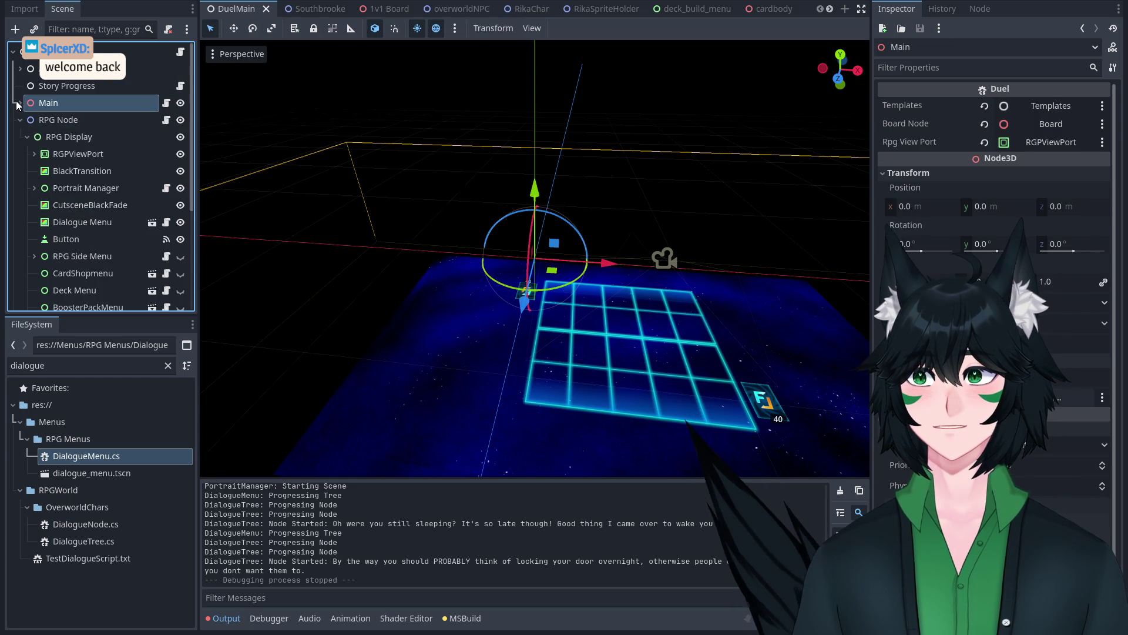
click(20, 119)
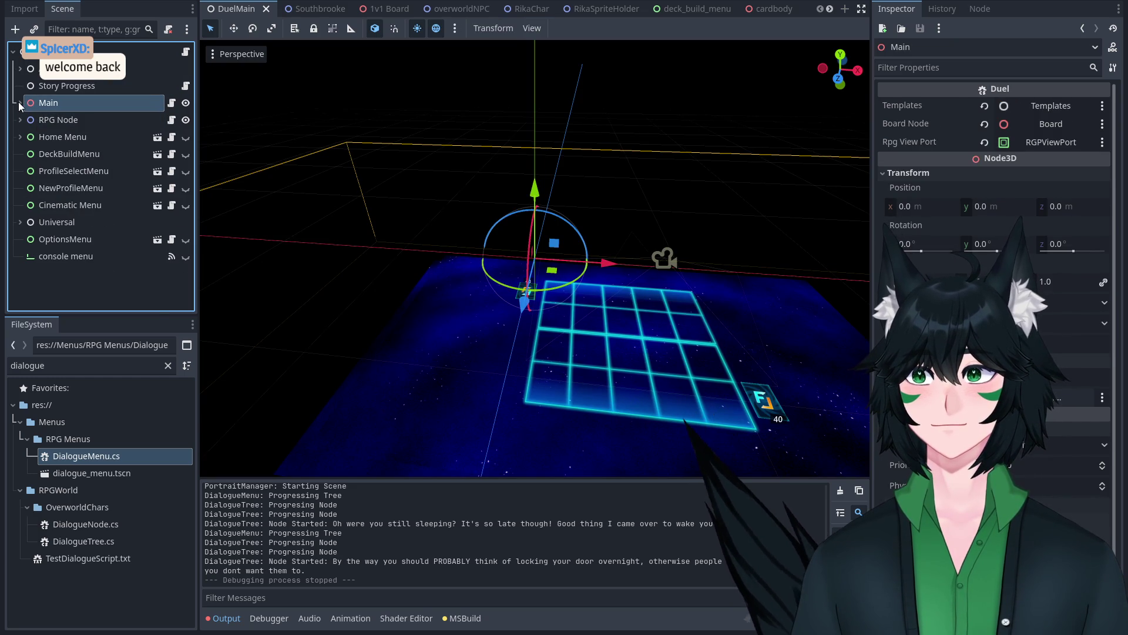
click(19, 103)
scroll(76, 131, down, 5)
scroll(79, 134, up, 6)
click(21, 207)
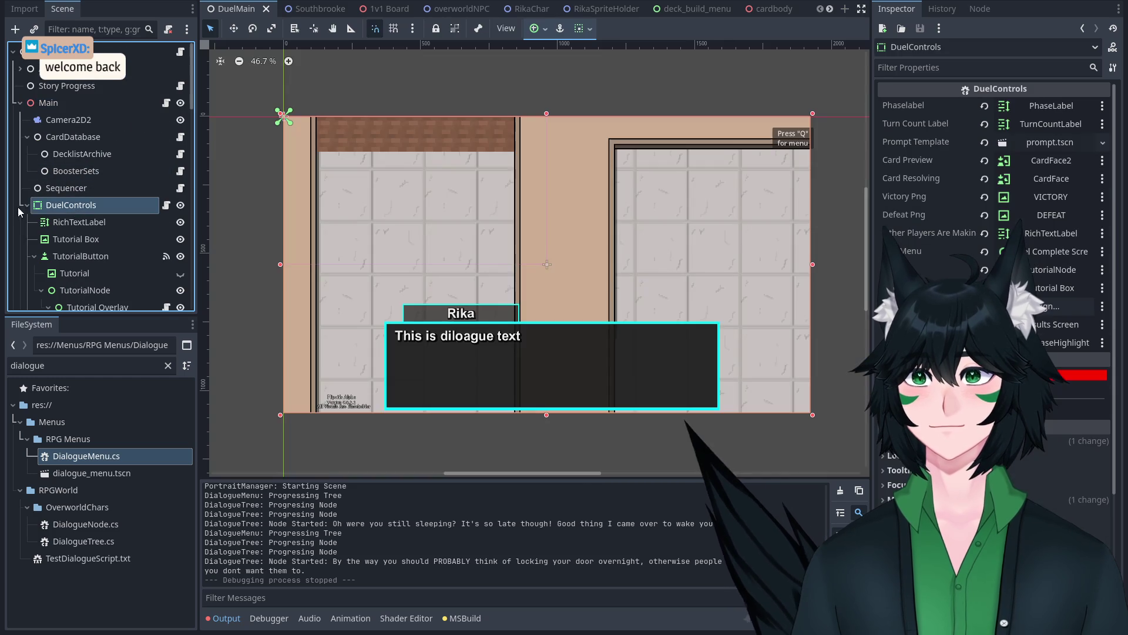
click(27, 205)
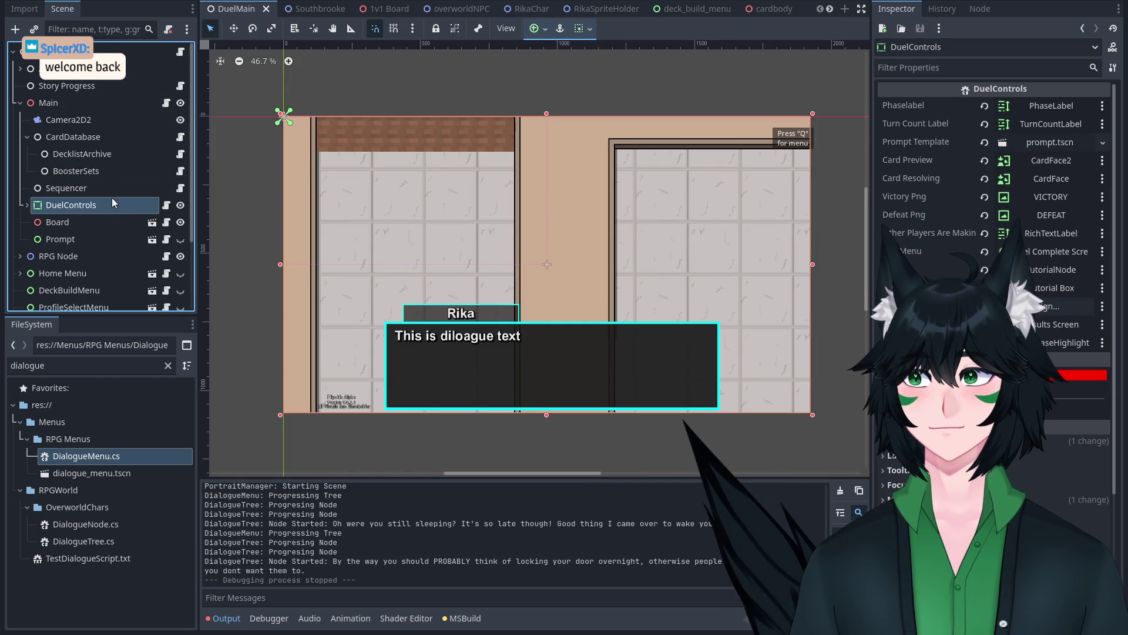
Step: Instance dialogue_menu.tscn into DuelControls and place Dialogue Menu just above OptionsButton
mouse_move(107, 469)
mouse_down()
mouse_move(41, 194)
mouse_move(65, 201)
mouse_up()
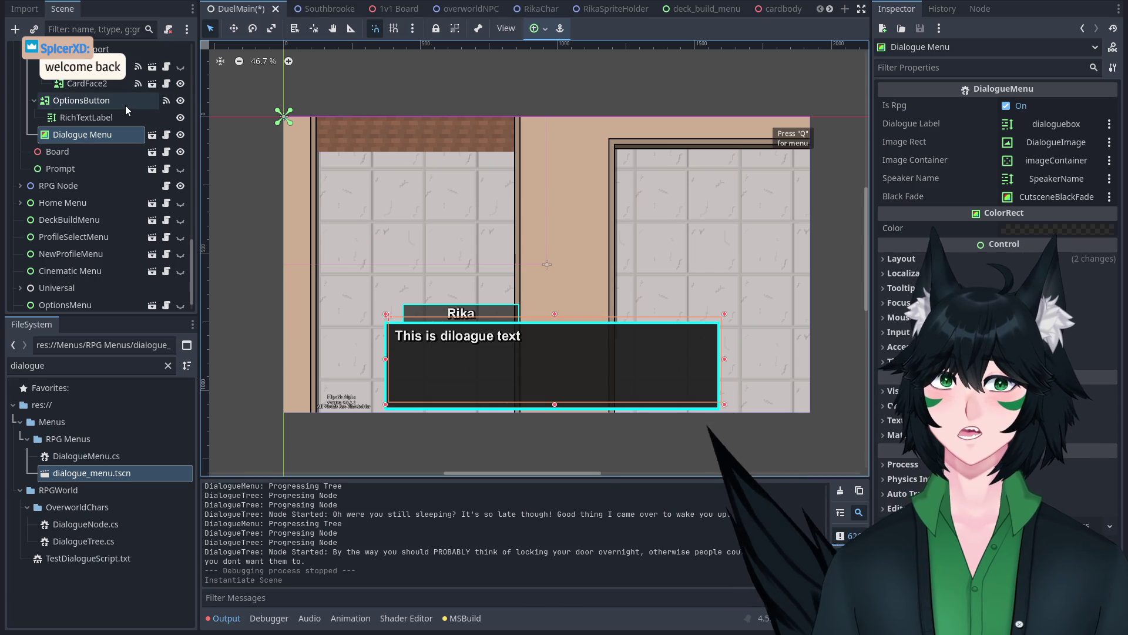
scroll(86, 232, up, 5)
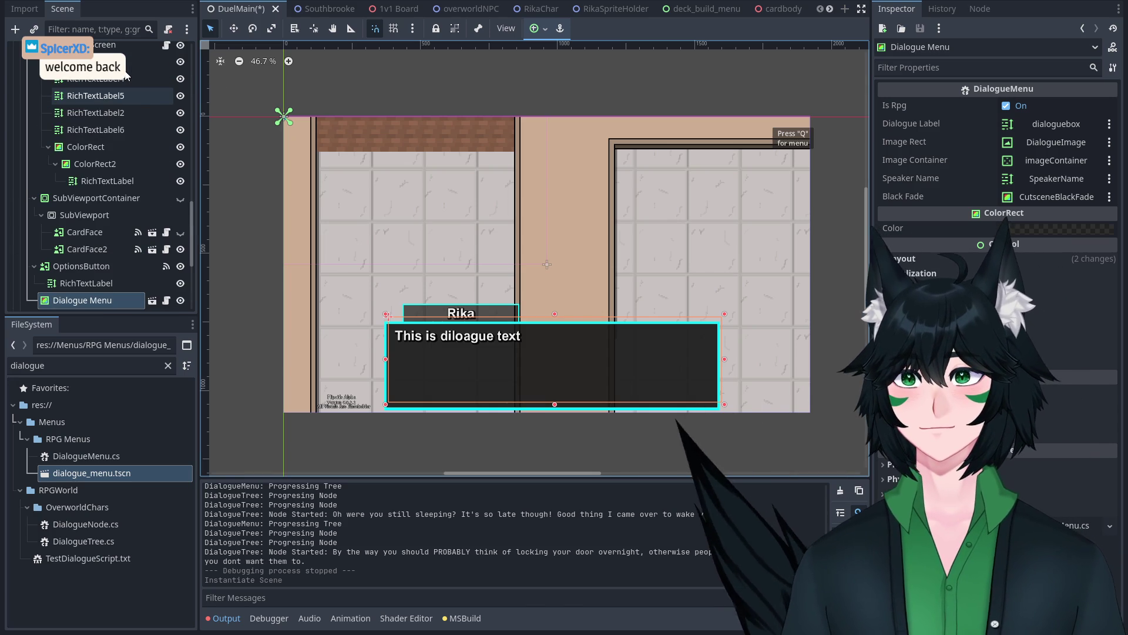
drag(87, 231, 86, 259)
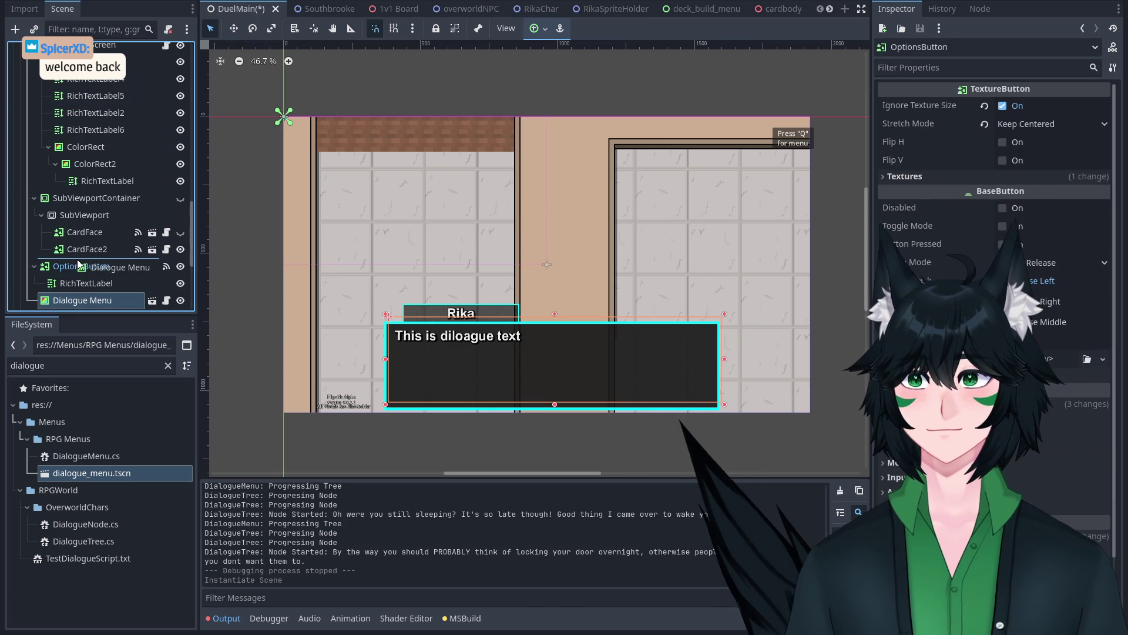
scroll(125, 189, up, 10)
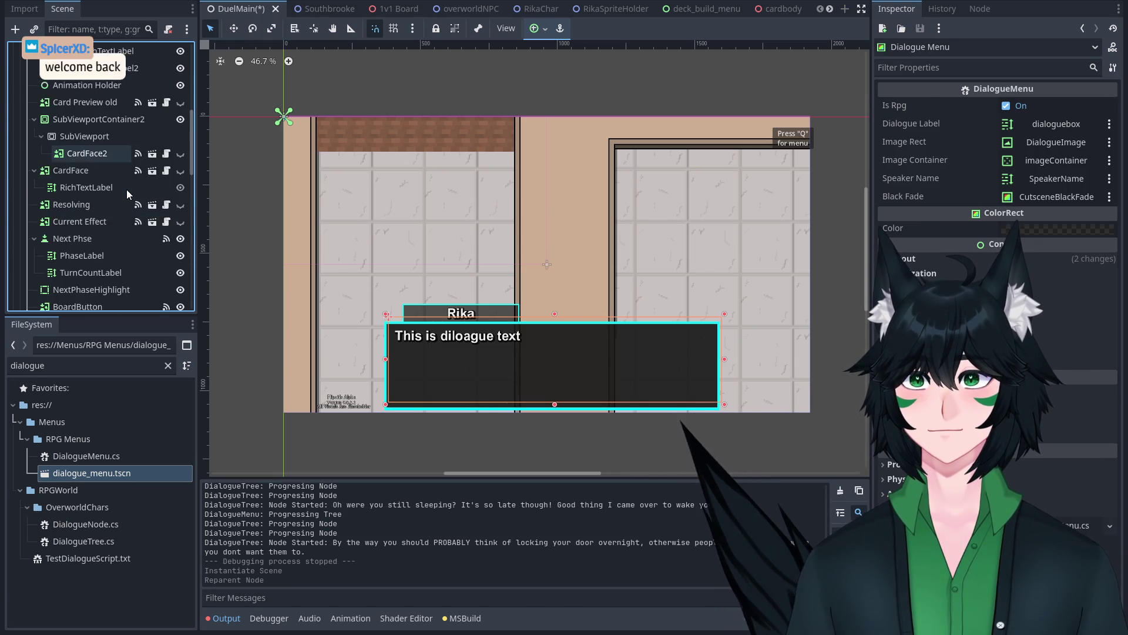
Step: Hide RPG Node so the duel interface shows, and re-expand DuelControls
click(26, 148)
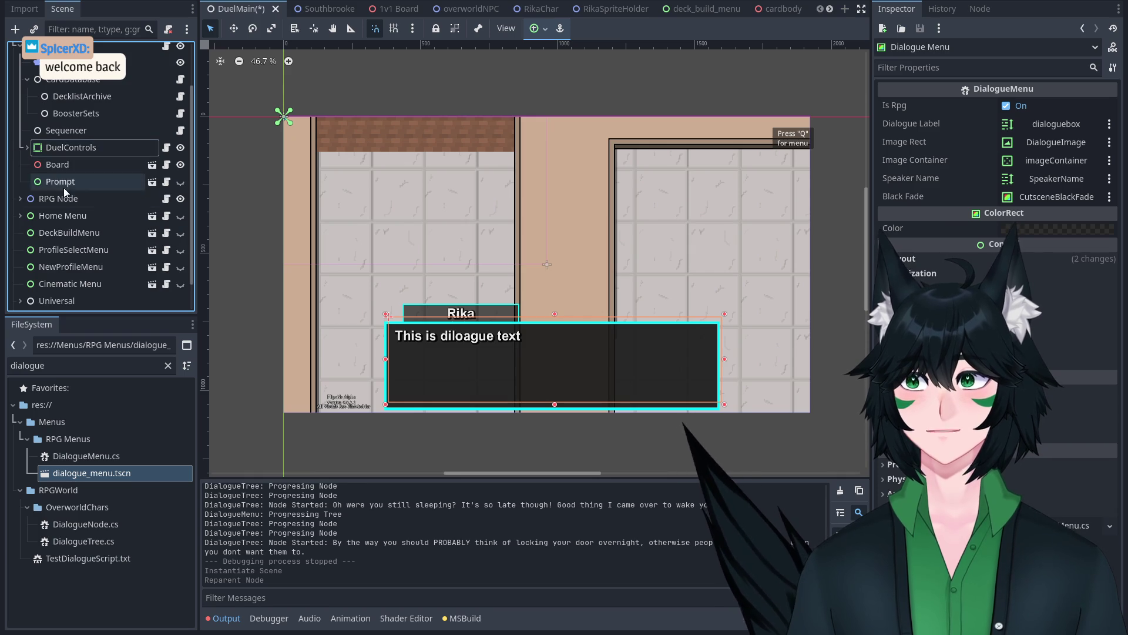
click(181, 198)
scroll(453, 267, up, 1)
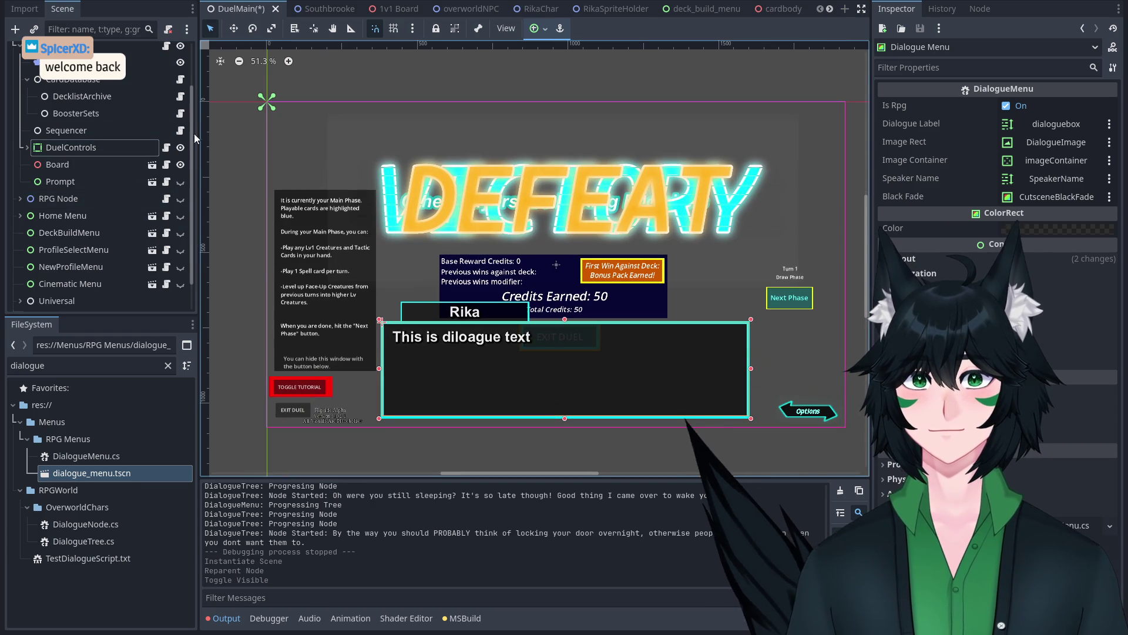
click(27, 147)
scroll(454, 205, down, 5)
scroll(114, 200, down, 5)
scroll(116, 199, down, 5)
scroll(117, 199, up, 2)
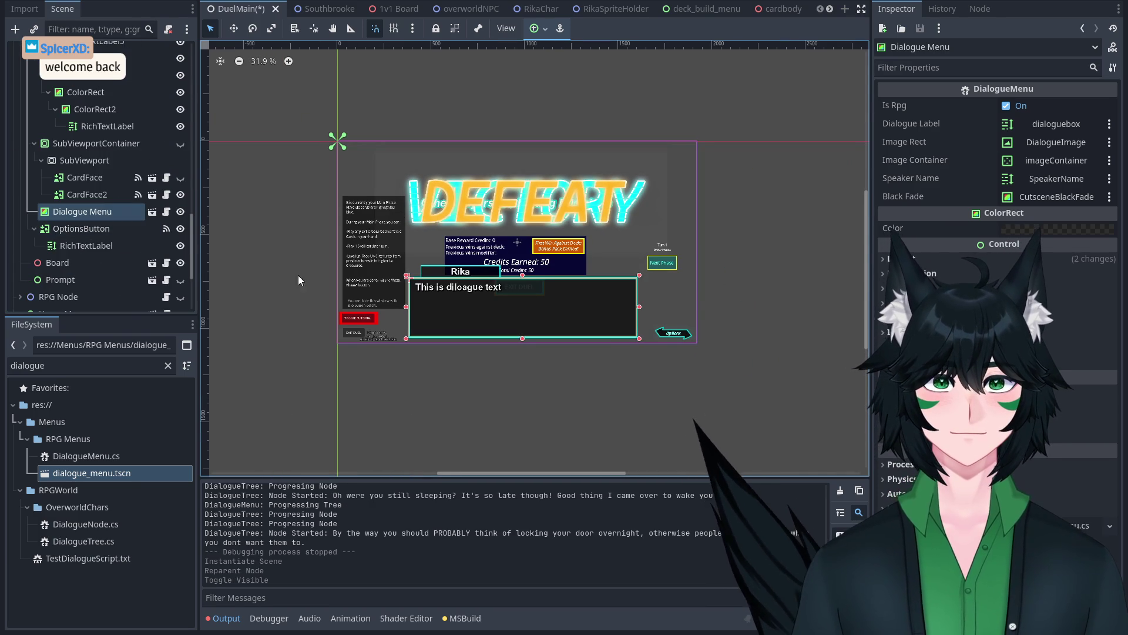
key(alt+Tab)
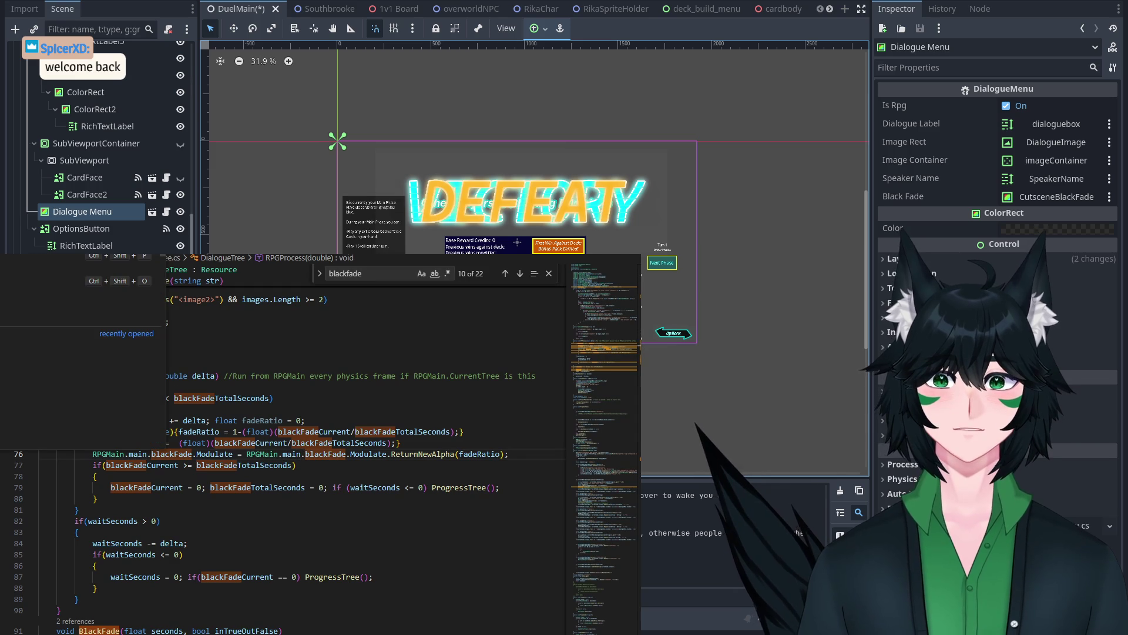
Step: In DuelControls.cs, declare [Export] public DialogueMenu dialogueMenu; below the PromptTemplate field
click(53, 385)
scroll(629, 302, up, 10)
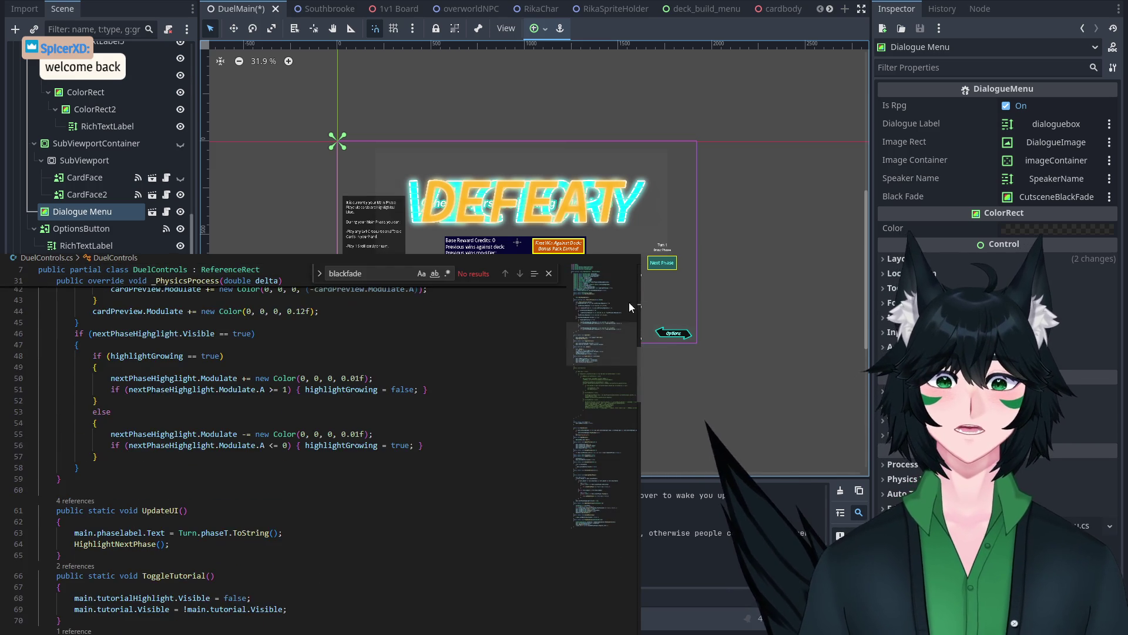
mouse_move(612, 299)
mouse_down()
mouse_move(605, 273)
mouse_move(612, 293)
mouse_up()
click(336, 518)
key(Return)
click(374, 464)
scroll(374, 464, up, 2)
click(398, 369)
key(shift+Right)
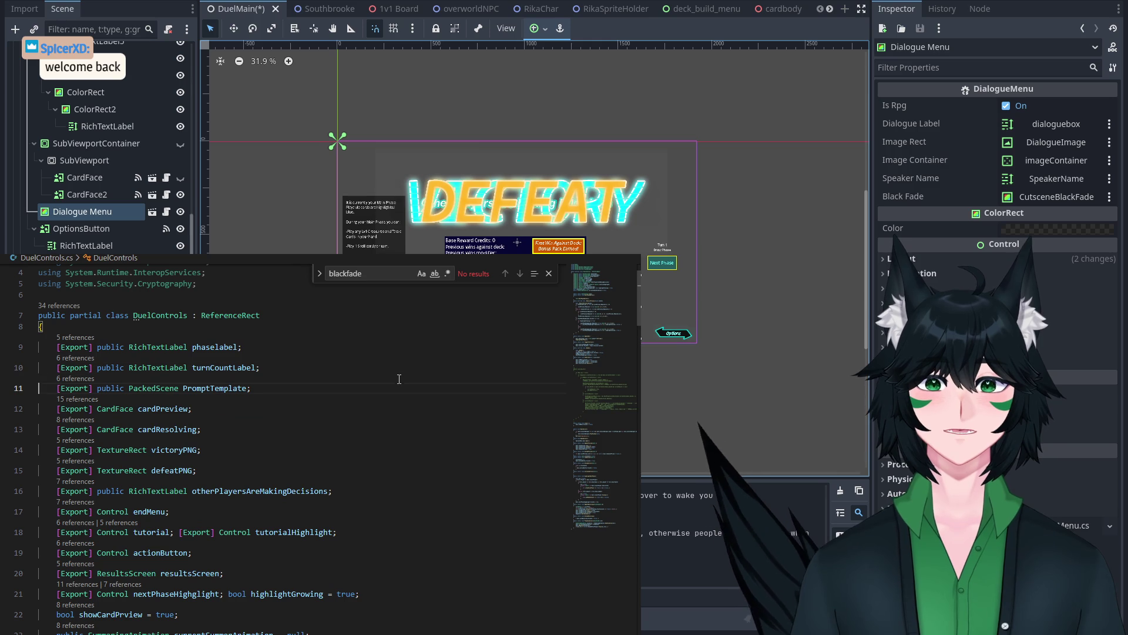
click(405, 388)
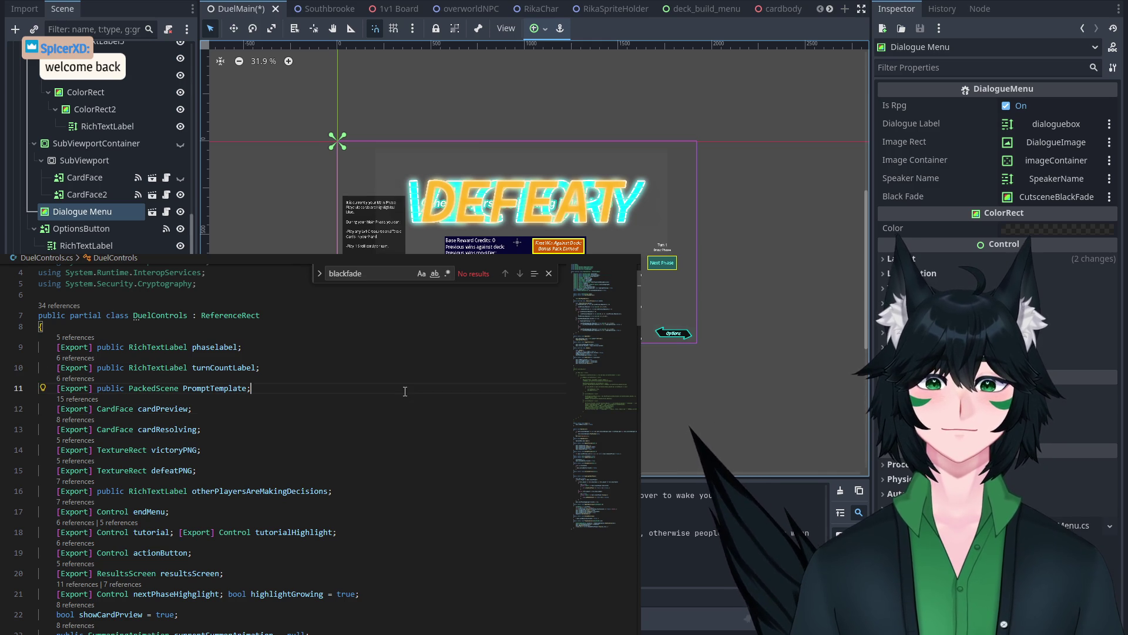
key(Return)
text(pEx)
key(BackSpace)
key(BackSpace)
key(BackSpace)
text([Expor)
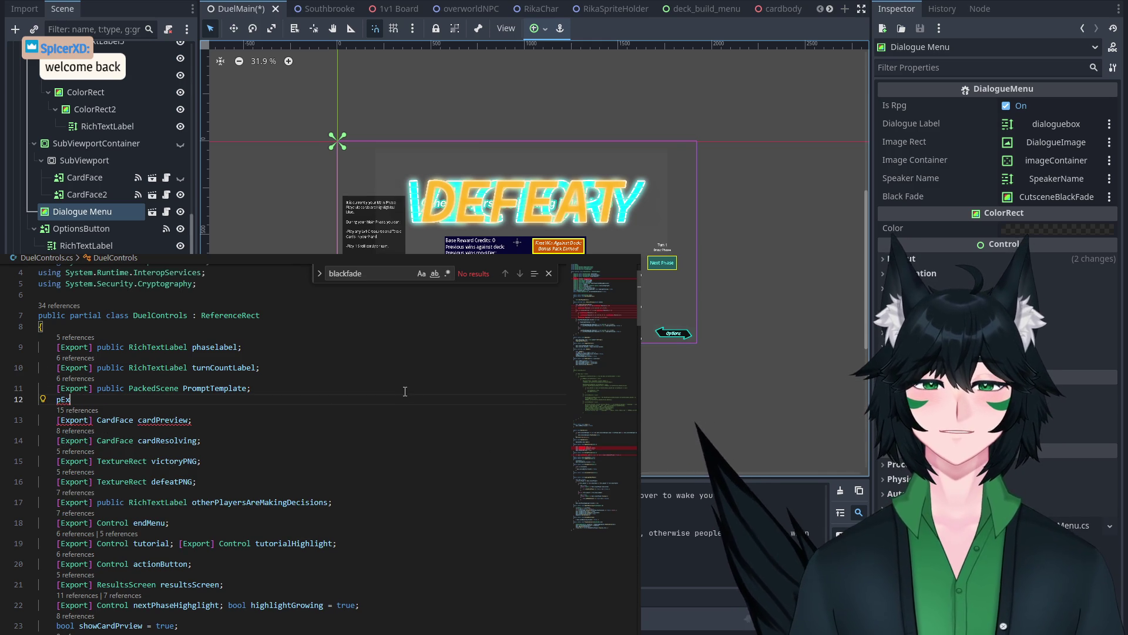
text(t] public Dial)
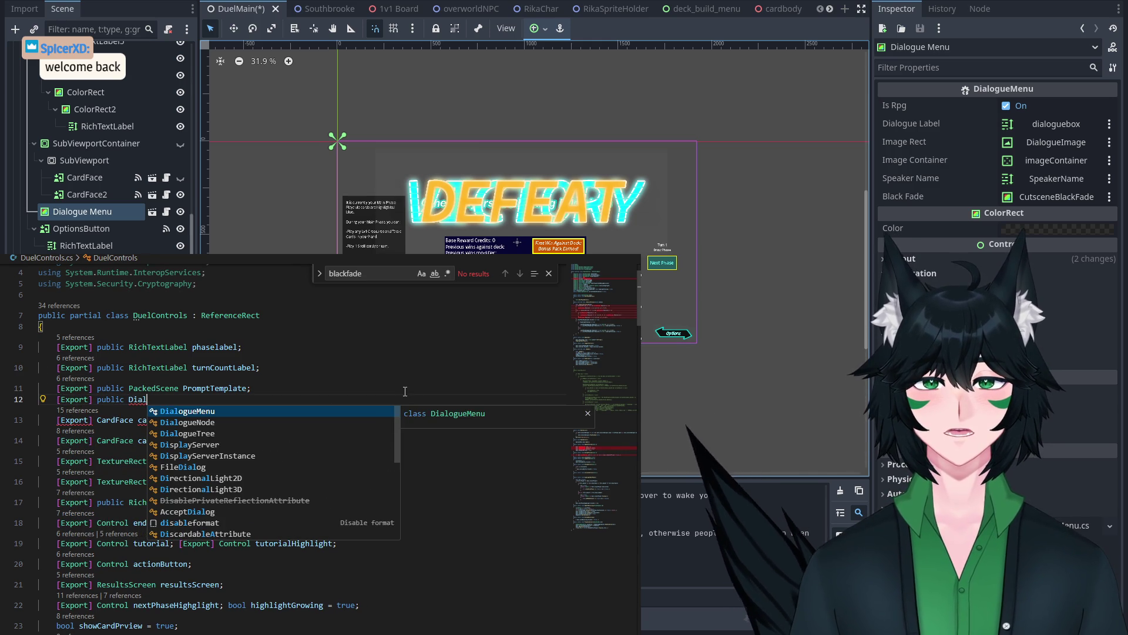
key(Tab)
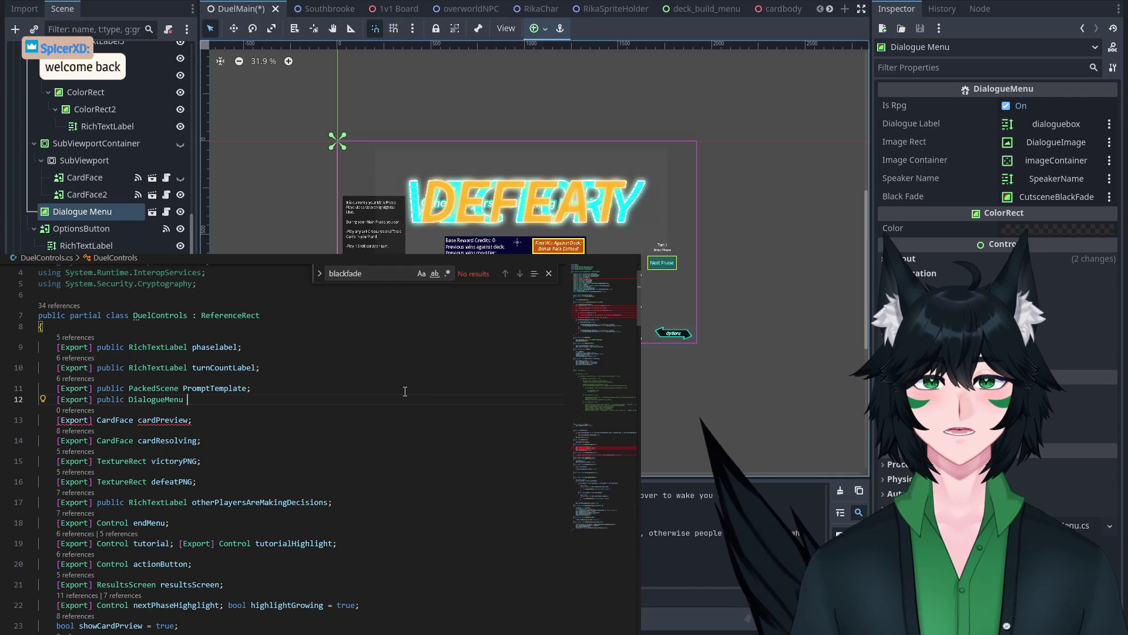
text(dialogueMenu;)
Step: Add dialogueMenu.Visible = false; inside _Ready after the main assignment
scroll(387, 435, down, 5)
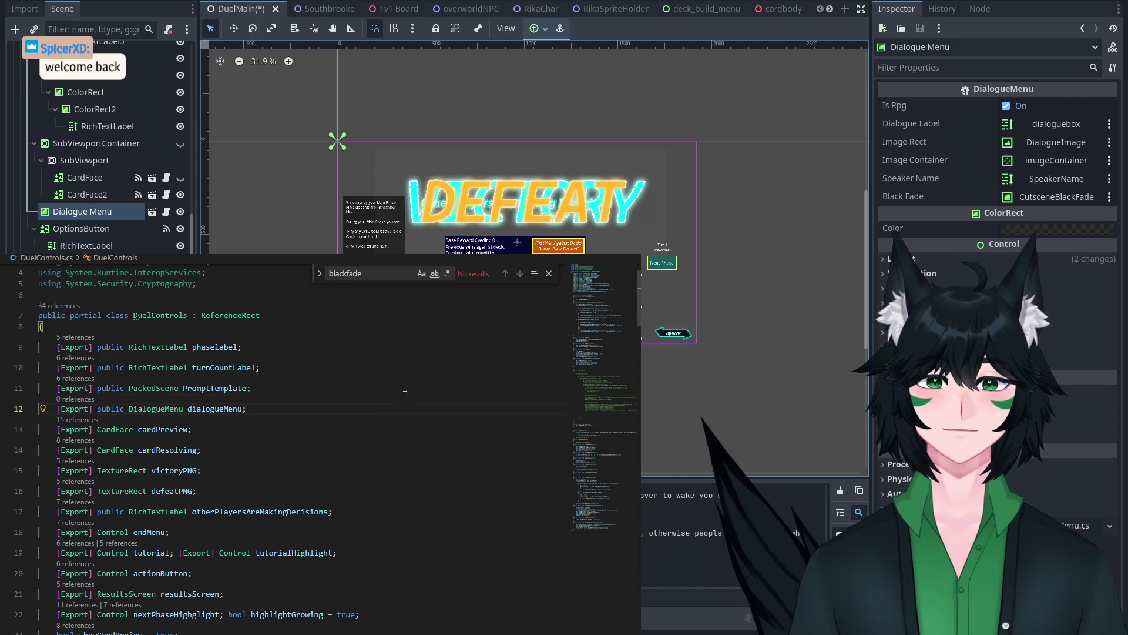
scroll(377, 458, down, 3)
scroll(305, 374, down, 10)
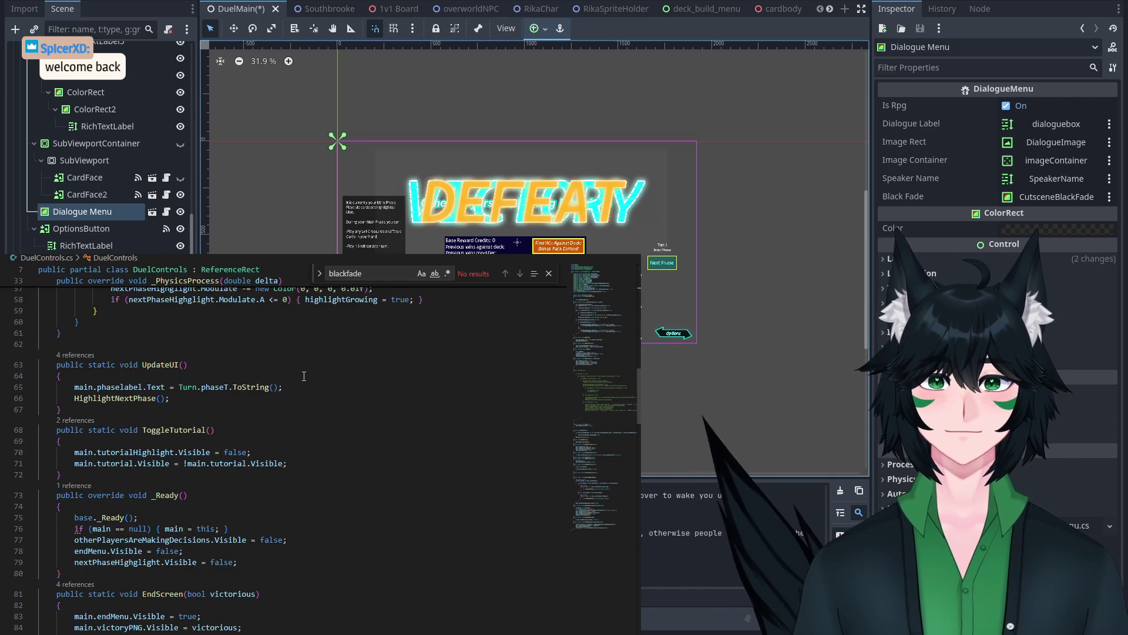
scroll(305, 384, down, 3)
click(325, 408)
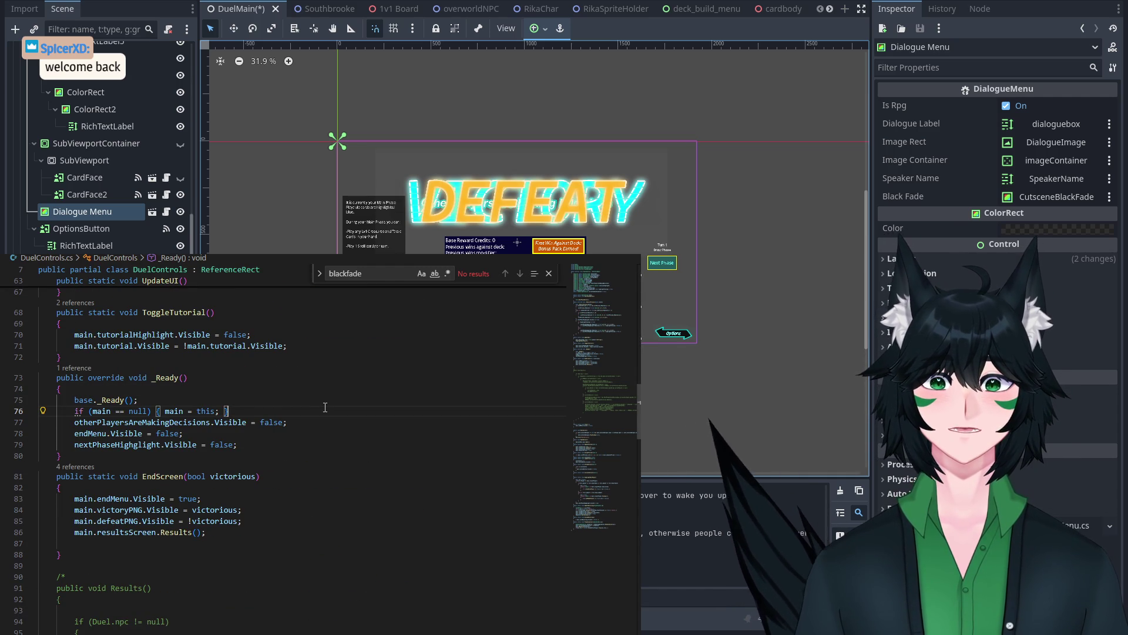
key(Return)
text(dialogueMenu.vi)
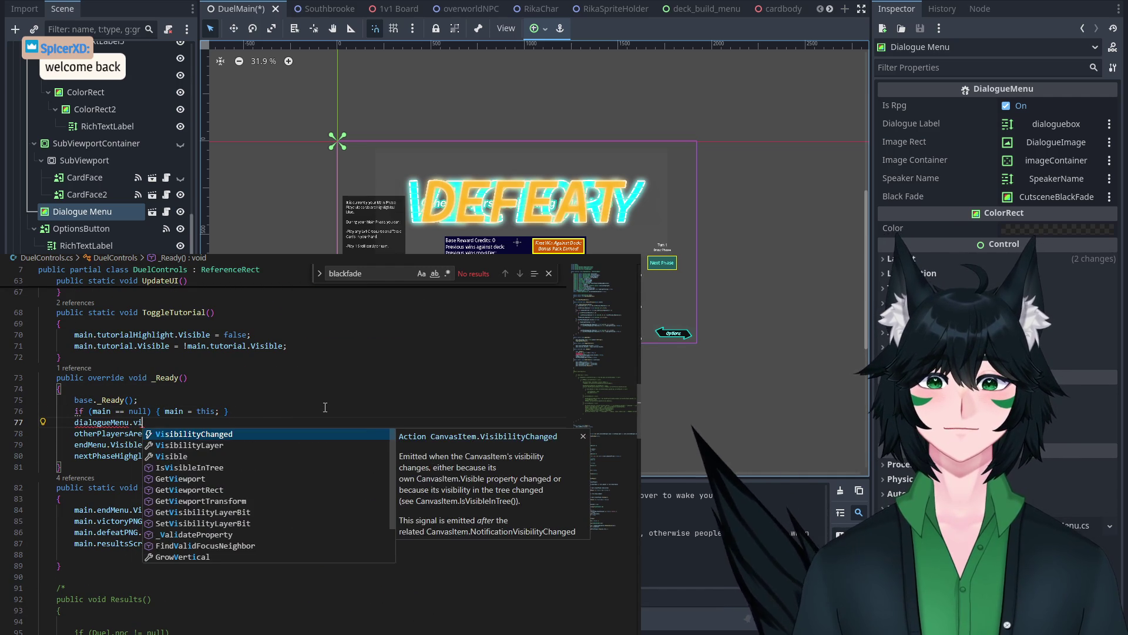
key(Return)
text(= false;)
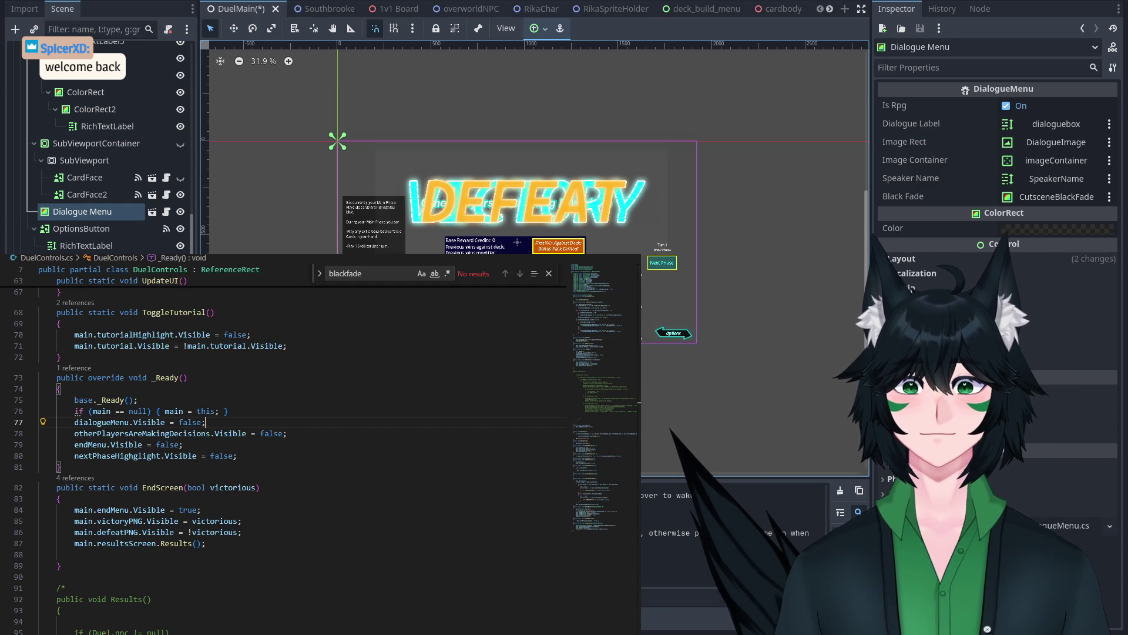
scroll(538, 107, up, 1)
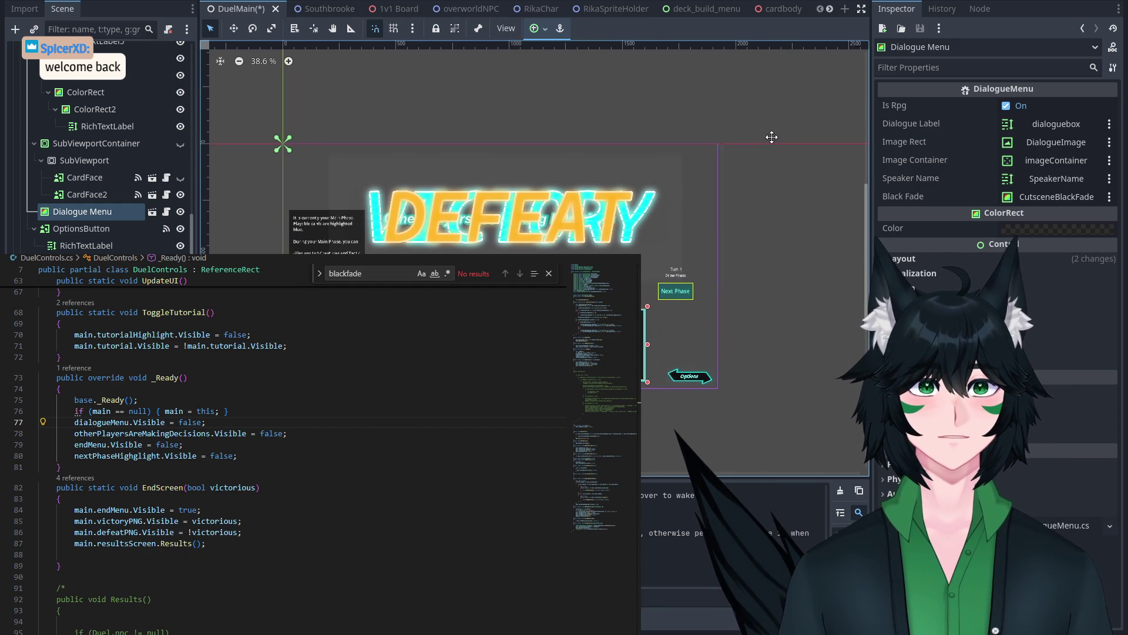
Step: Uncheck Is Rpg on the Dialogue Menu, save DuelMain, and expand RPG Node in the Scene dock
click(1007, 106)
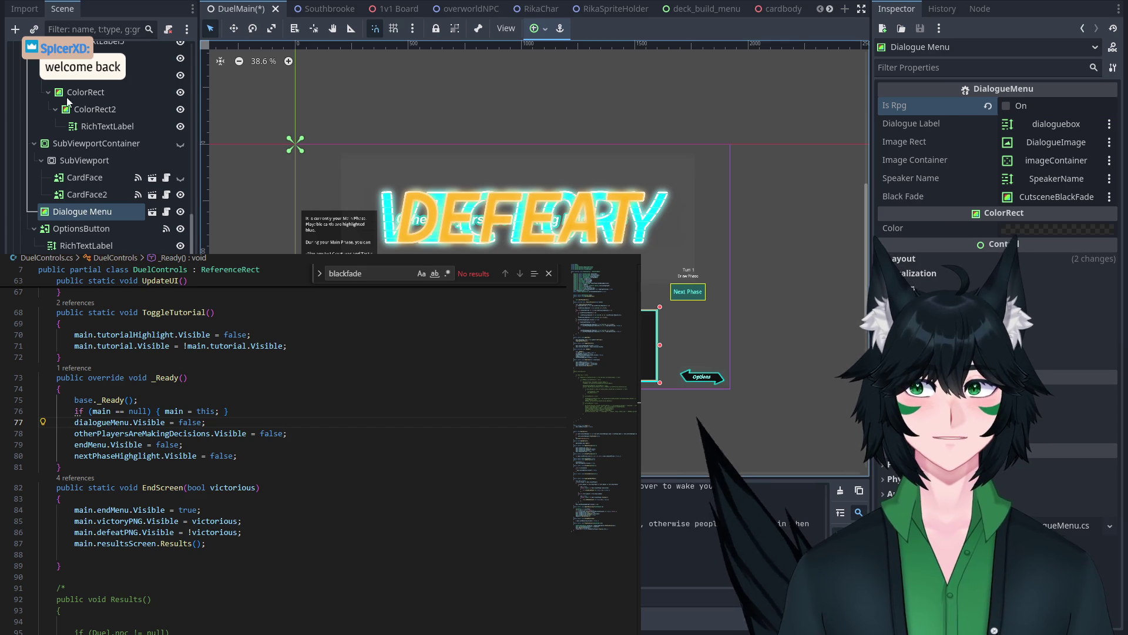
key(ctrl+s)
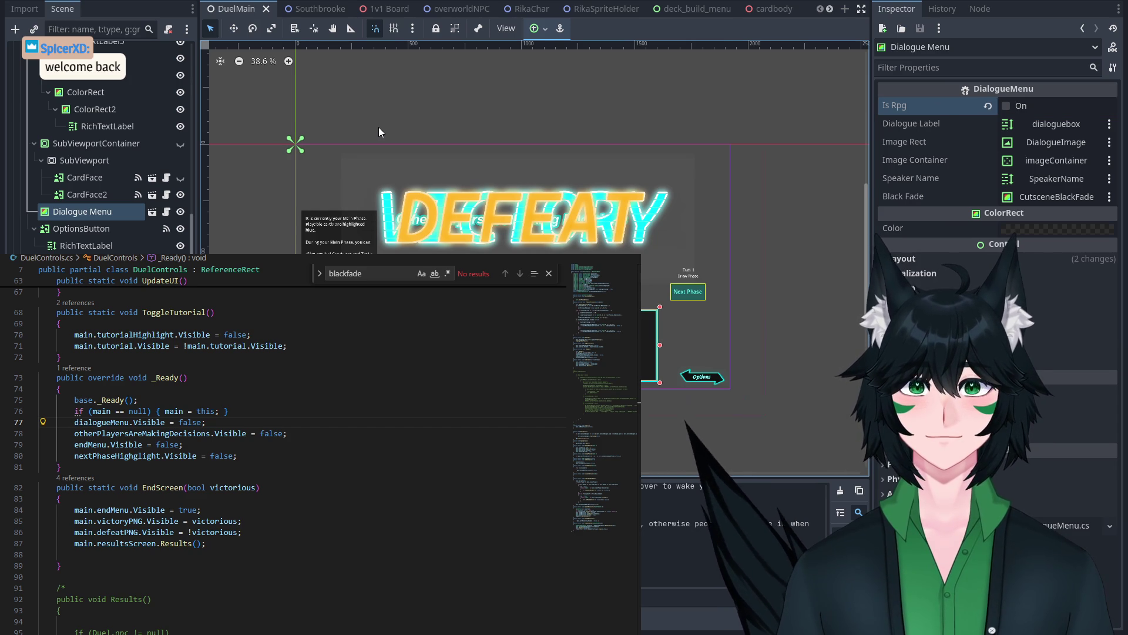
scroll(379, 127, up, 1)
scroll(76, 185, down, 5)
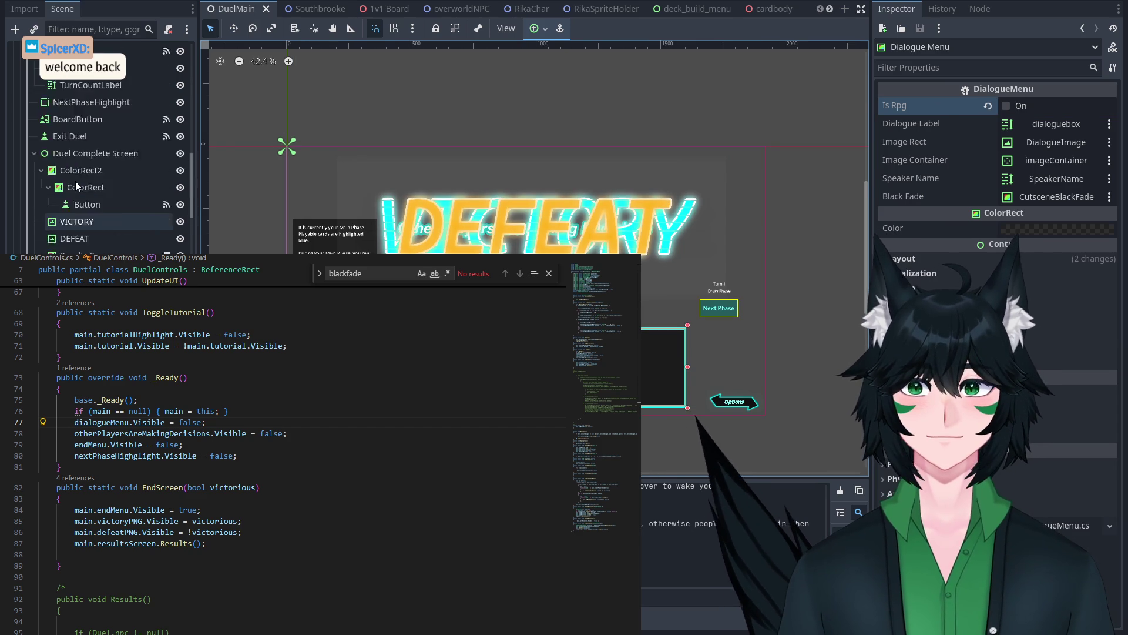
scroll(75, 181, down, 5)
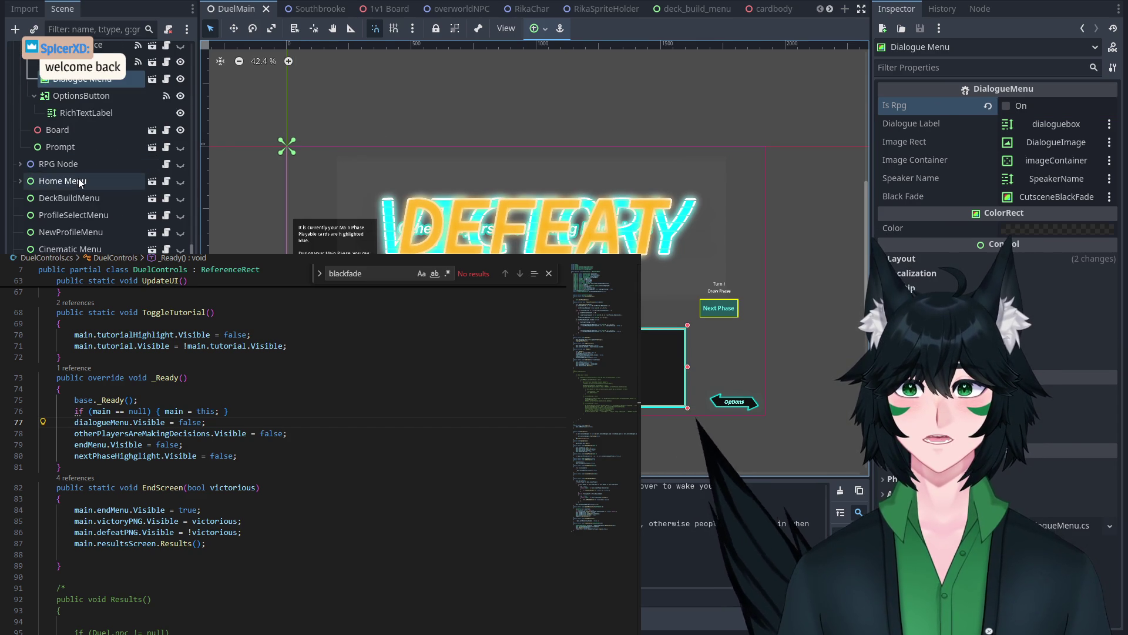
click(21, 164)
scroll(35, 167, down, 3)
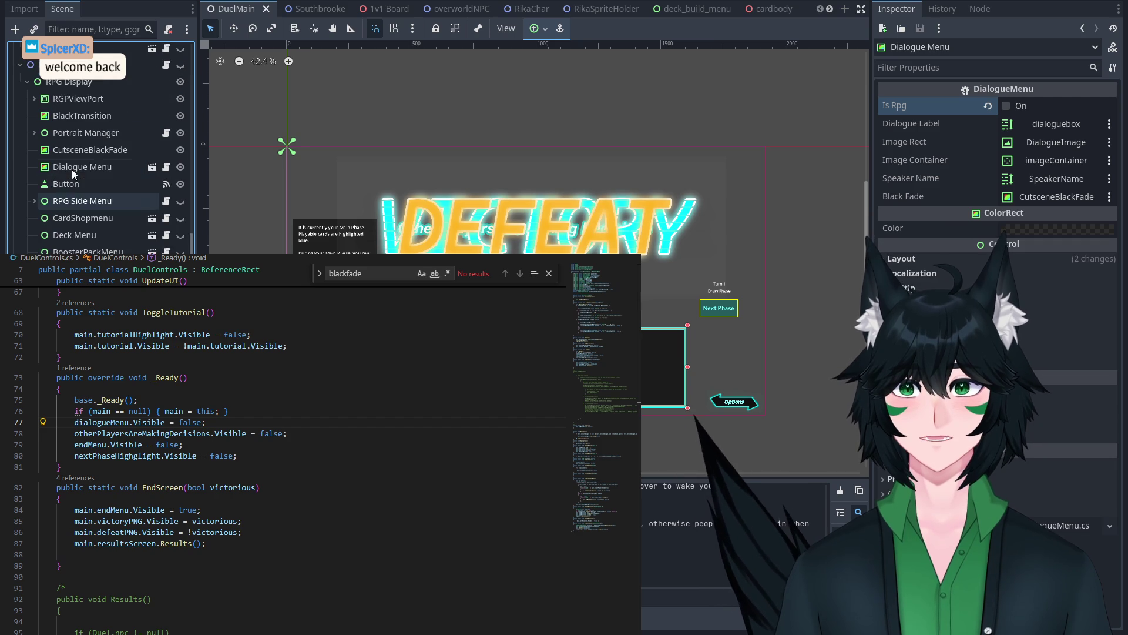
Step: Select the Dialogue Menu node and look through DuelControls.cs down to its EndScreen method
click(90, 167)
scroll(91, 169, down, 5)
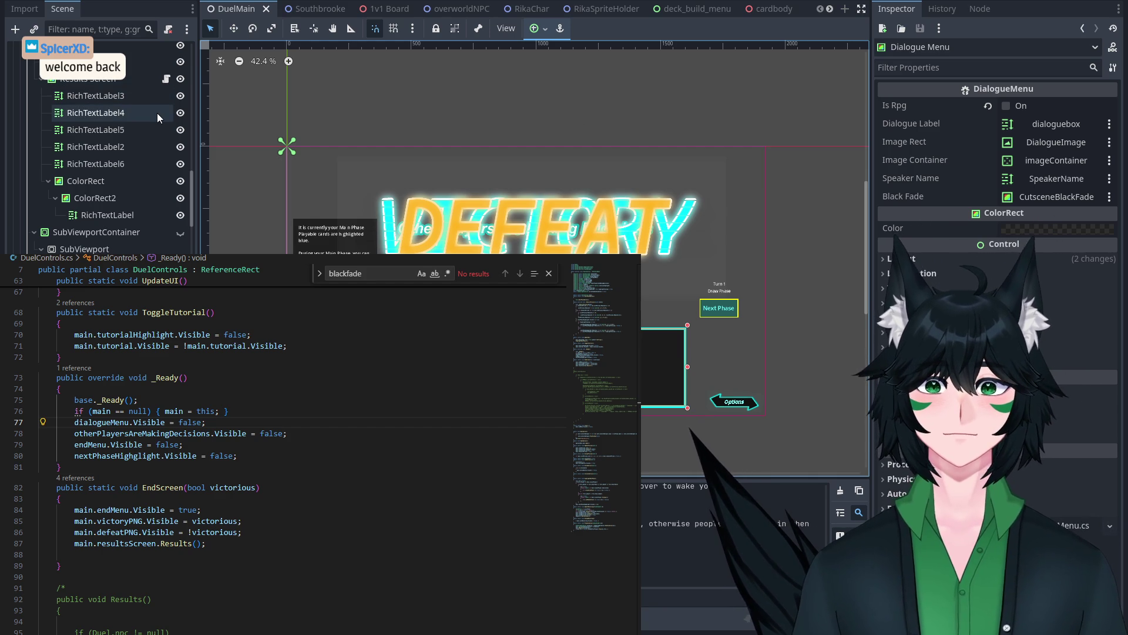
scroll(114, 147, up, 5)
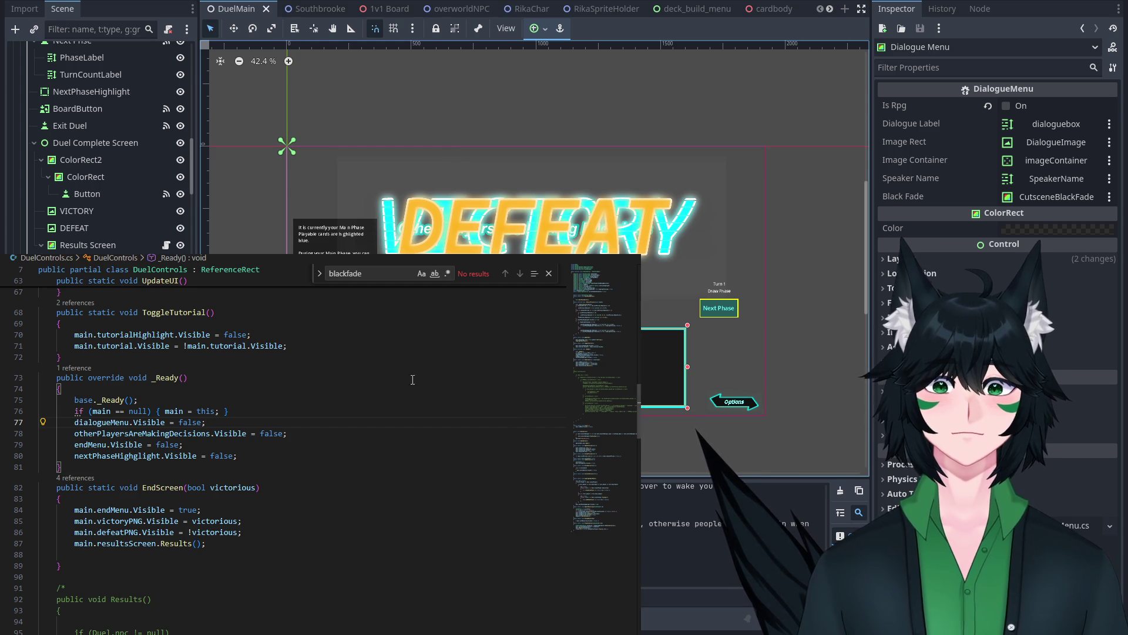
click(178, 565)
scroll(177, 555, down, 4)
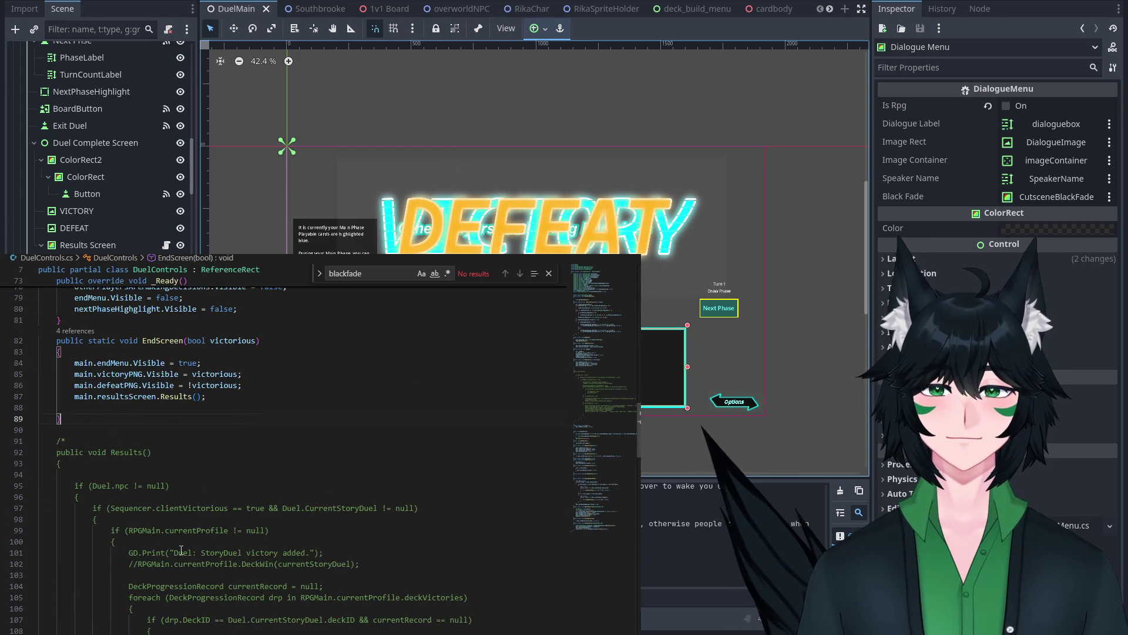
scroll(181, 549, up, 15)
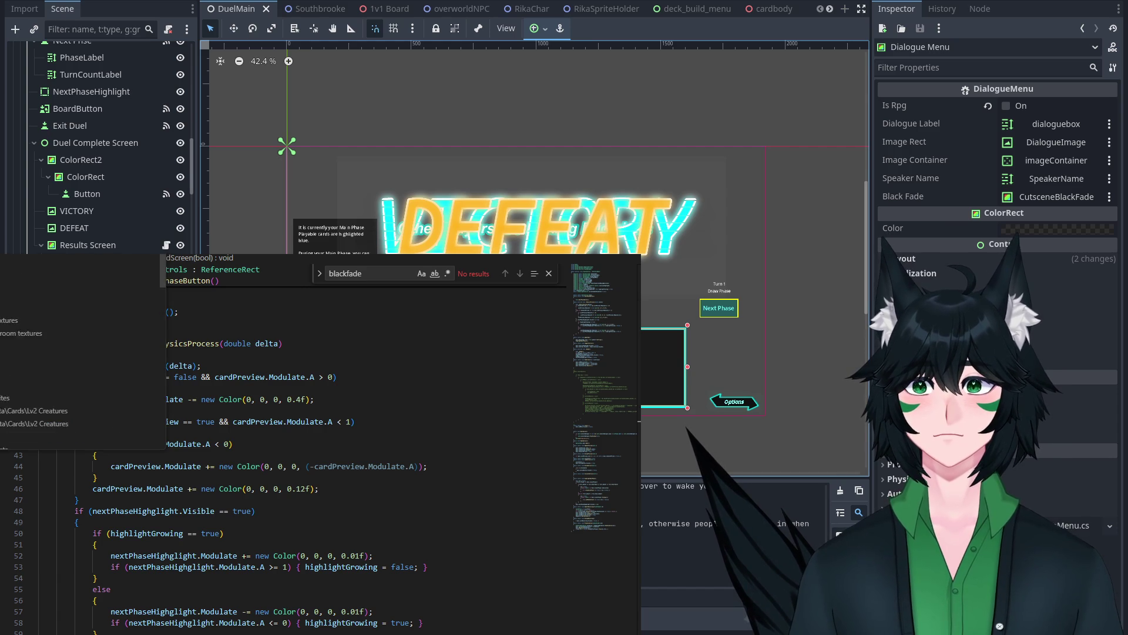
Step: Open StoryDuel.cs and begin an [Export] attribute on a new line below the cardList field
key(Return)
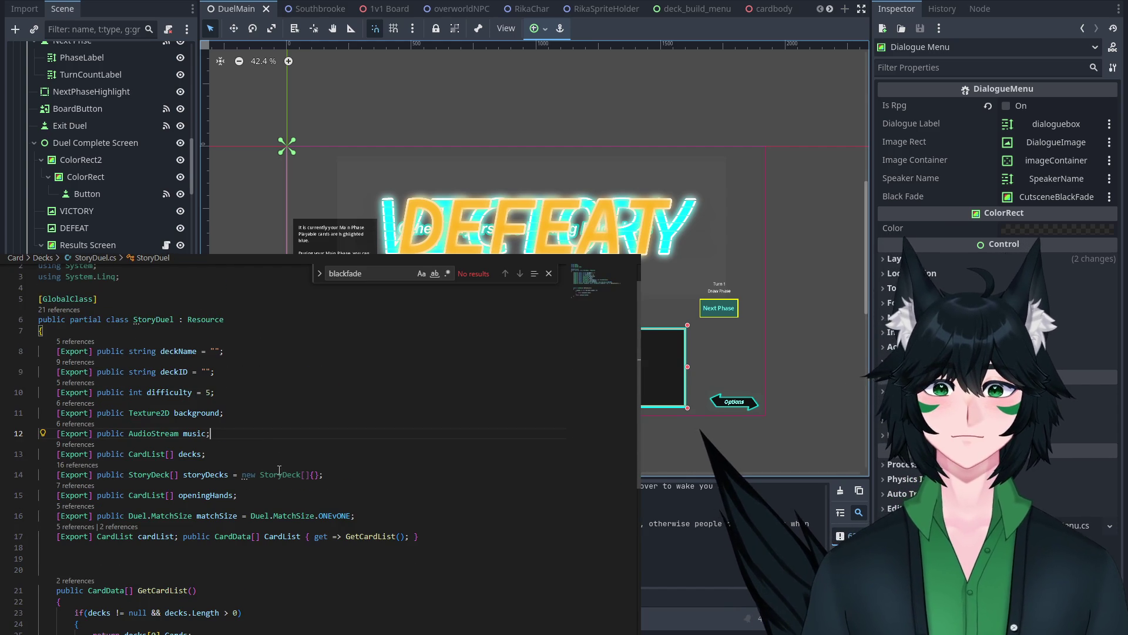
key(Return)
text([Ext)
key(Tab)
key(BackSpace)
key(BackSpace)
key(BackSpace)
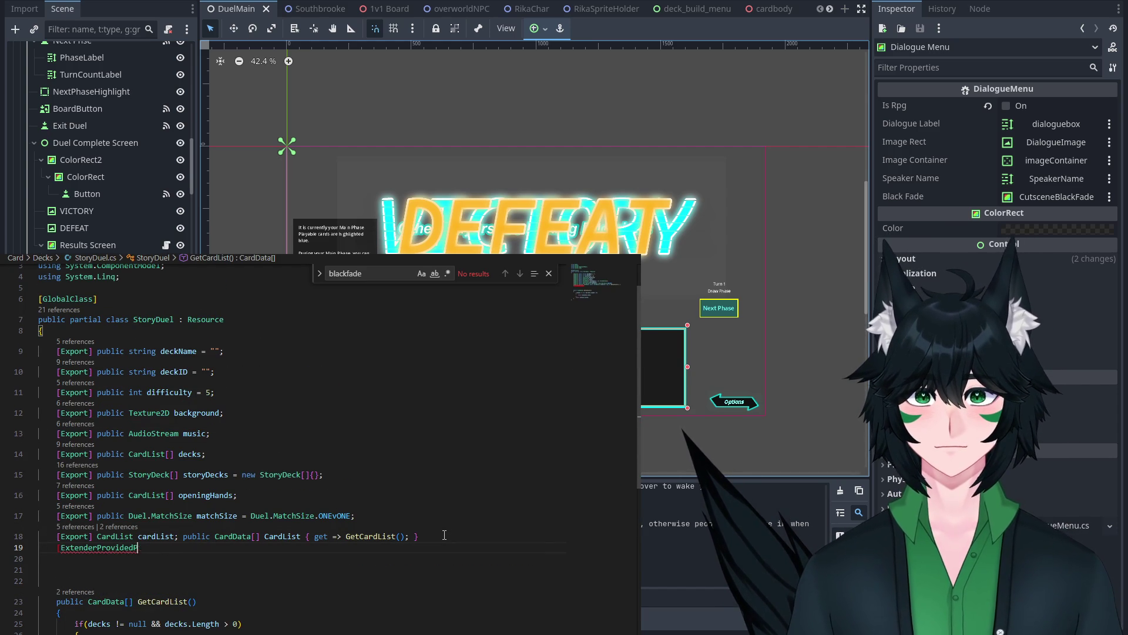
text(p)
key(Tab)
key(BackSpace)
key(BackSpace)
key(BackSpace)
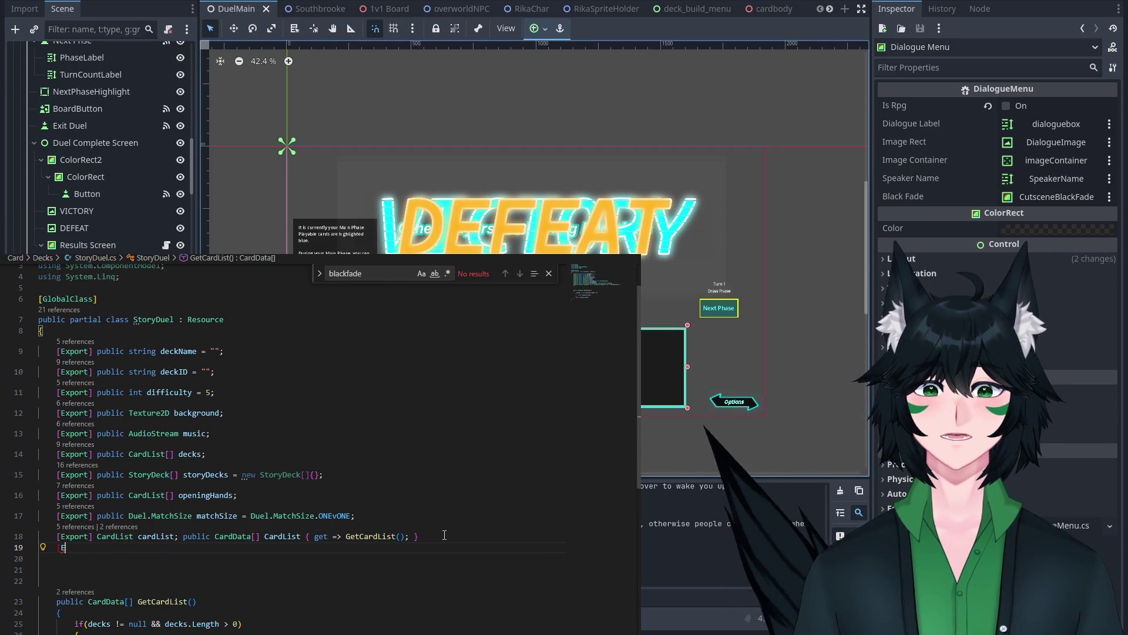
text(xport)
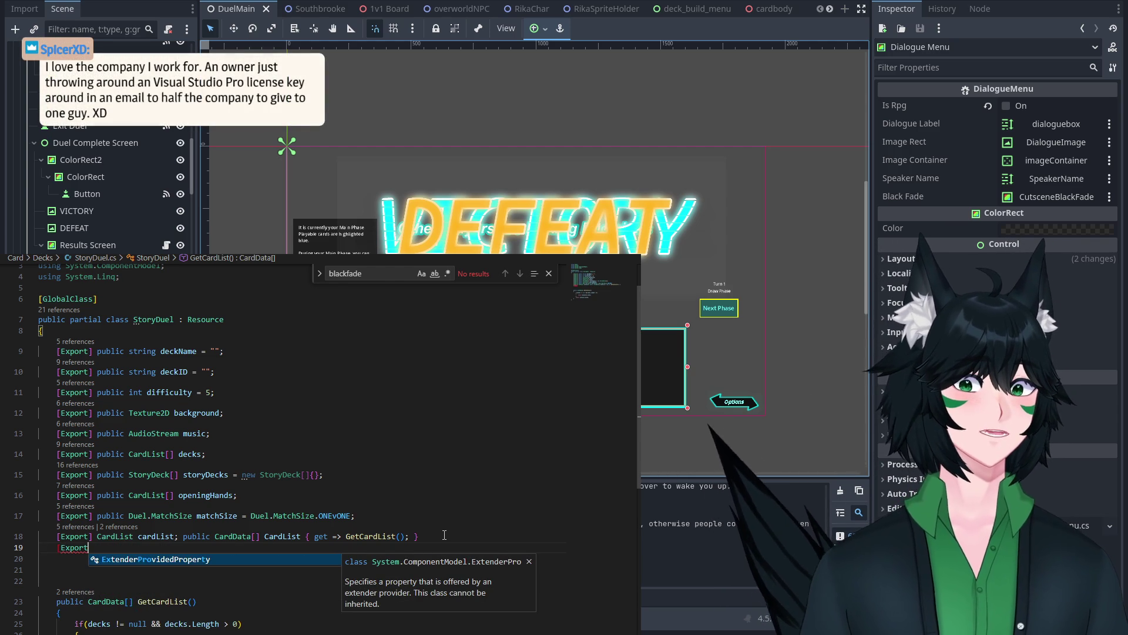
click(349, 465)
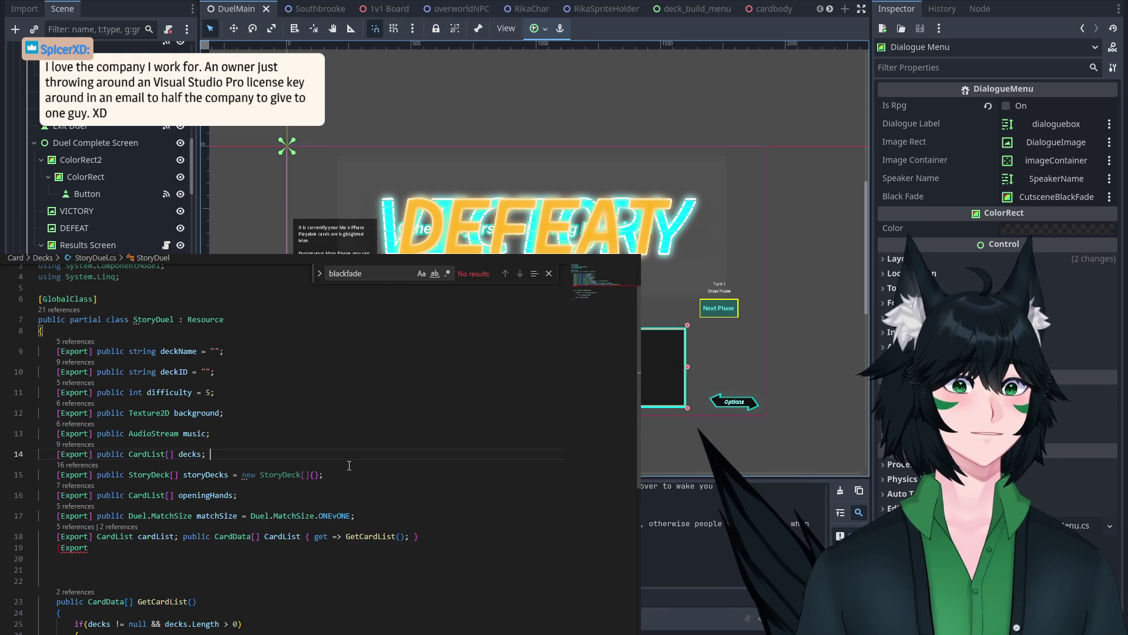
scroll(349, 466, down, 1)
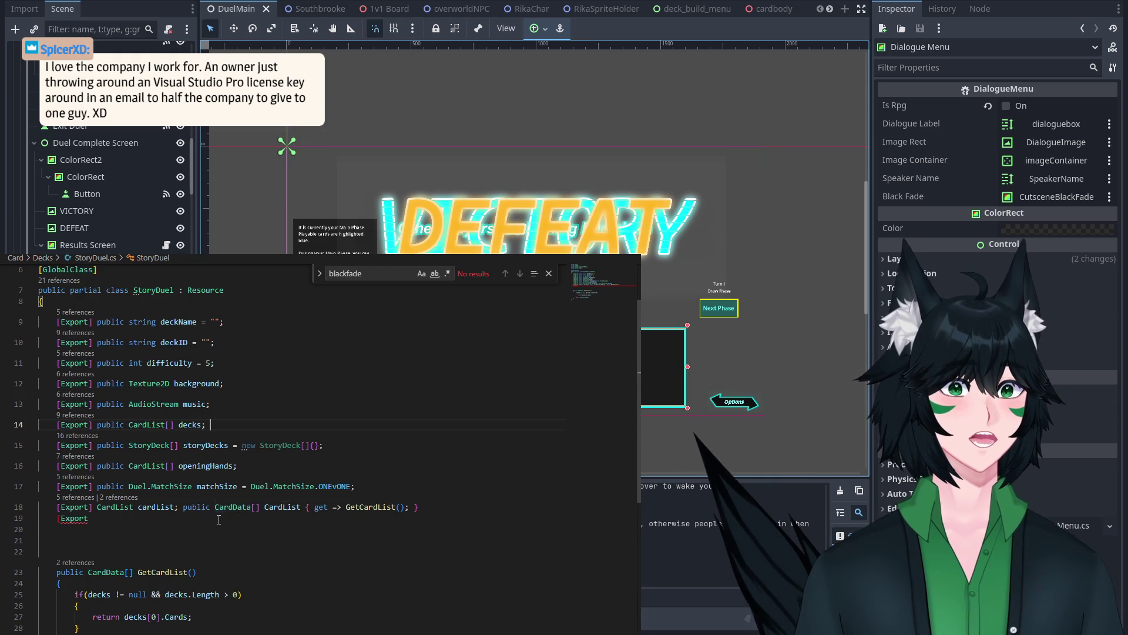
click(125, 519)
text([)
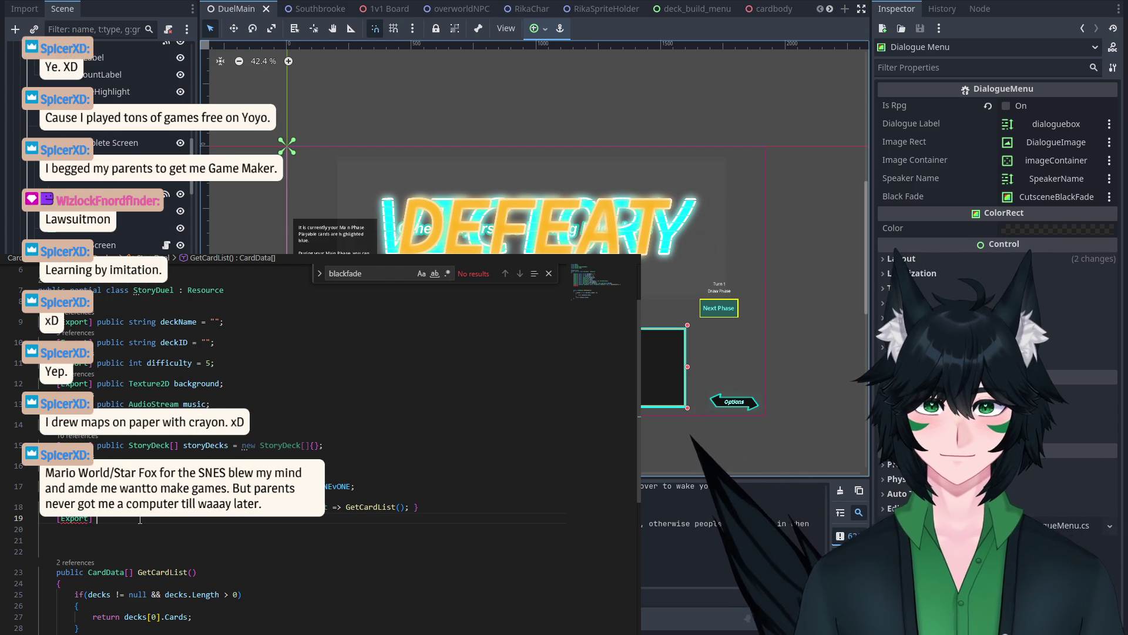
Step: Declare public DialogueTree[] dialogueTrees; after [Export], checking the NPC script's GetDeck along the way
text(public static D)
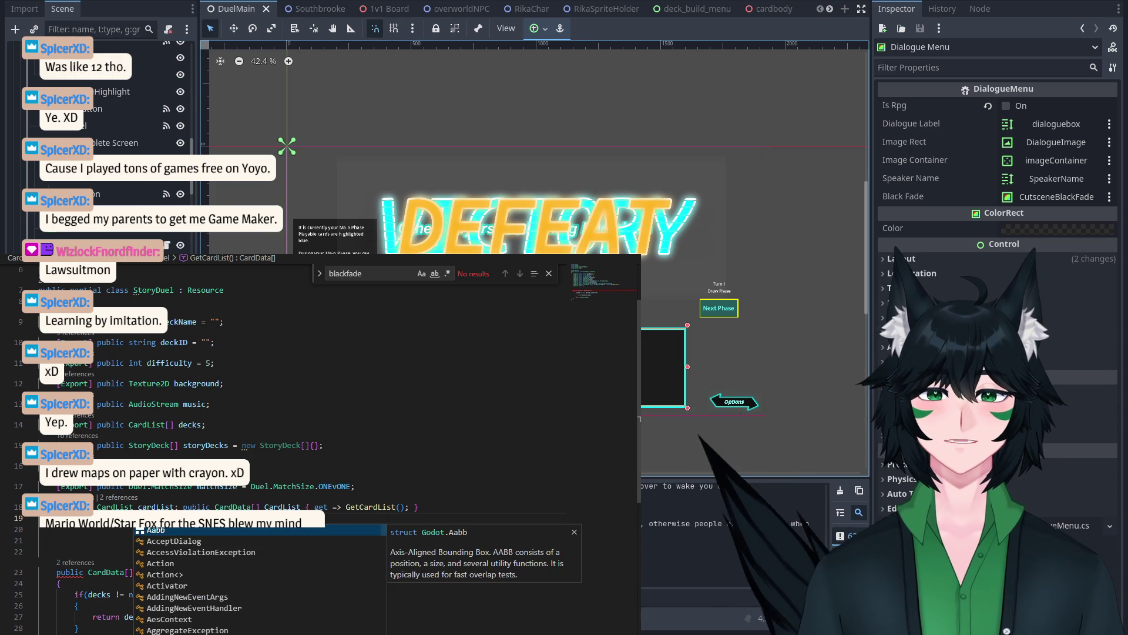
text(ialog)
key(Down)
key(Down)
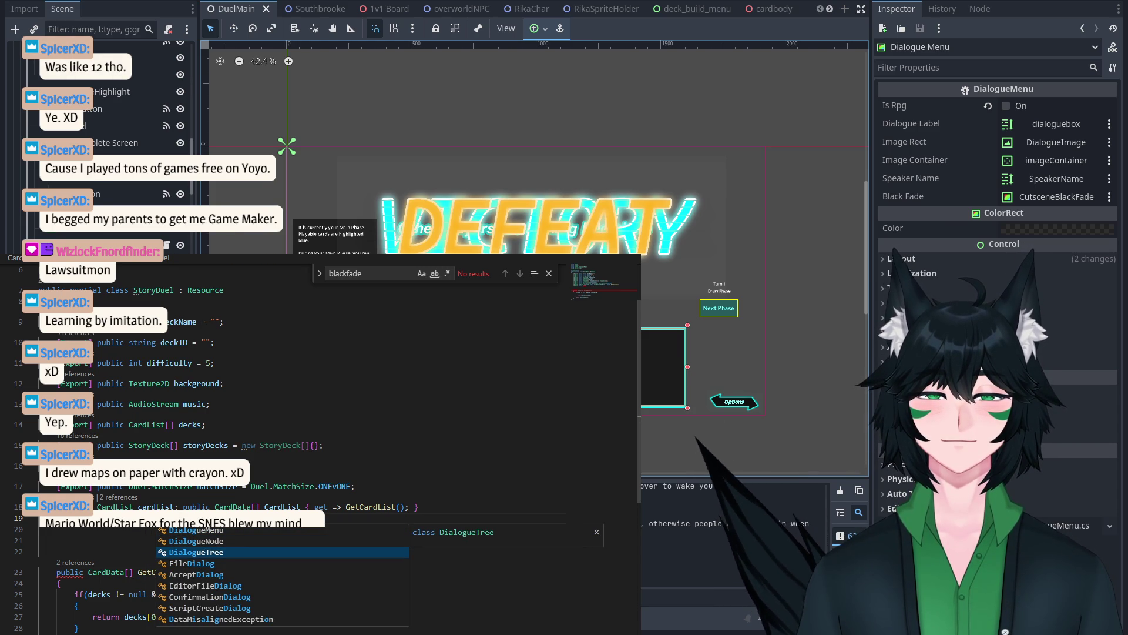
key(Return)
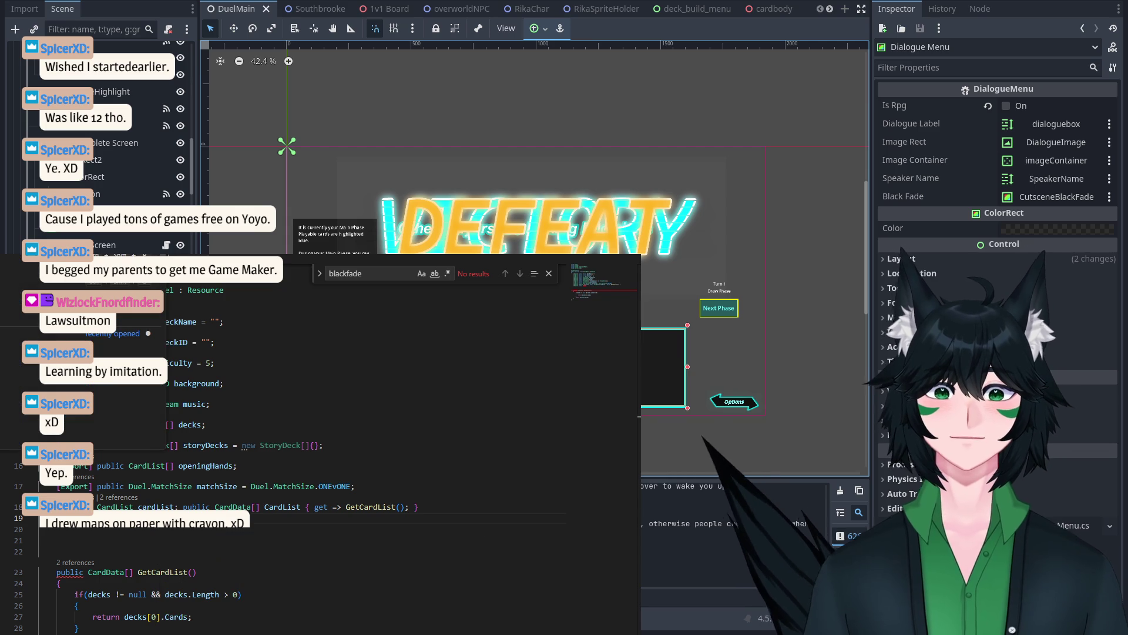
key(Return)
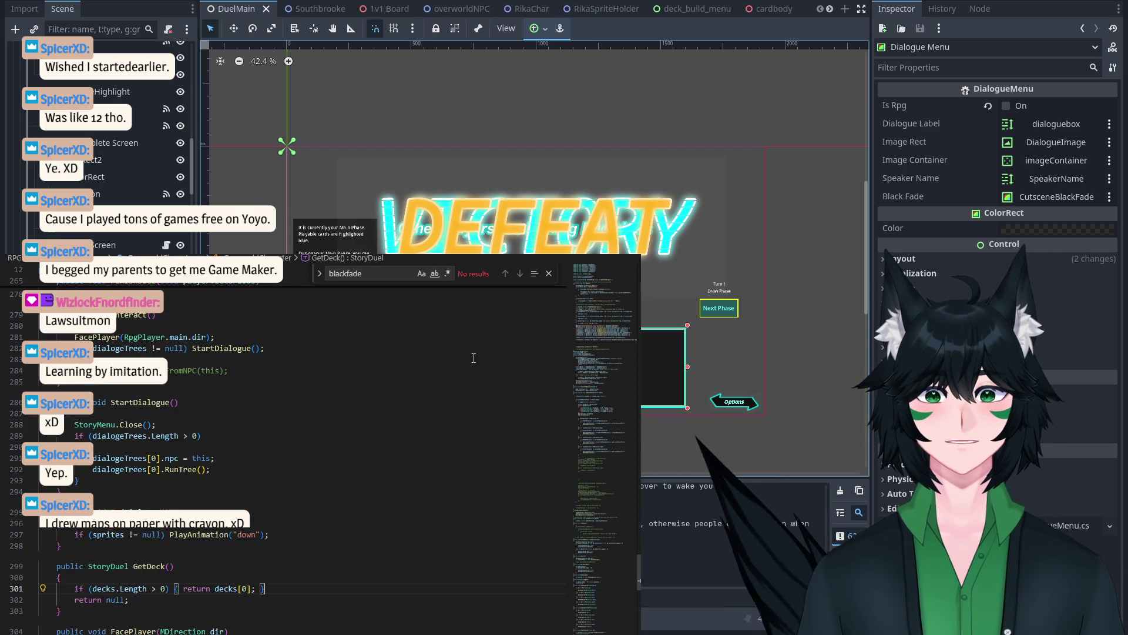
mouse_move(572, 310)
mouse_down()
mouse_move(588, 291)
mouse_move(594, 315)
mouse_move(593, 285)
mouse_up()
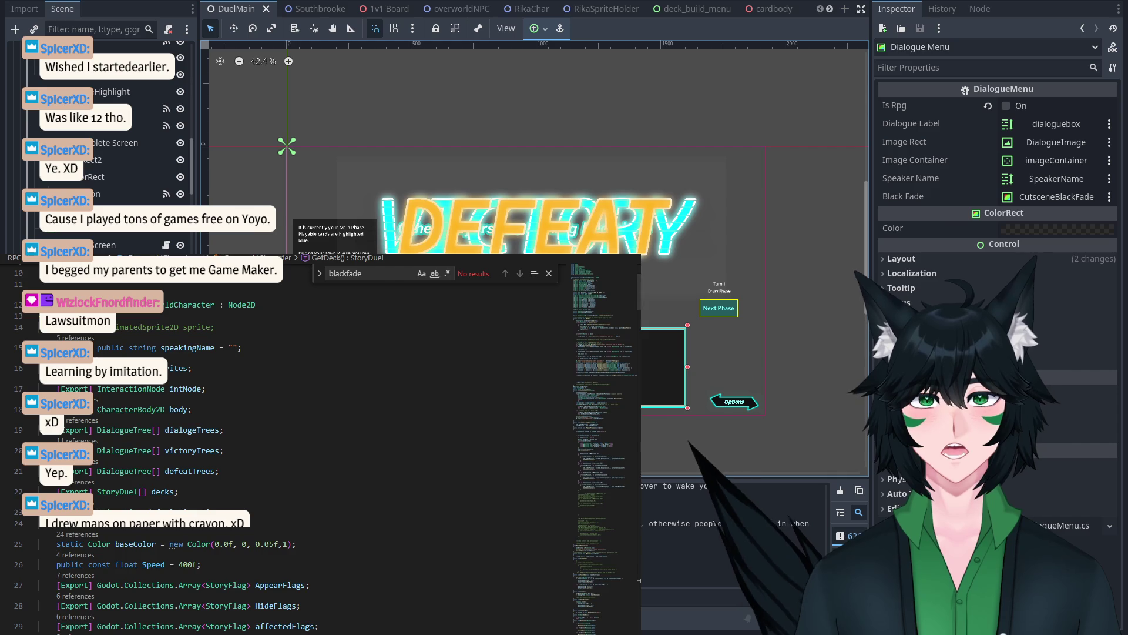
key(ctrl+Tab)
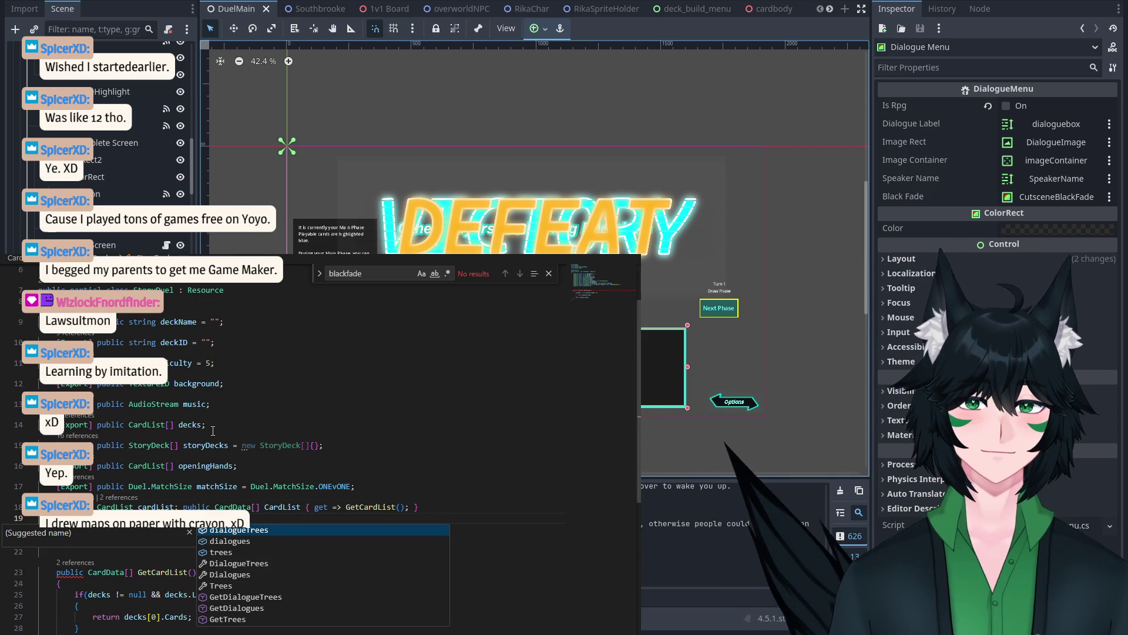
text(dia)
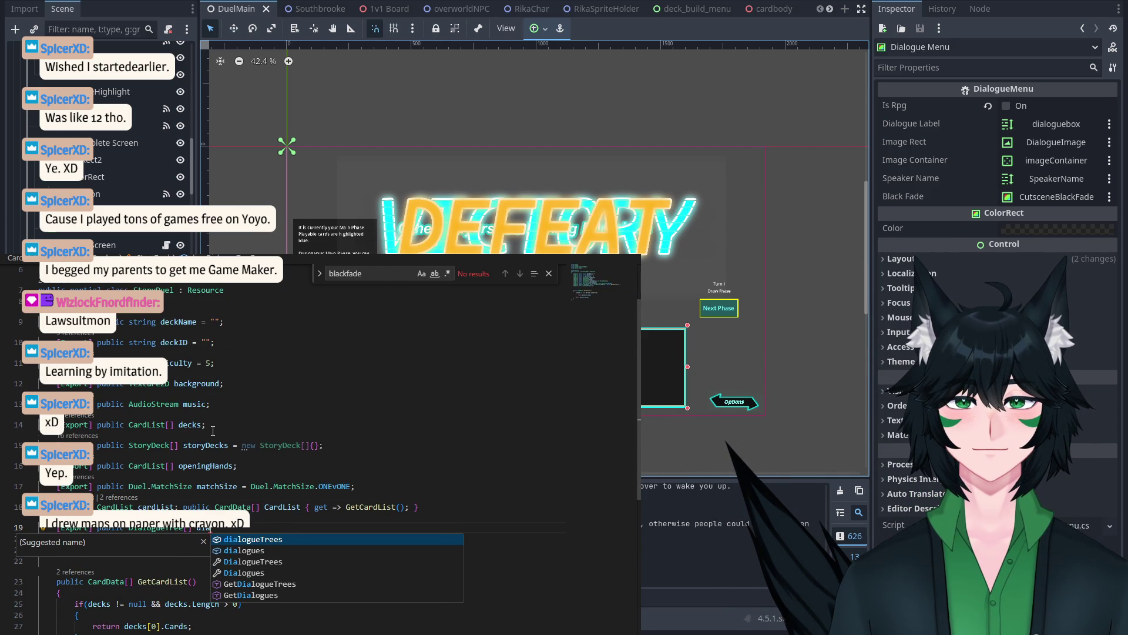
key(Return)
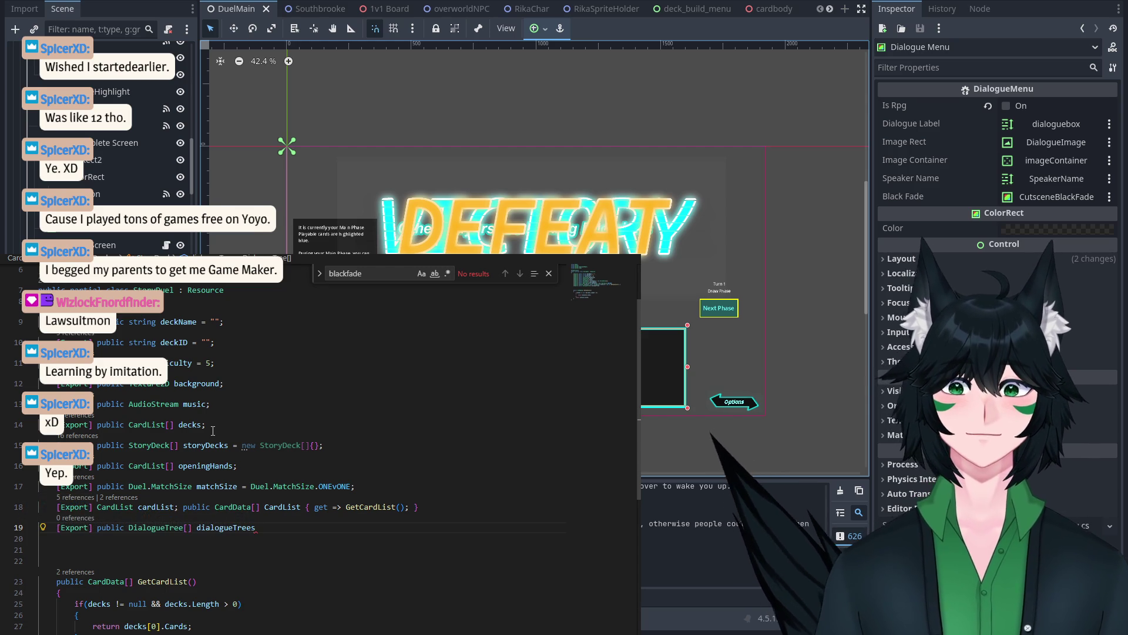
text(;)
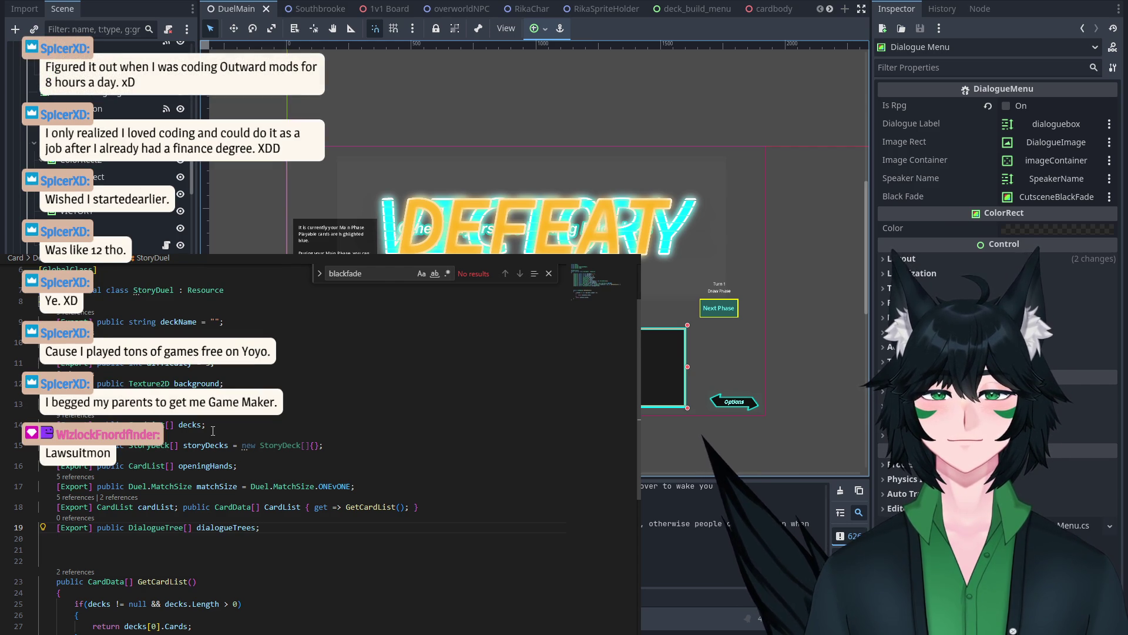
Step: Add blank, indented lines after the GetCardList method at the end of the class
scroll(213, 431, down, 3)
click(206, 582)
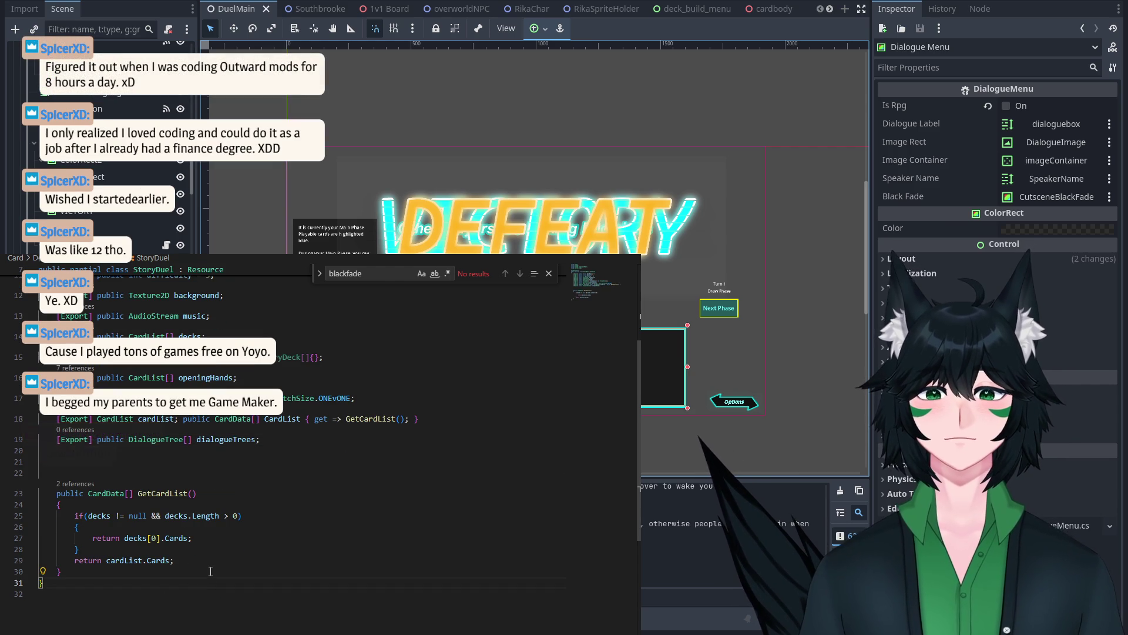
key(Return)
text(publ)
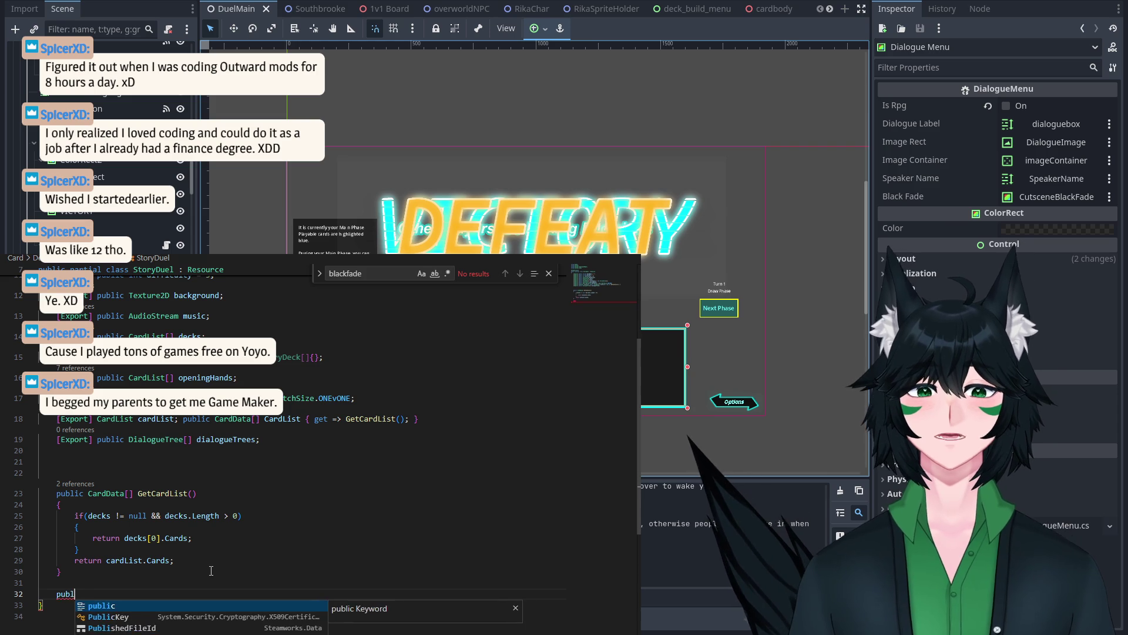
key(BackSpace)
key(BackSpace)
key(BackSpace)
key(Down)
key(Return)
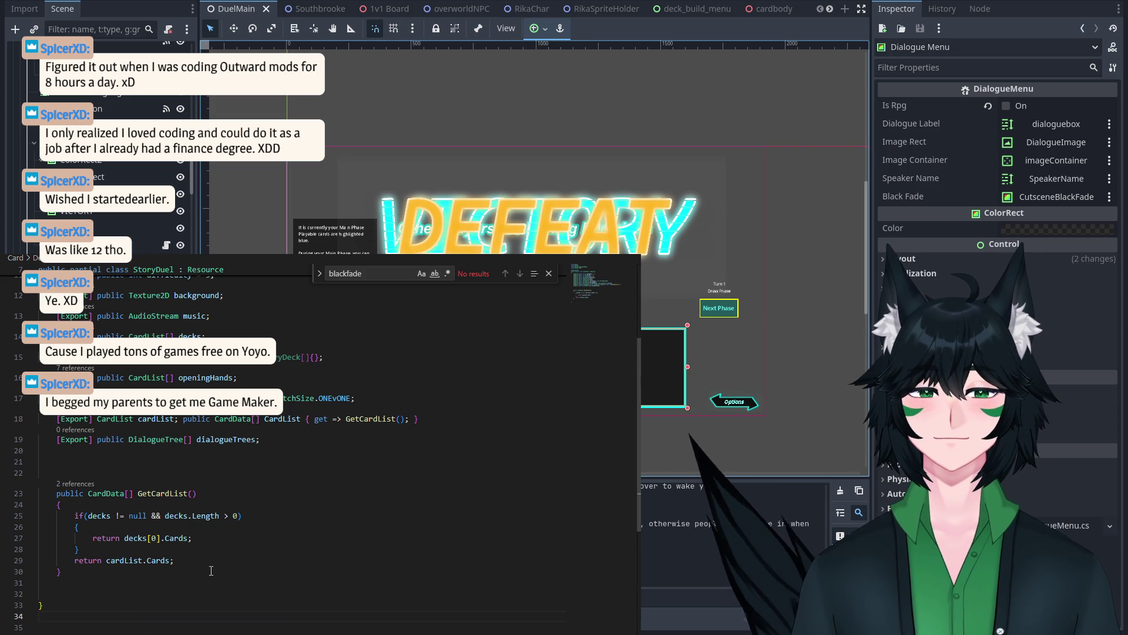
click(206, 561)
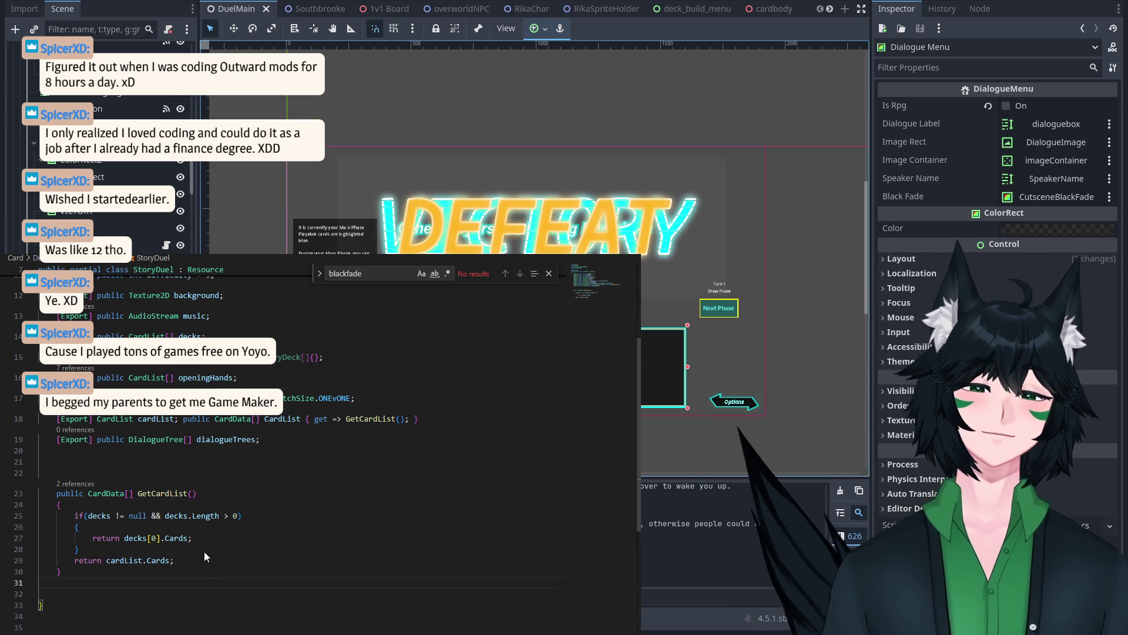
right_click(205, 561)
key(Escape)
click(146, 605)
key(Down)
key(Down)
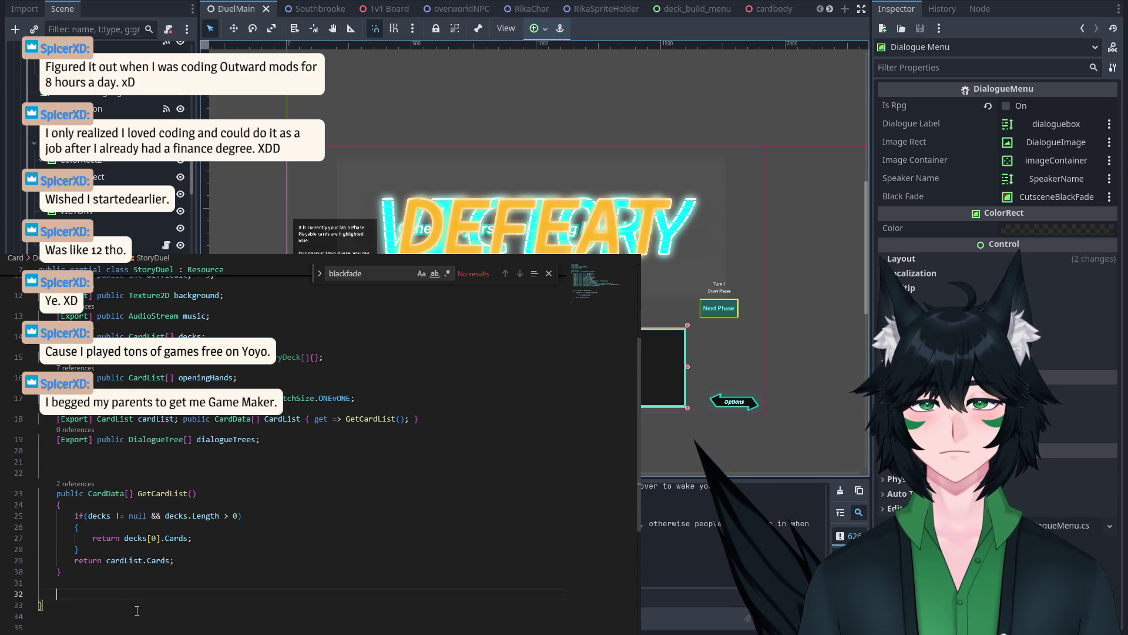
scroll(141, 617, up, 5)
scroll(142, 624, down, 5)
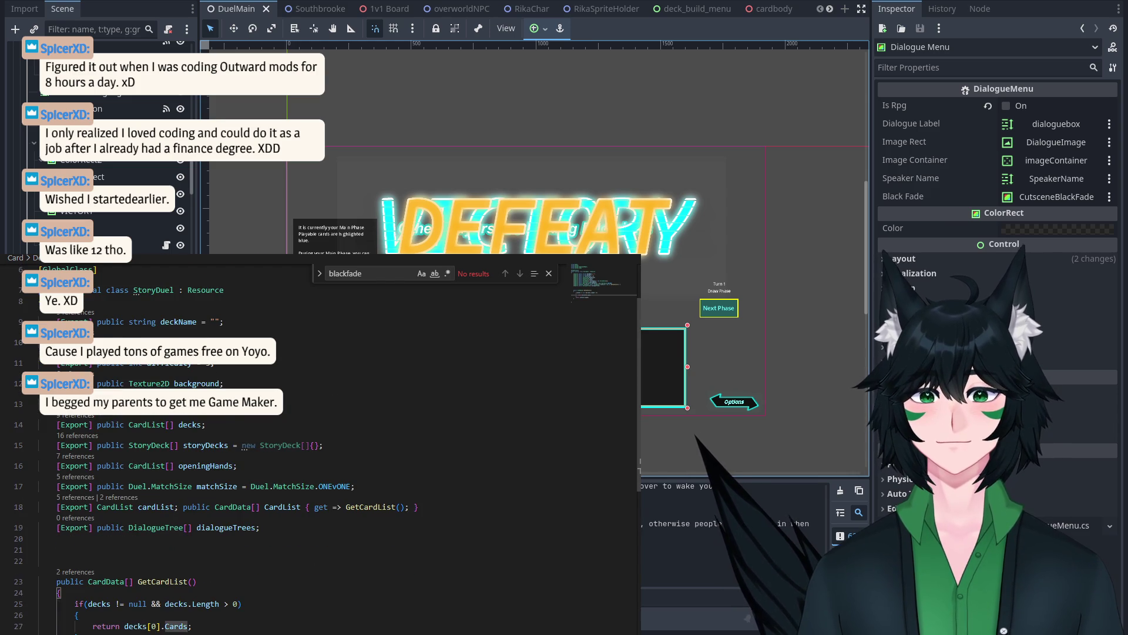
click(123, 586)
key(Tab)
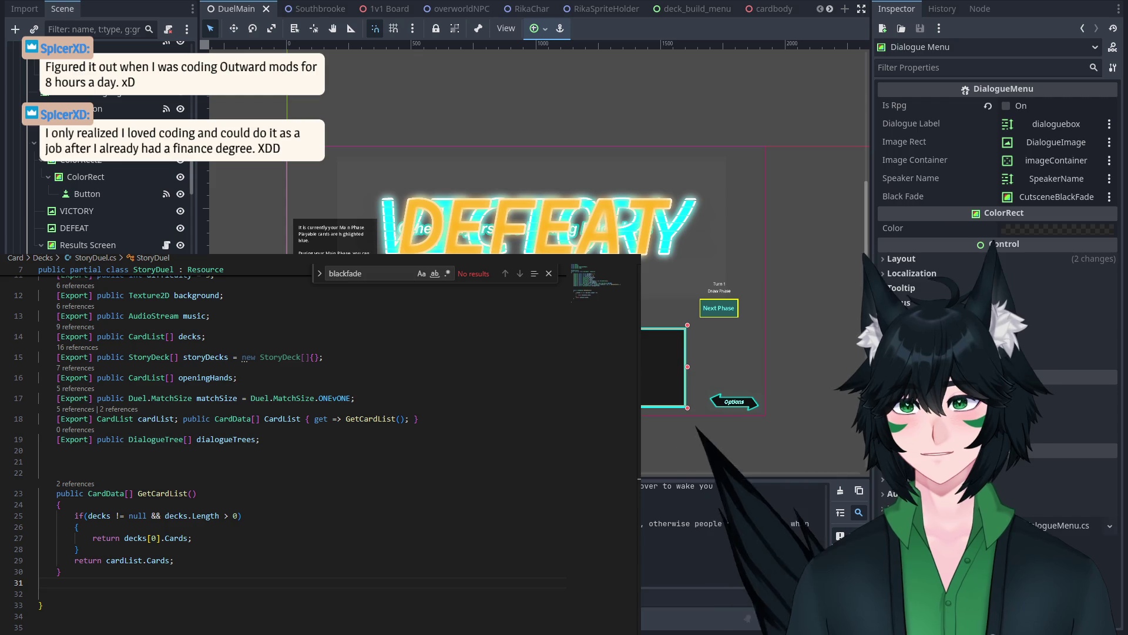
Step: Make DuelCutsceneRes derive from Resource, add [GlobalClass], and delete the template _Ready and _Process
double_click(223, 312)
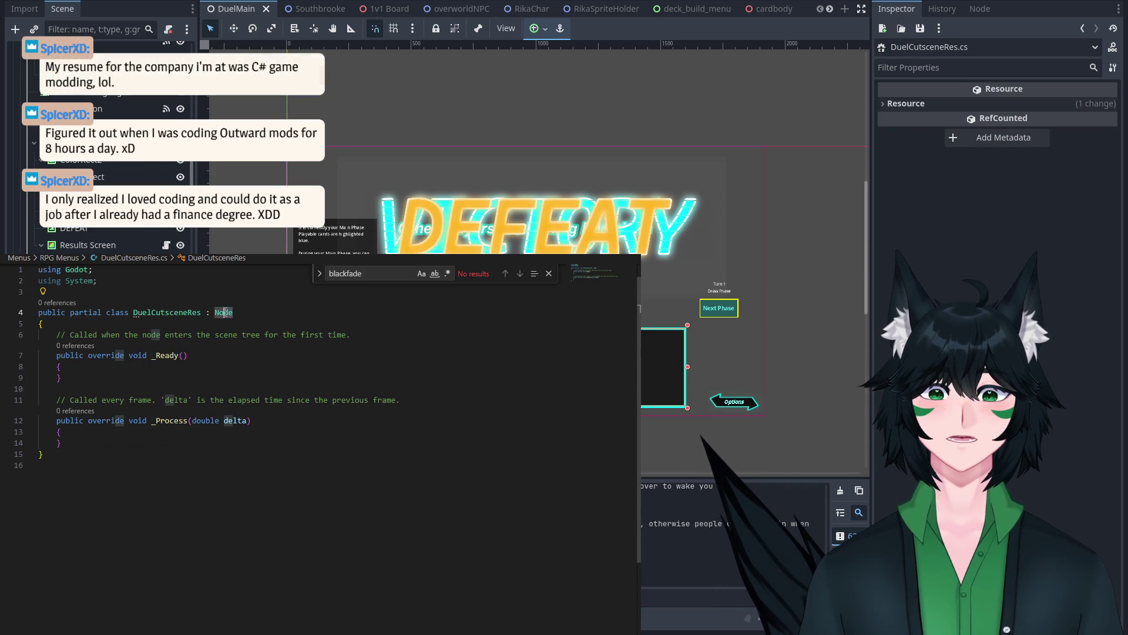
text(Resource)
click(238, 306)
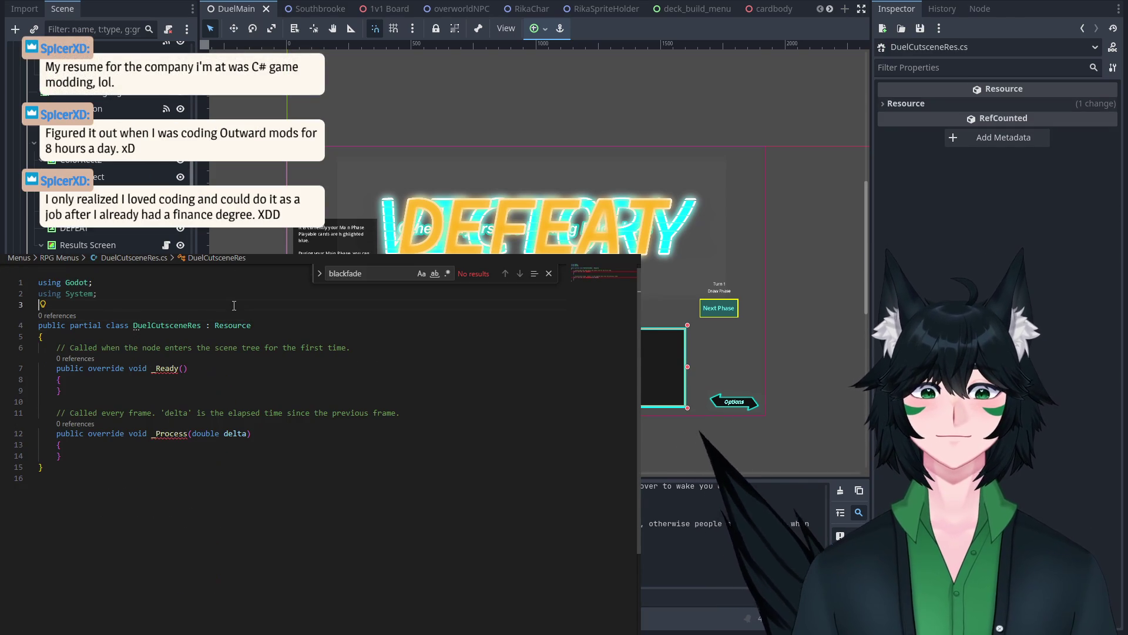
key(Return)
text([GlobalClass;l)
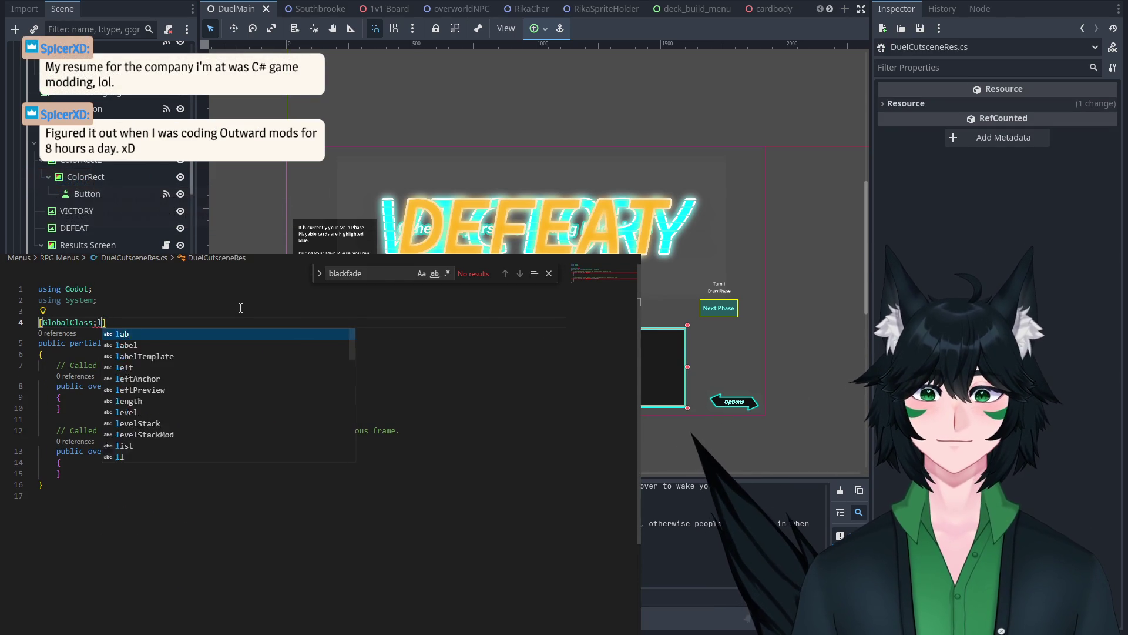
key(BackSpace)
key(BackSpace)
drag(61, 473, 52, 370)
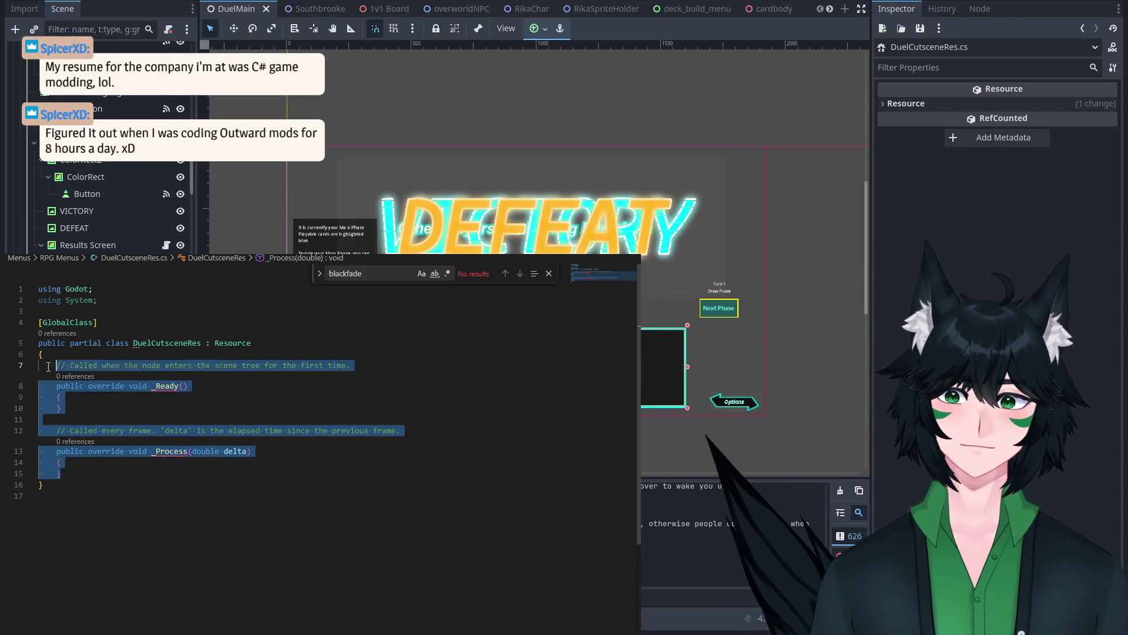
key(BackSpace)
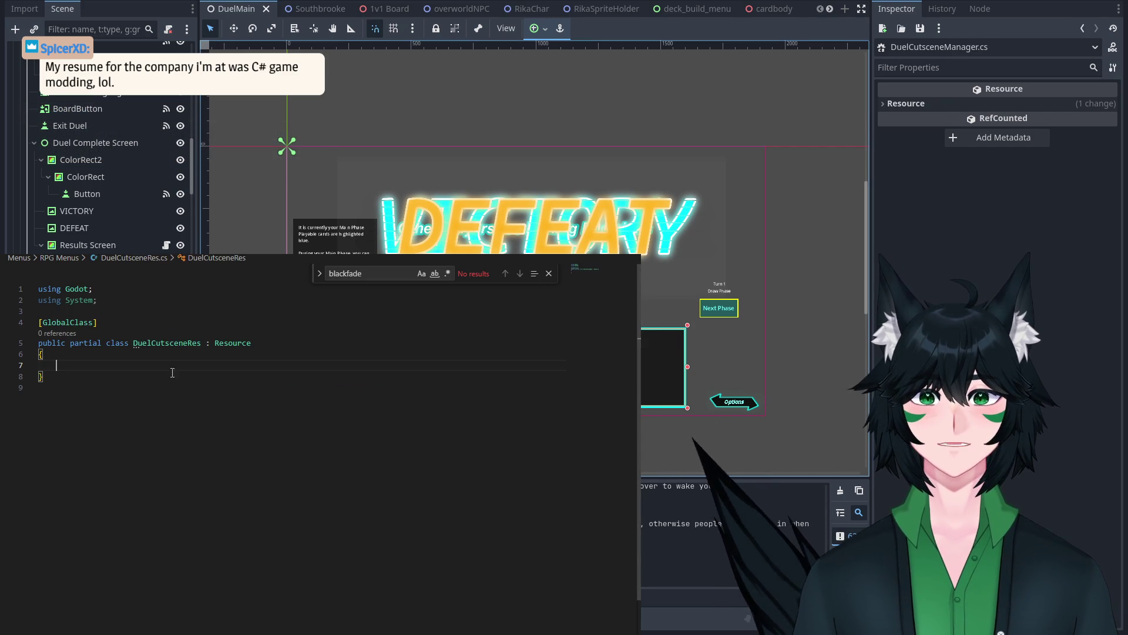
Step: Copy the [GlobalClass] attribute into DuelCutsceneManager.cs above its class declaration
key(shift+Up)
key(shift+Up)
key(shift+Up)
key(Left)
key(shift+End)
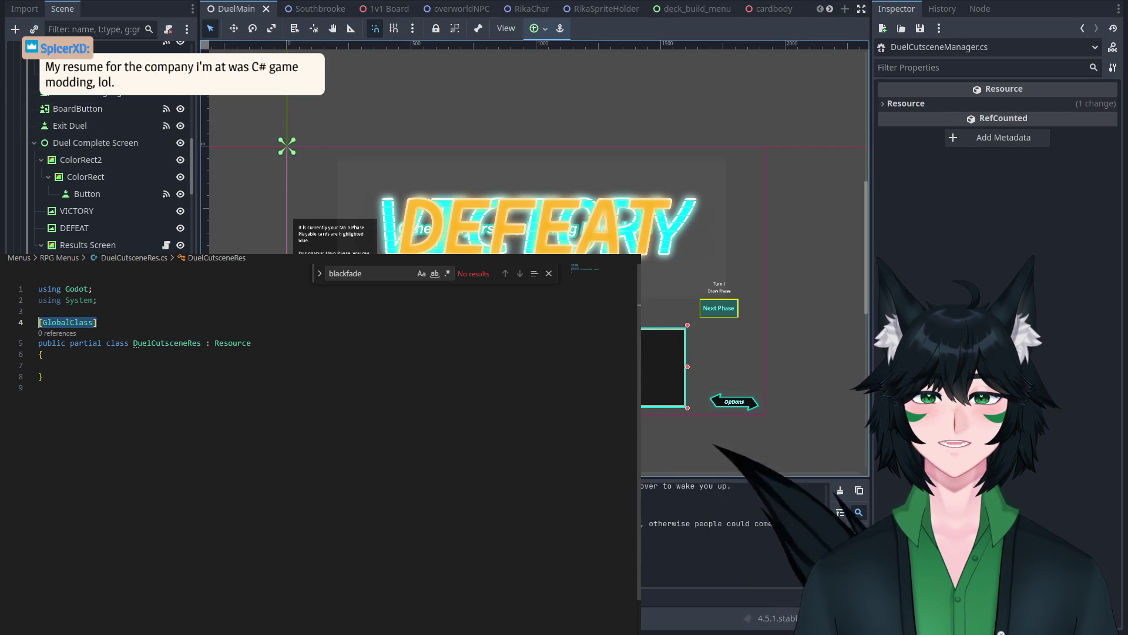
key(ctrl+c)
key(ctrl+Tab)
key(Return)
key(ctrl+v)
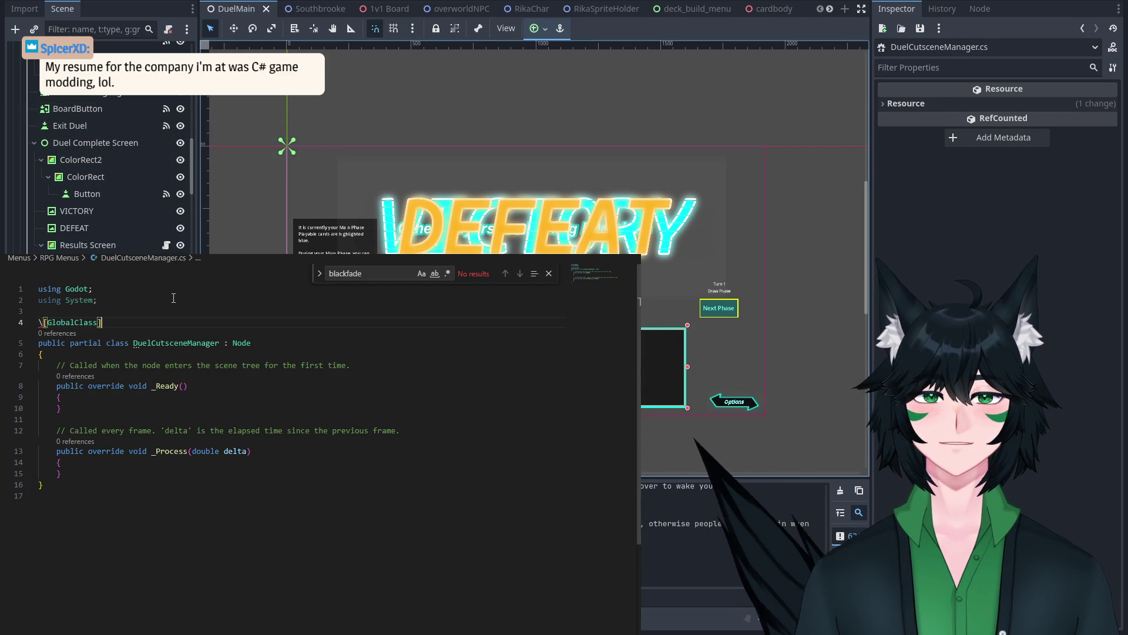
Step: Change DuelCutsceneManager's base class from Node to Resource and delete the template methods
click(235, 341)
text(Resource)
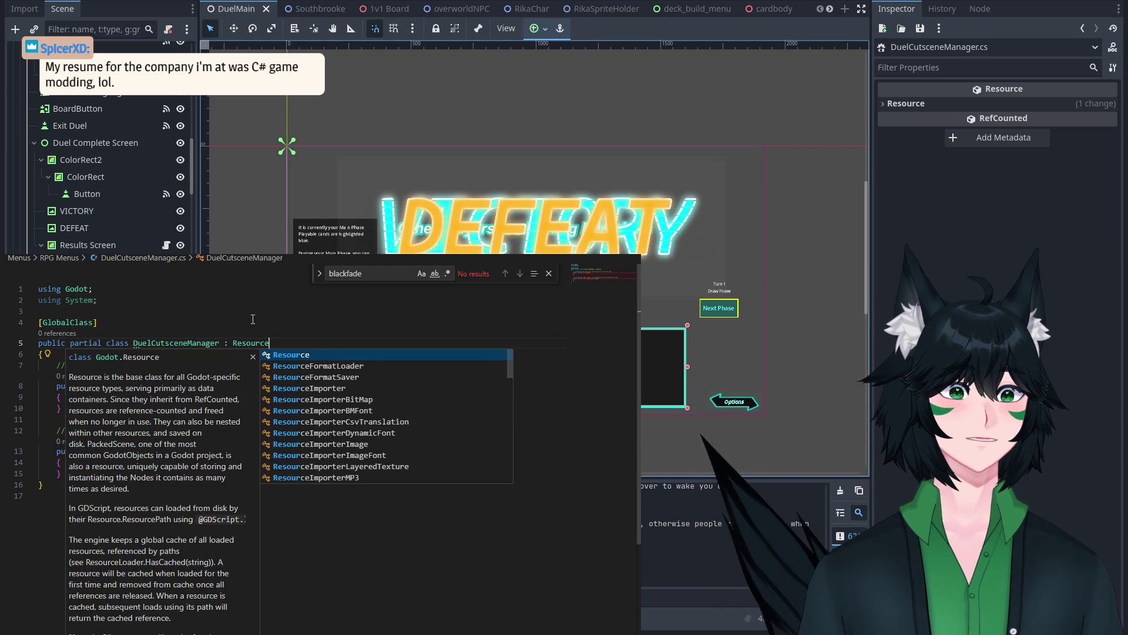
click(370, 604)
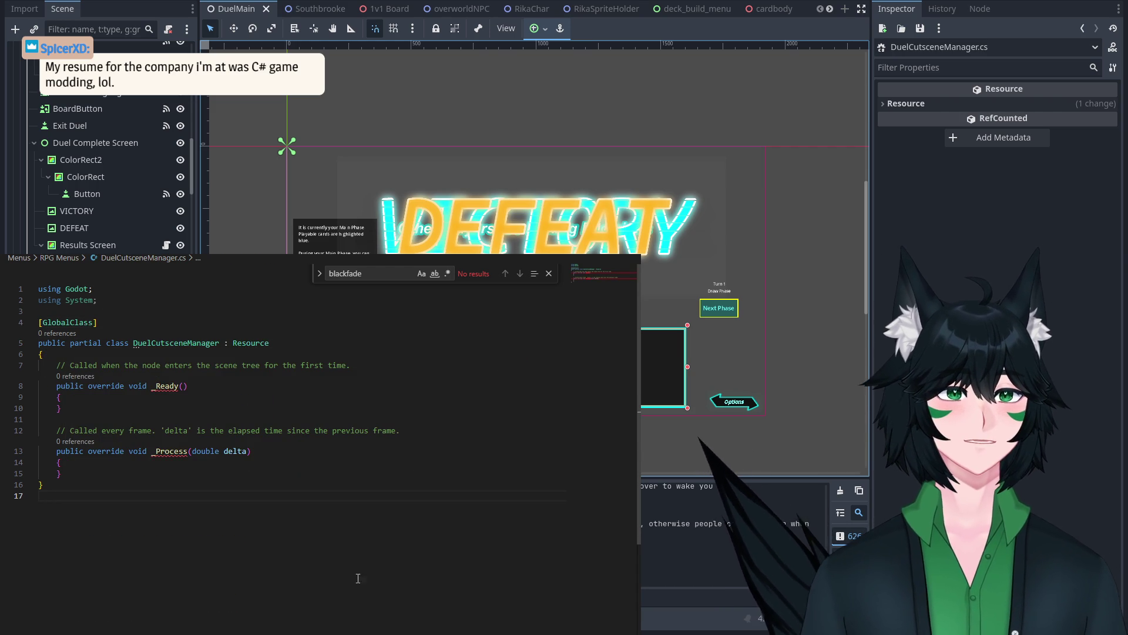
mouse_move(176, 473)
mouse_down()
mouse_move(153, 449)
mouse_move(147, 369)
mouse_up()
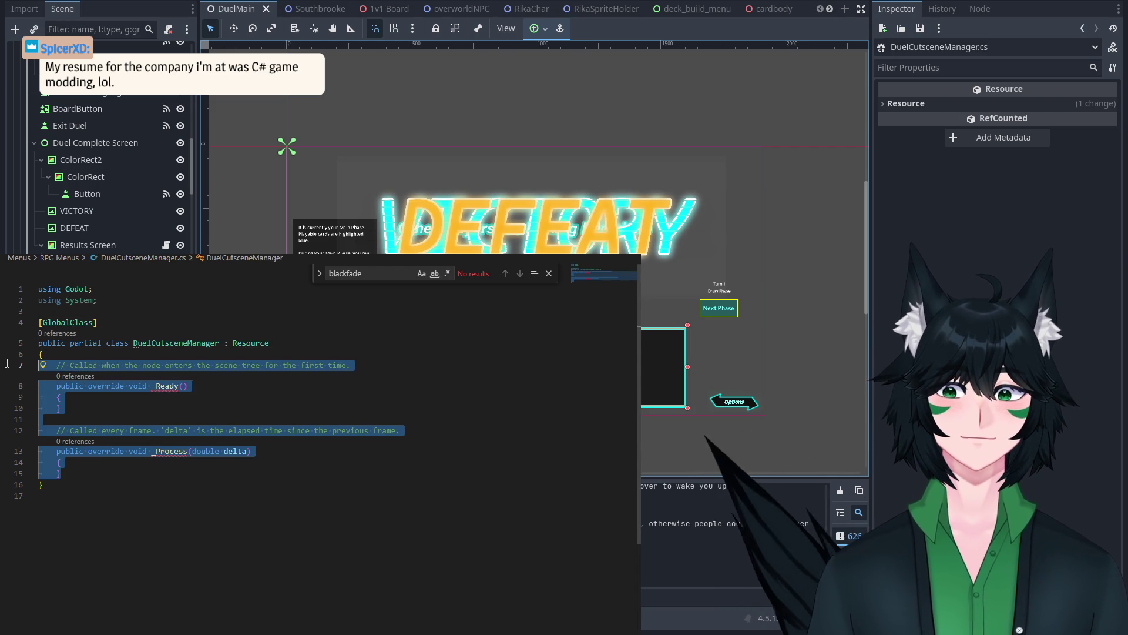
key(BackSpace)
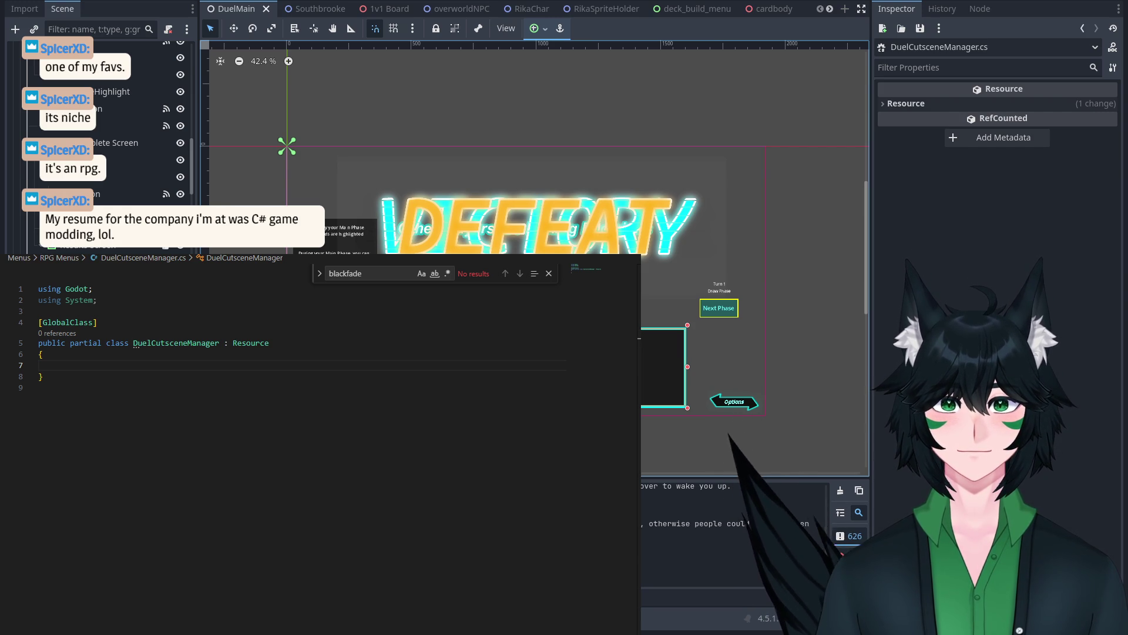
Step: Check the Godot scene view, then begin an [Export] line inside the empty class body
click(59, 288)
click(617, 261)
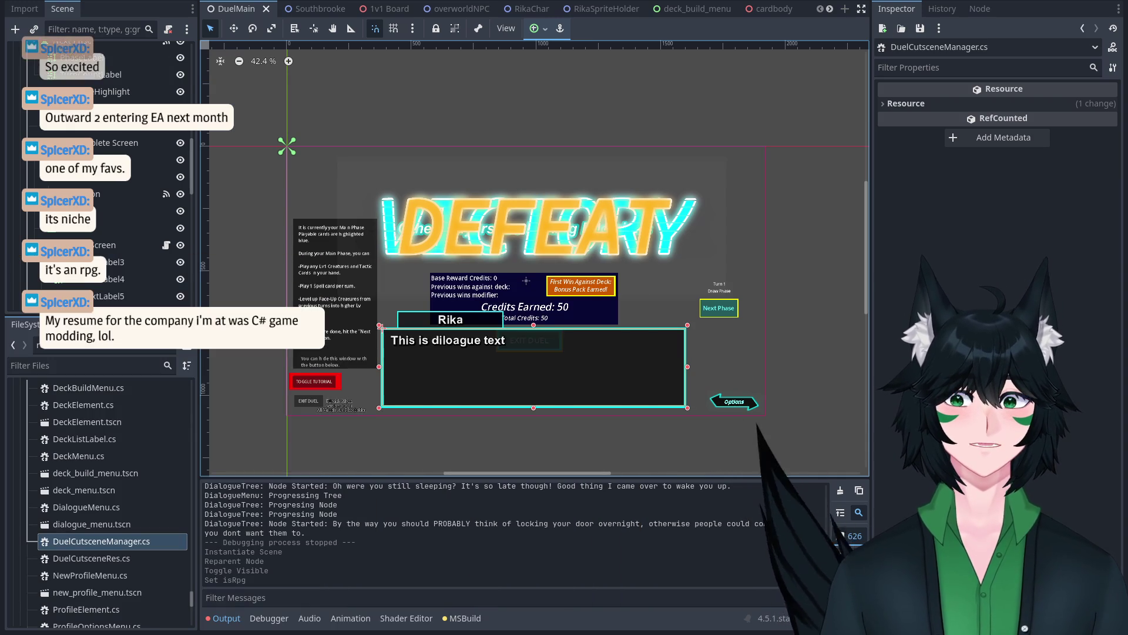
drag(451, 186, 431, 175)
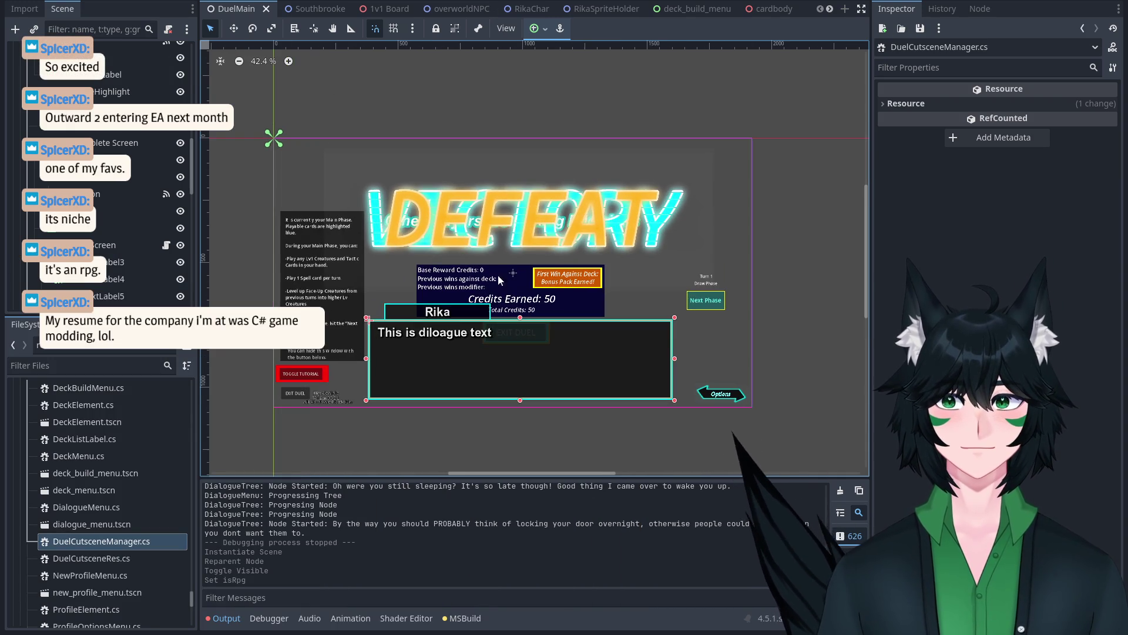
key(alt+Tab)
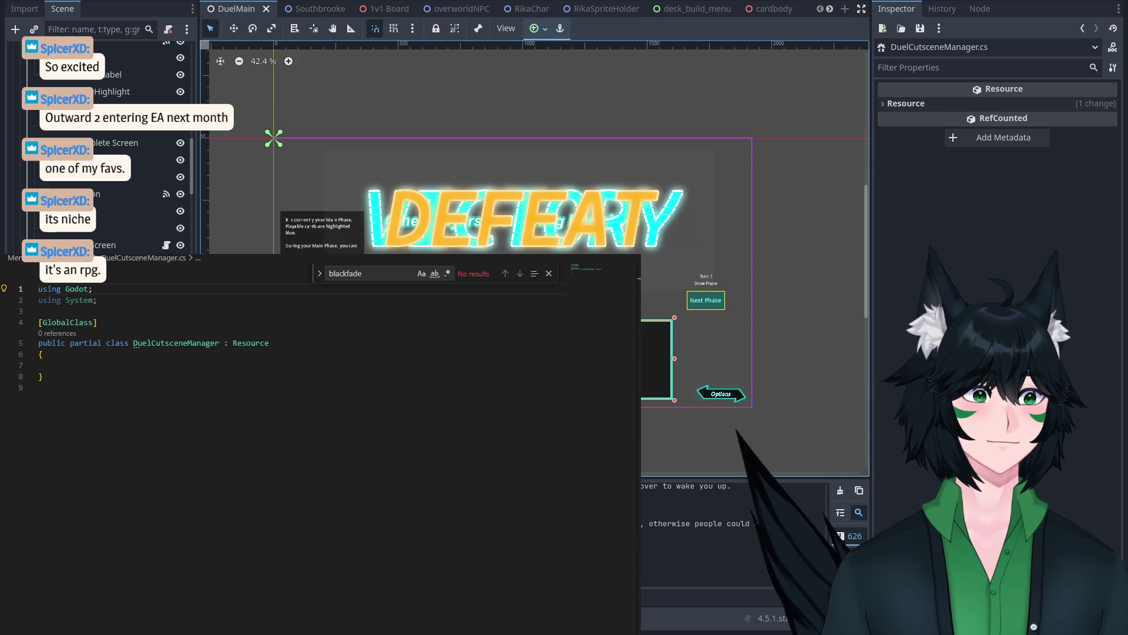
click(97, 322)
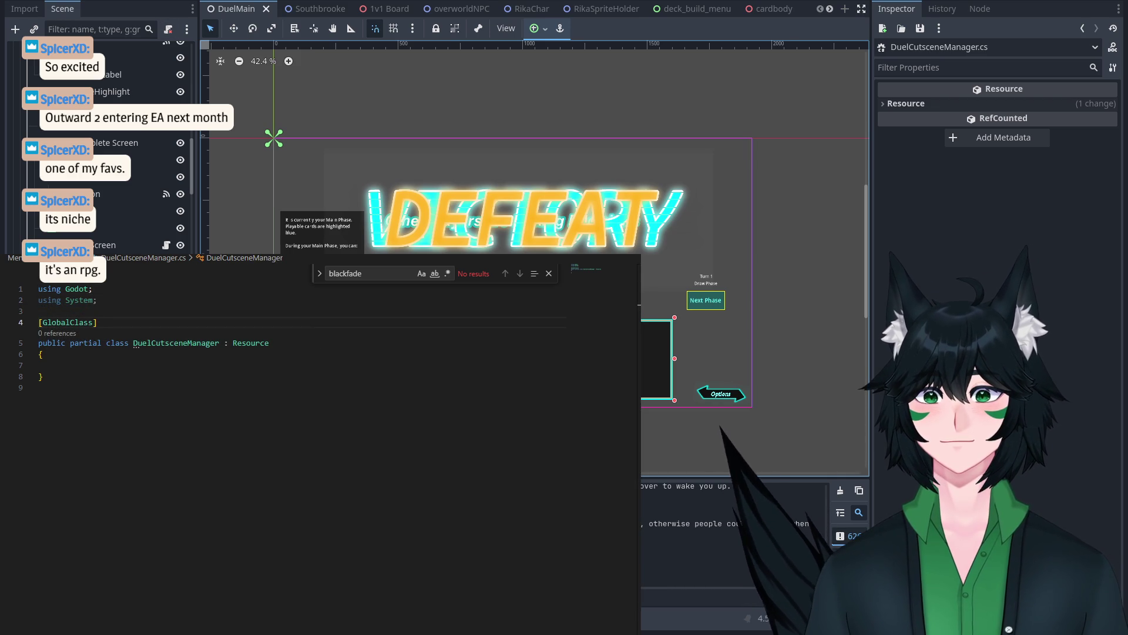
click(176, 371)
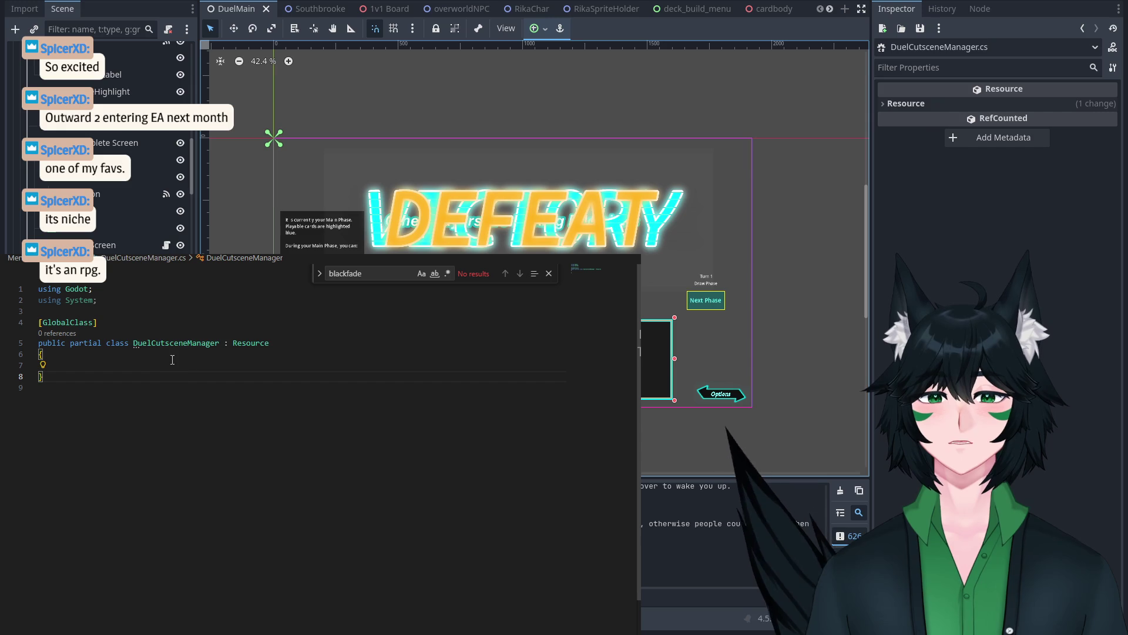
click(171, 369)
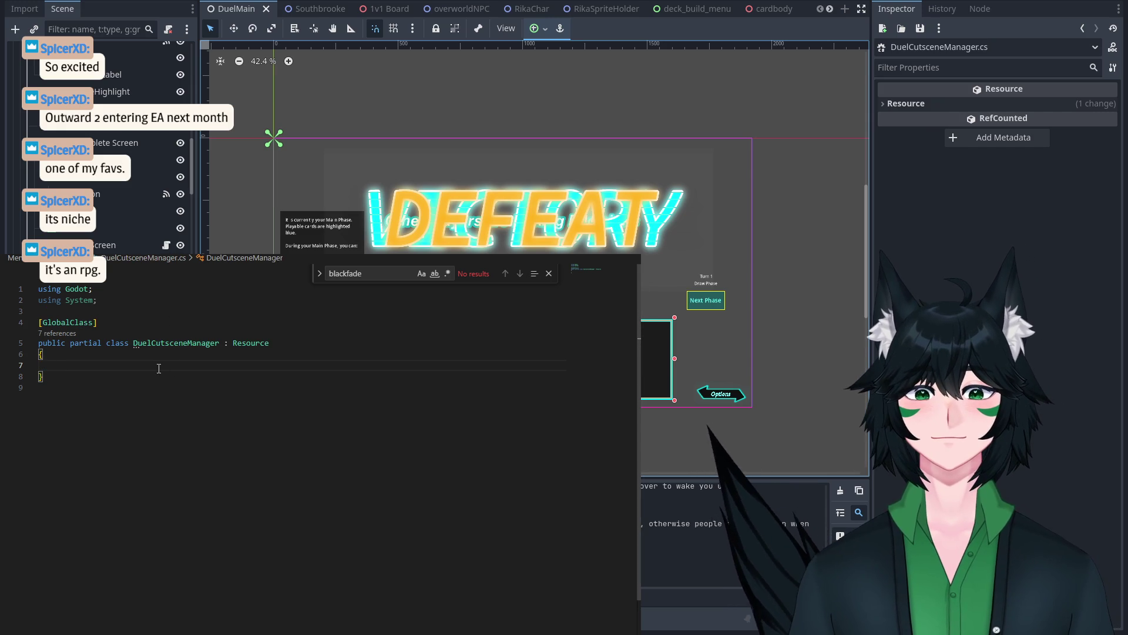
text([Export] )
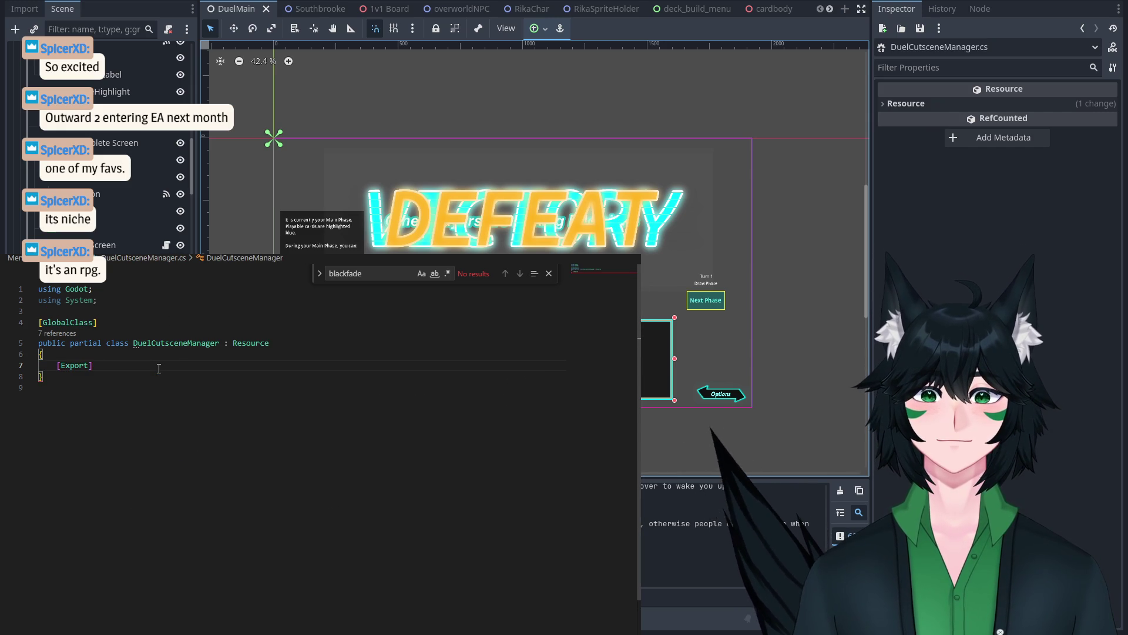
text(Du)
Step: Complete the field as [Export] DuelCutsceneRes[] cutscenes; and switch back to StoryDuel.cs
text(elCutsceneRes[)
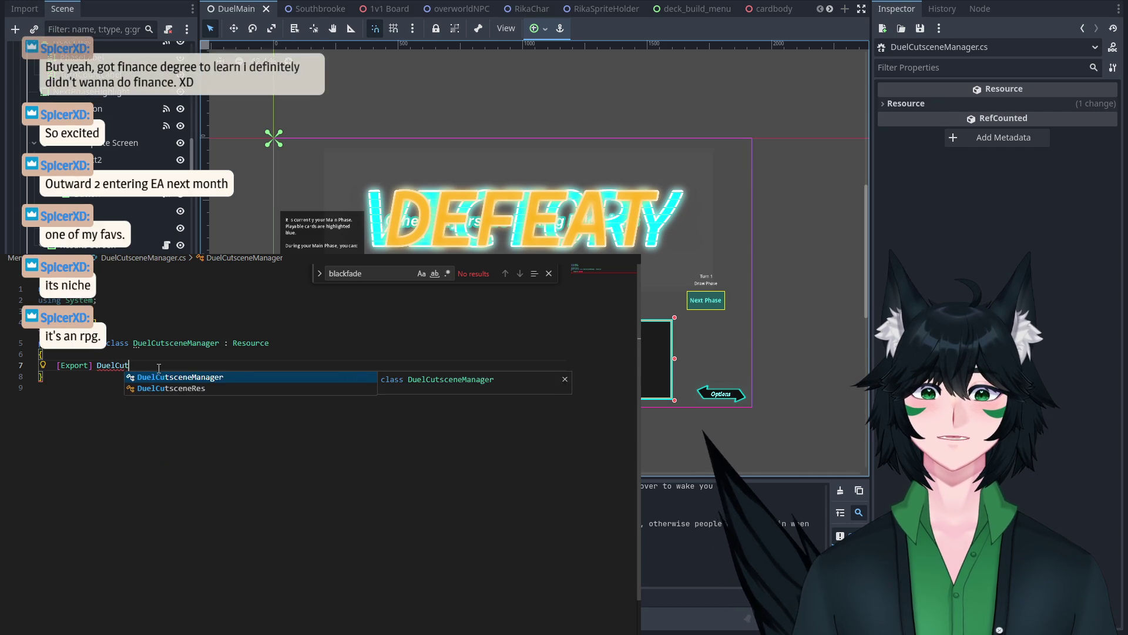
key(Escape)
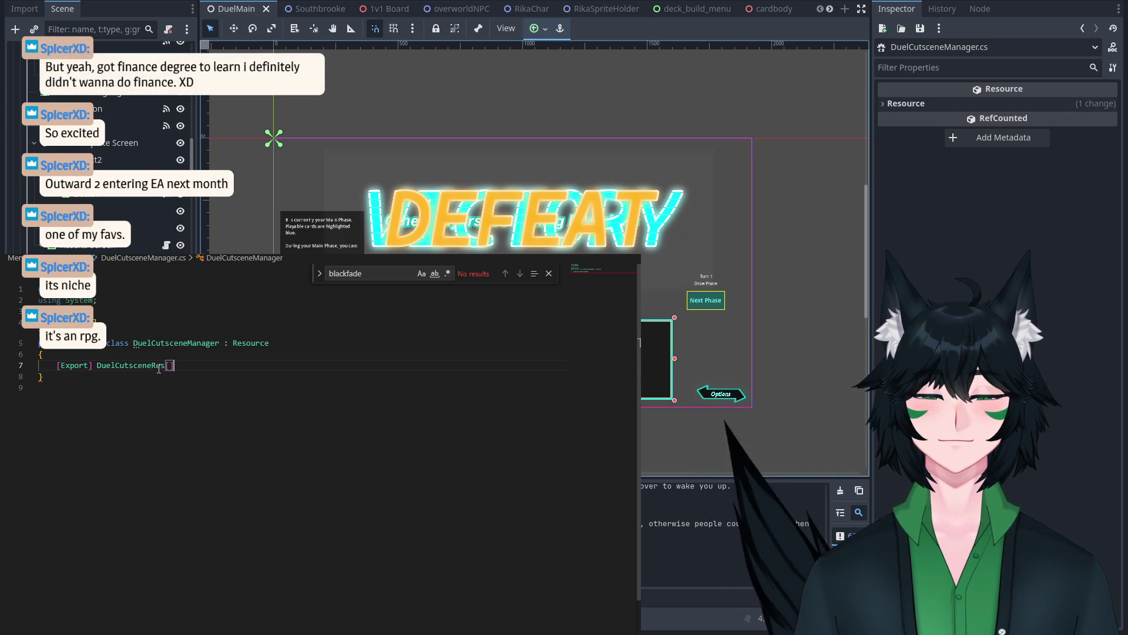
text(] )
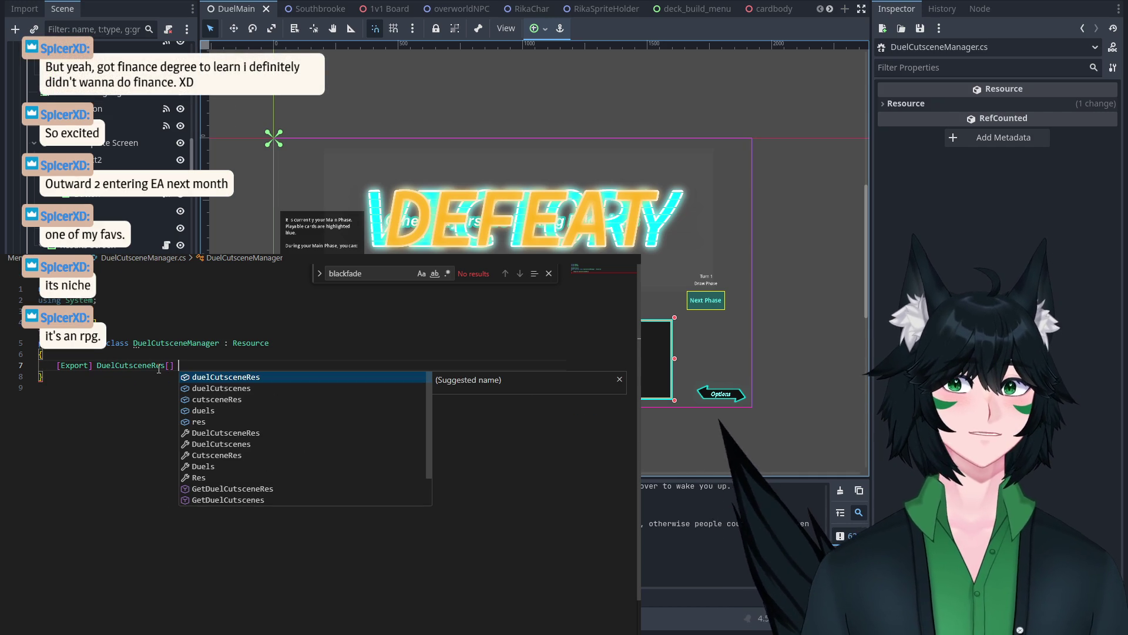
text(cut)
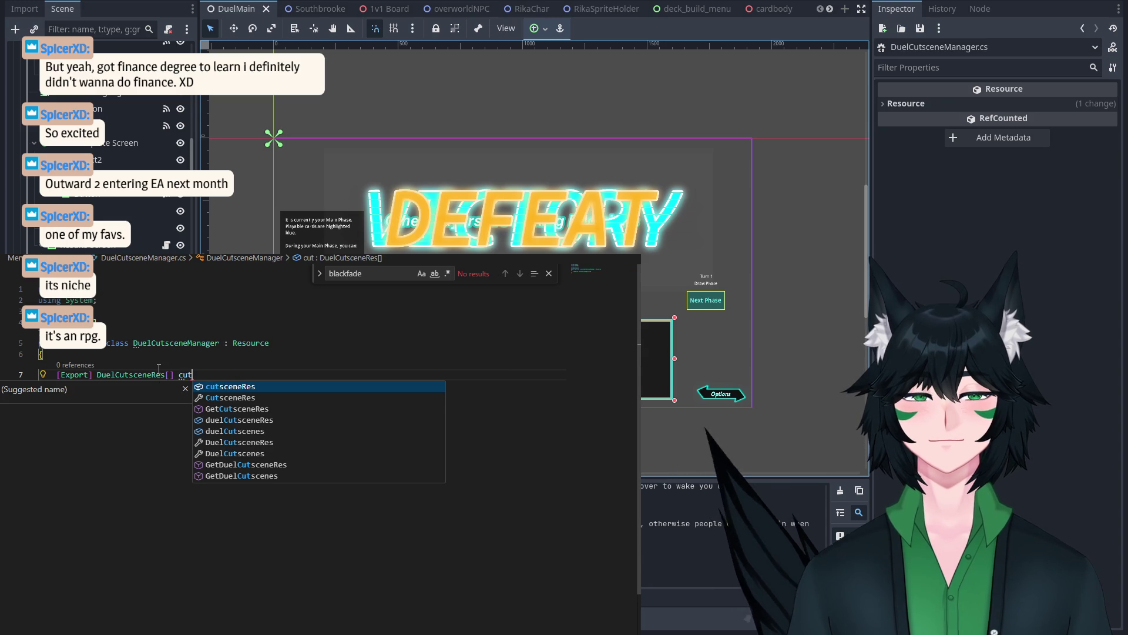
key(BackSpace)
key(BackSpace)
key(BackSpace)
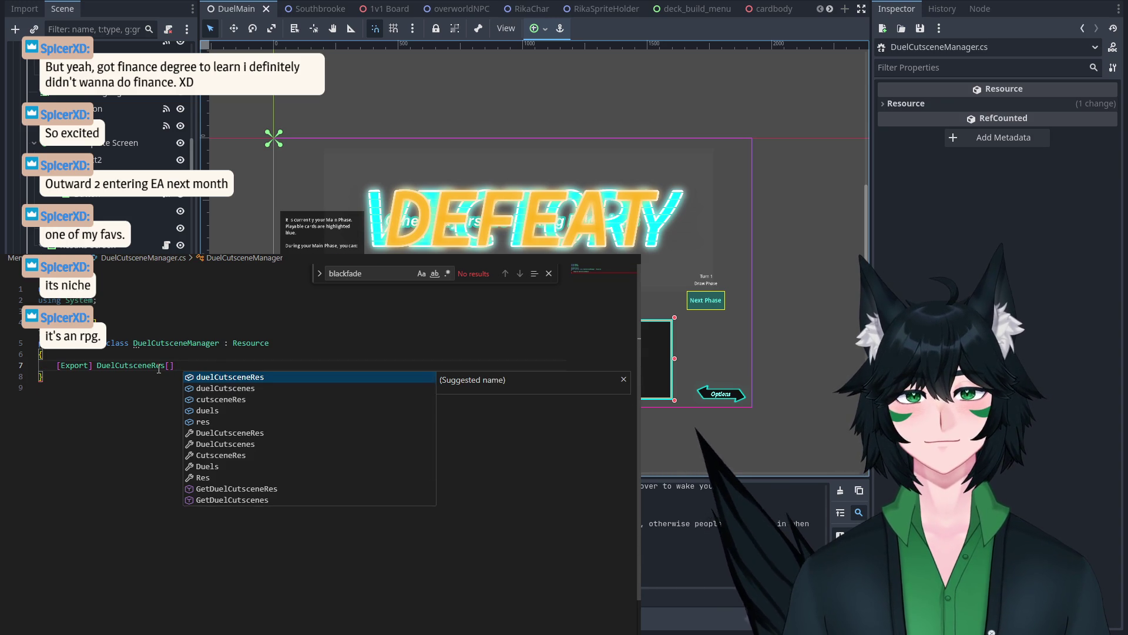
key(Escape)
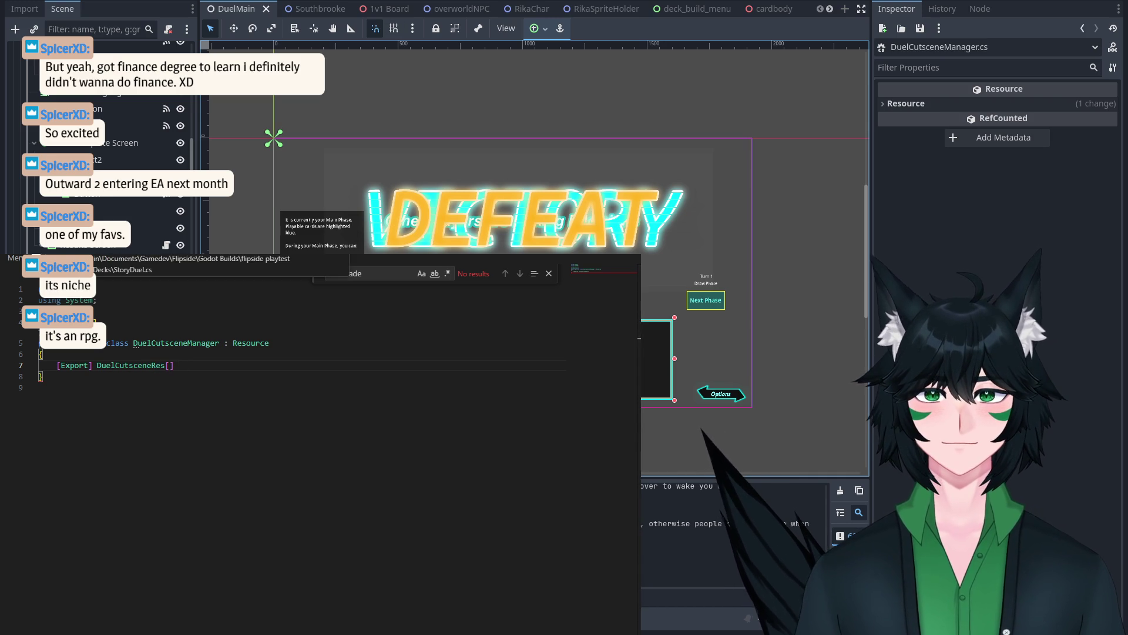
text(cutscen)
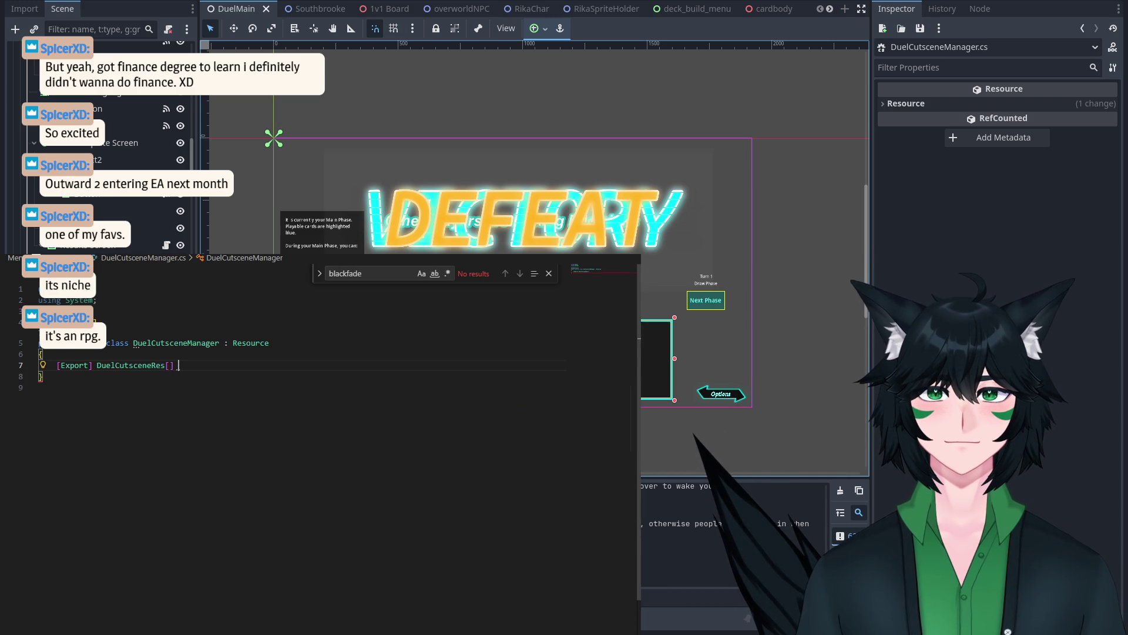
text(es;)
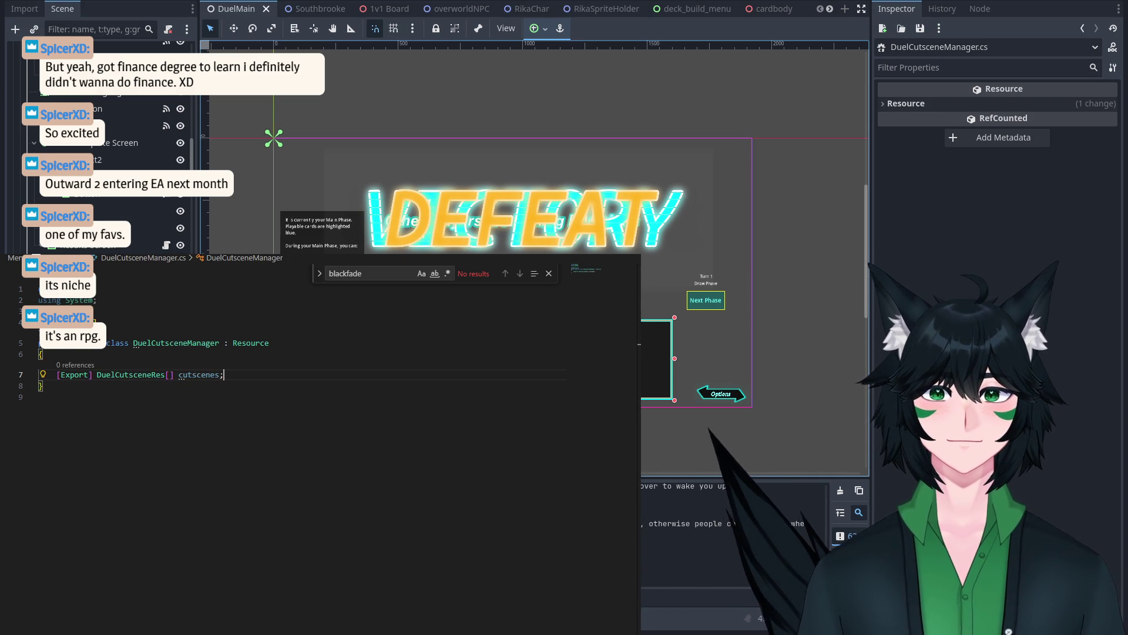
key(ctrl+Tab)
scroll(218, 412, up, 2)
scroll(253, 414, down, 3)
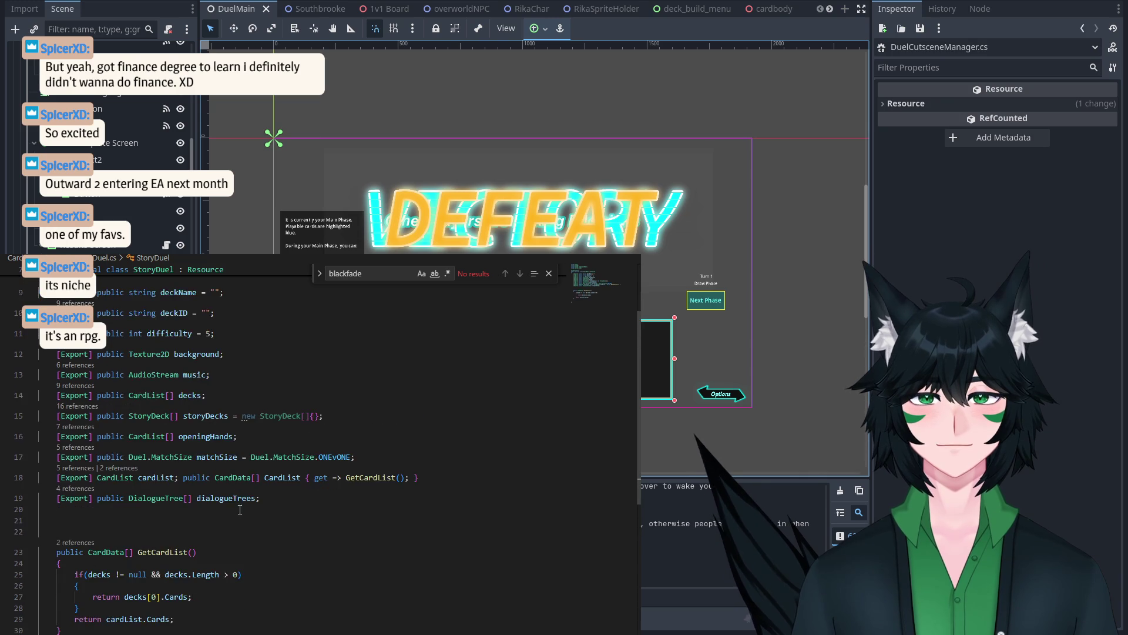
Step: Turn dialogueTrees into a single DialogueTree field named testDialogueTreeDeleteLater
click(294, 416)
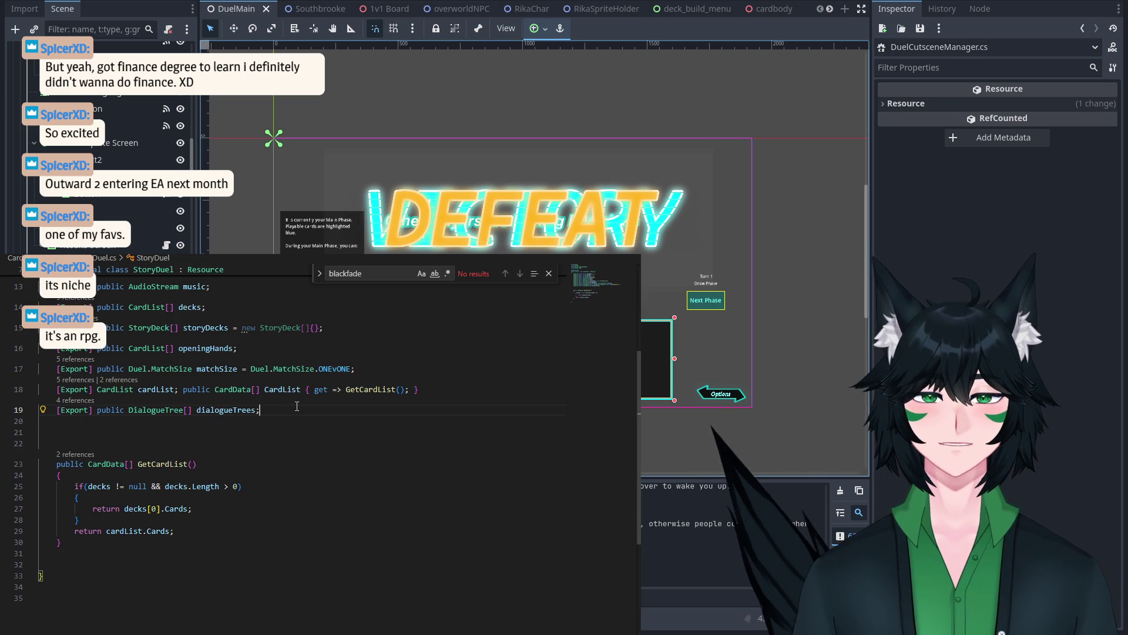
key(BackSpace)
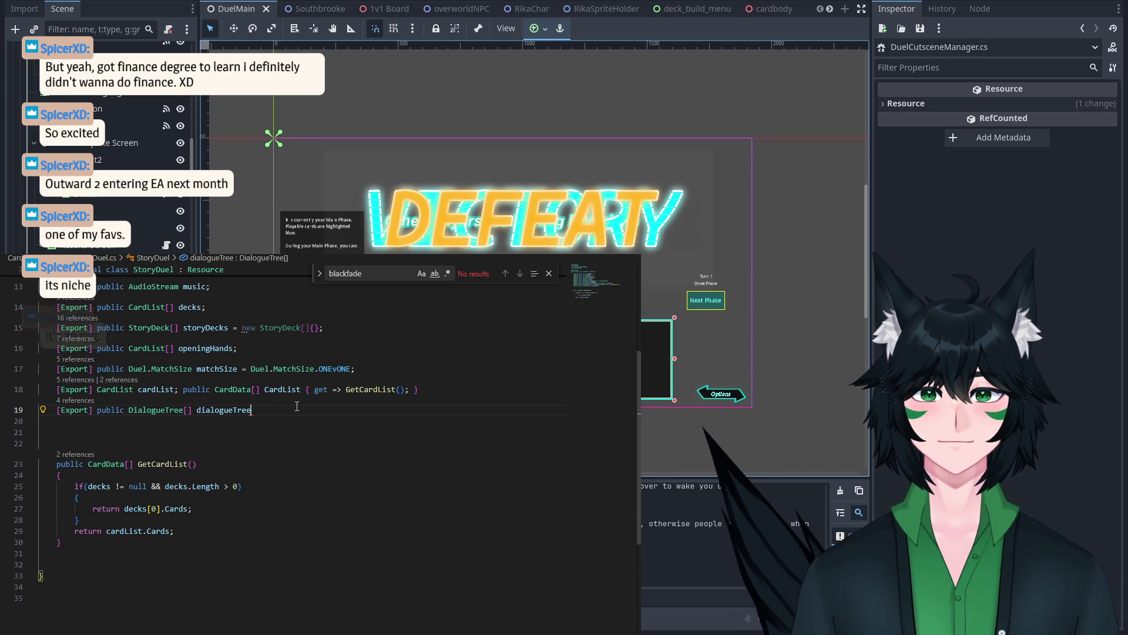
click(195, 411)
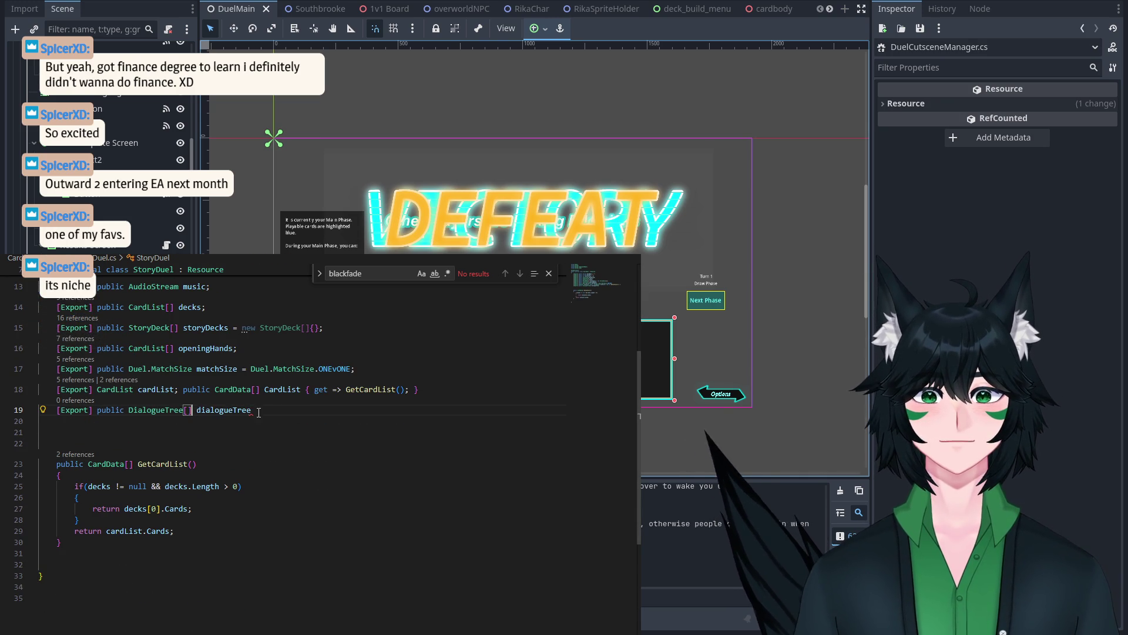
key(BackSpace)
key(BackSpace)
double_click(188, 410)
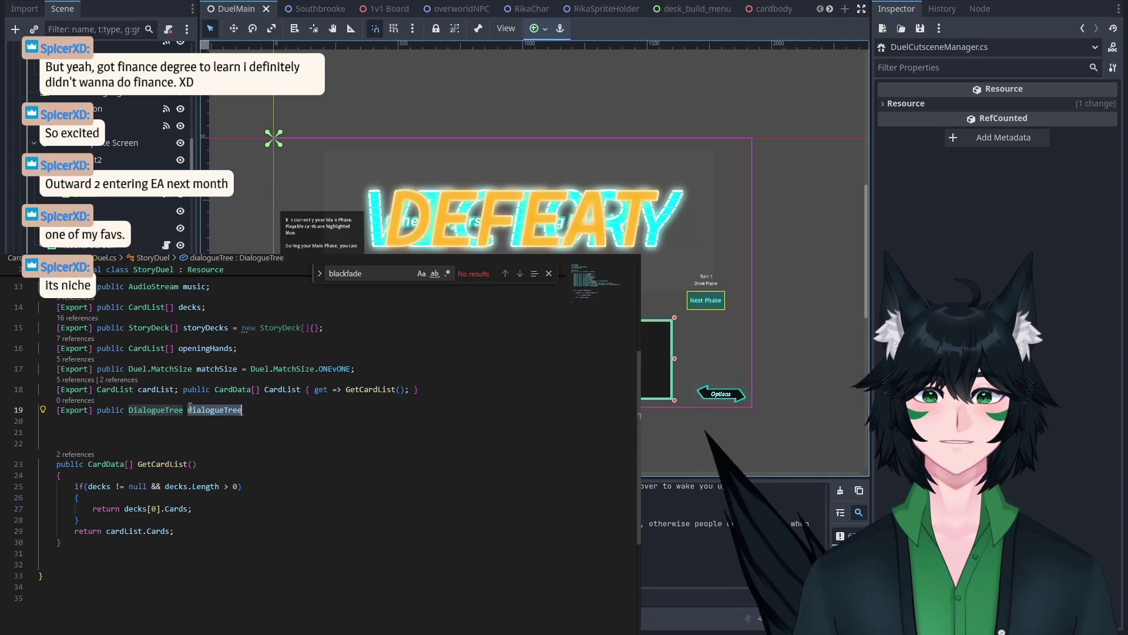
text(testDialogueTreeDe)
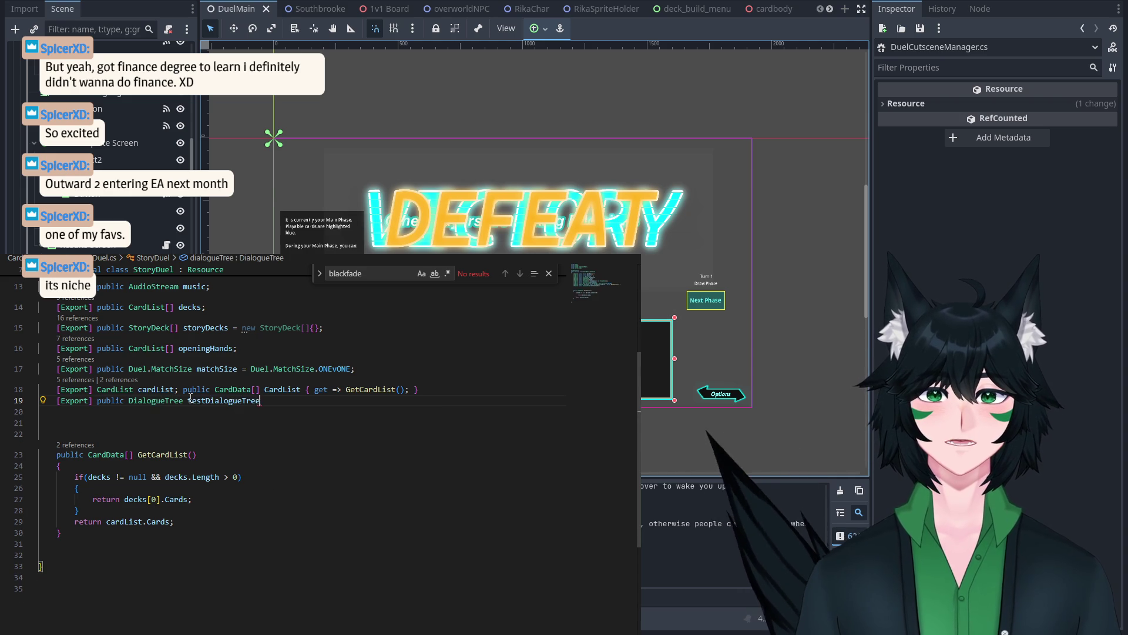
text(leteLater;)
key(Return)
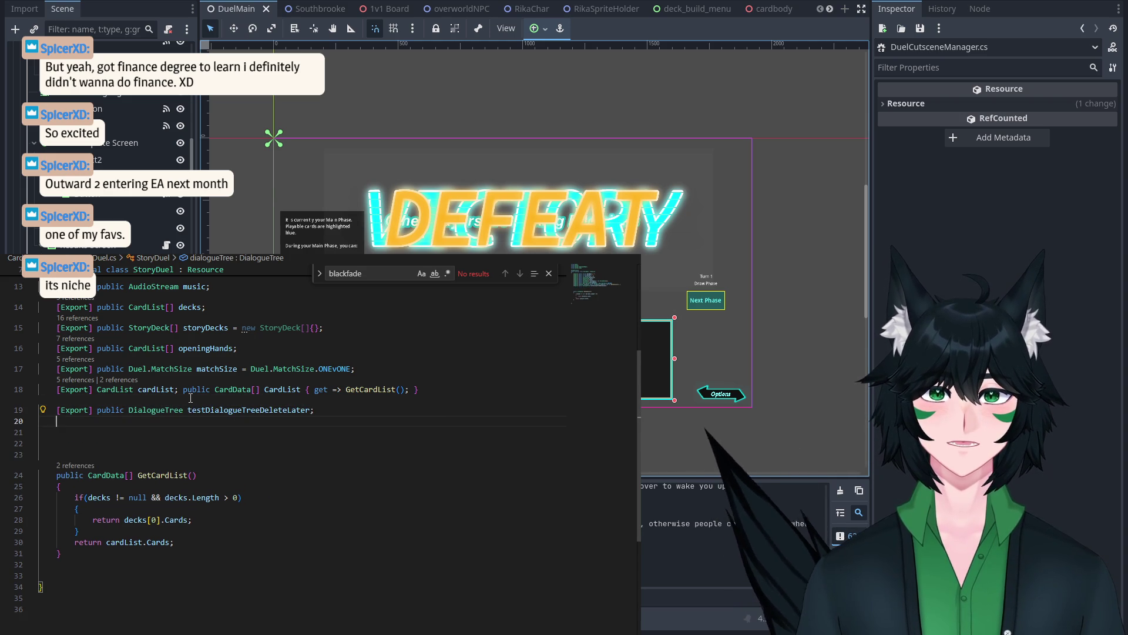
Step: Add [Export] public DuelCutsceneManager duelCutsceneManager; on line 20, then return to Godot's Southbrooke scene
text(Ext)
key(Tab)
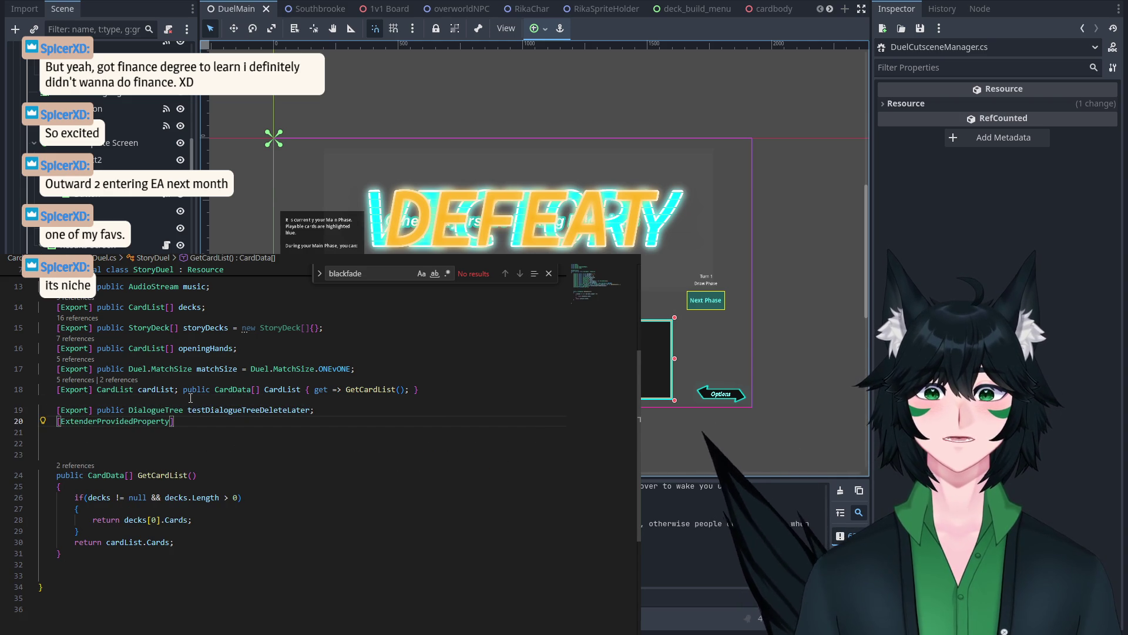
key(BackSpace)
key(BackSpace)
key(BackSpace)
text(po)
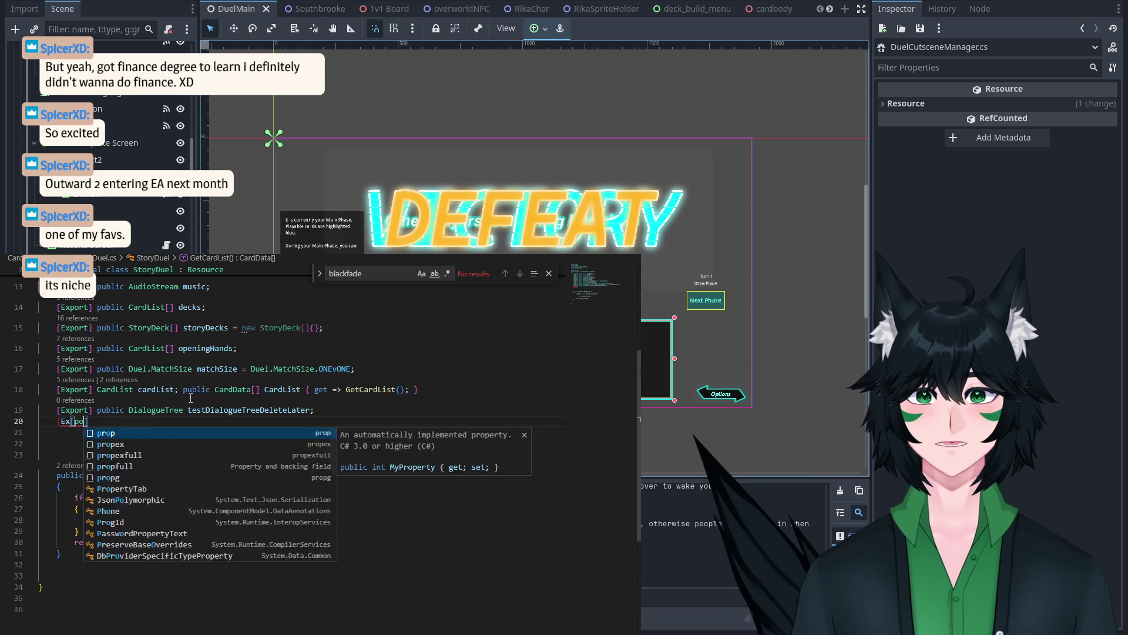
text(t)
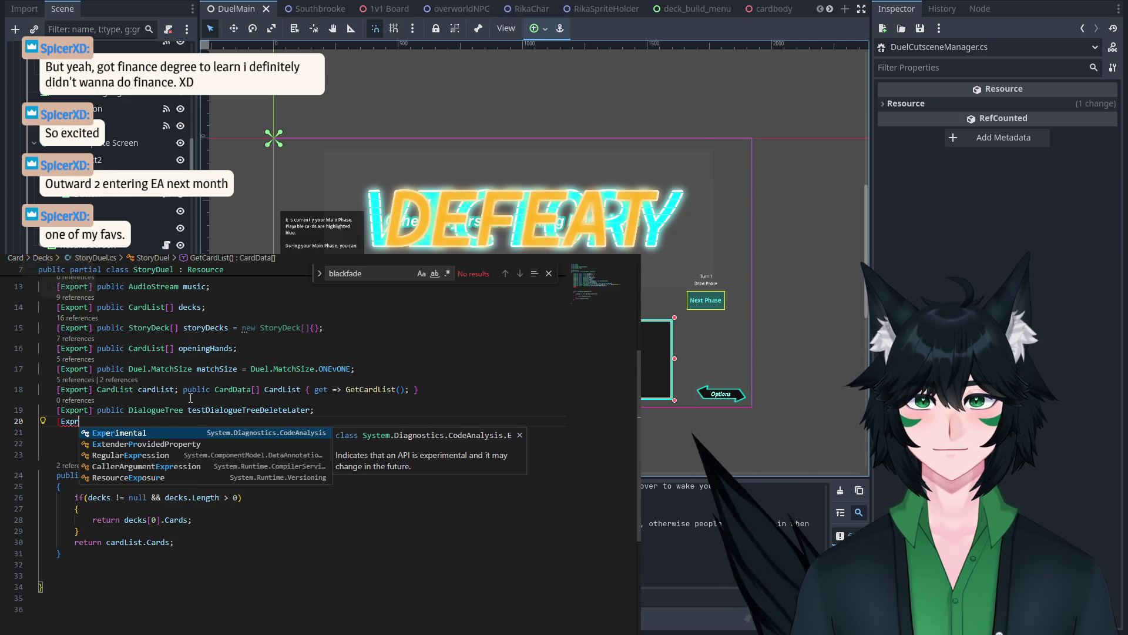
key(BackSpace)
text(rt)
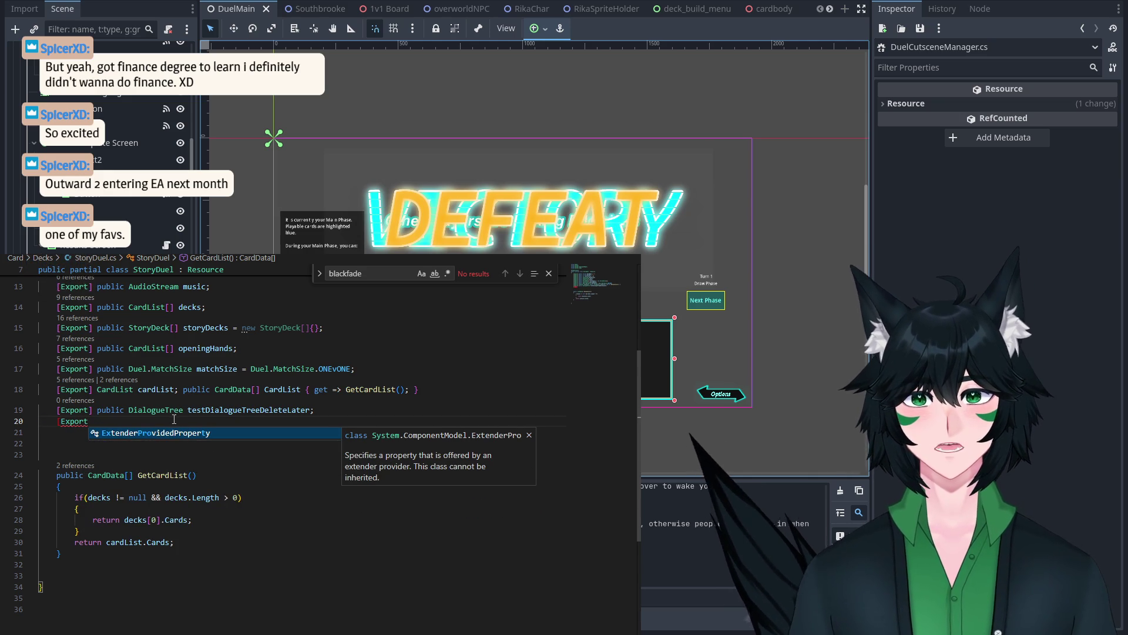
key(Escape)
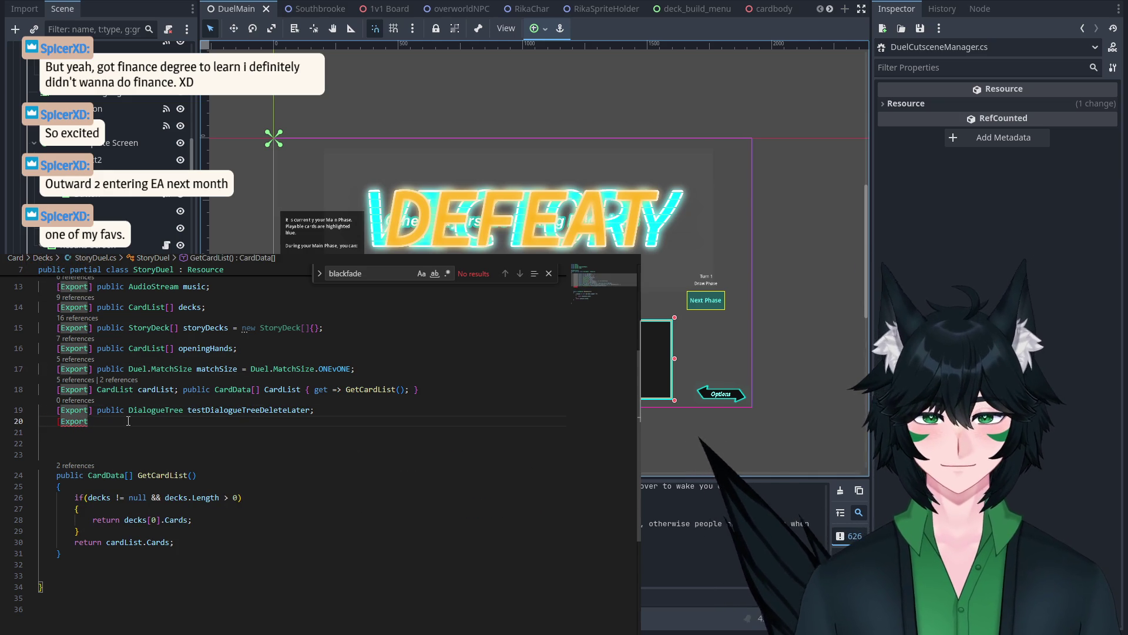
text(] public )
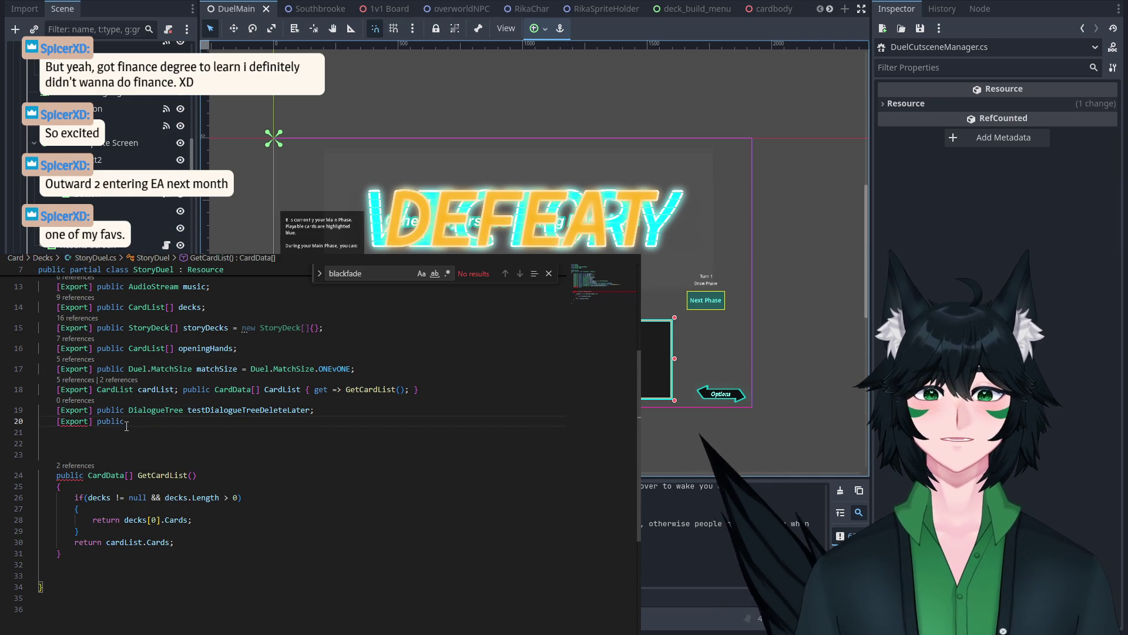
text(D)
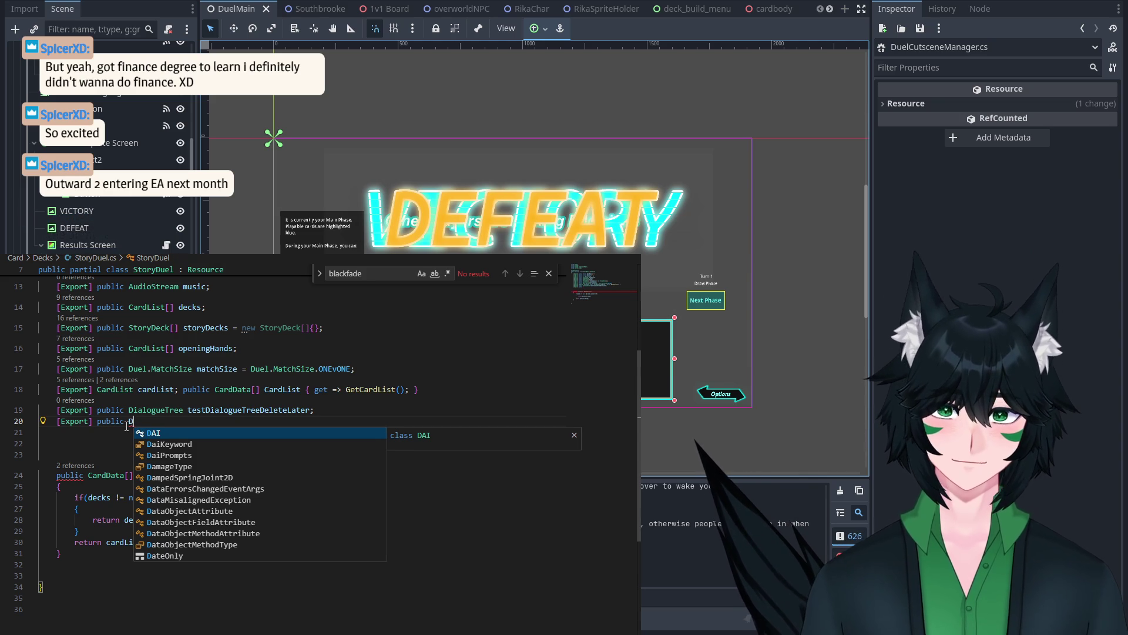
key(BackSpace)
key(BackSpace)
key(BackSpace)
key(BackSpace)
text(public)
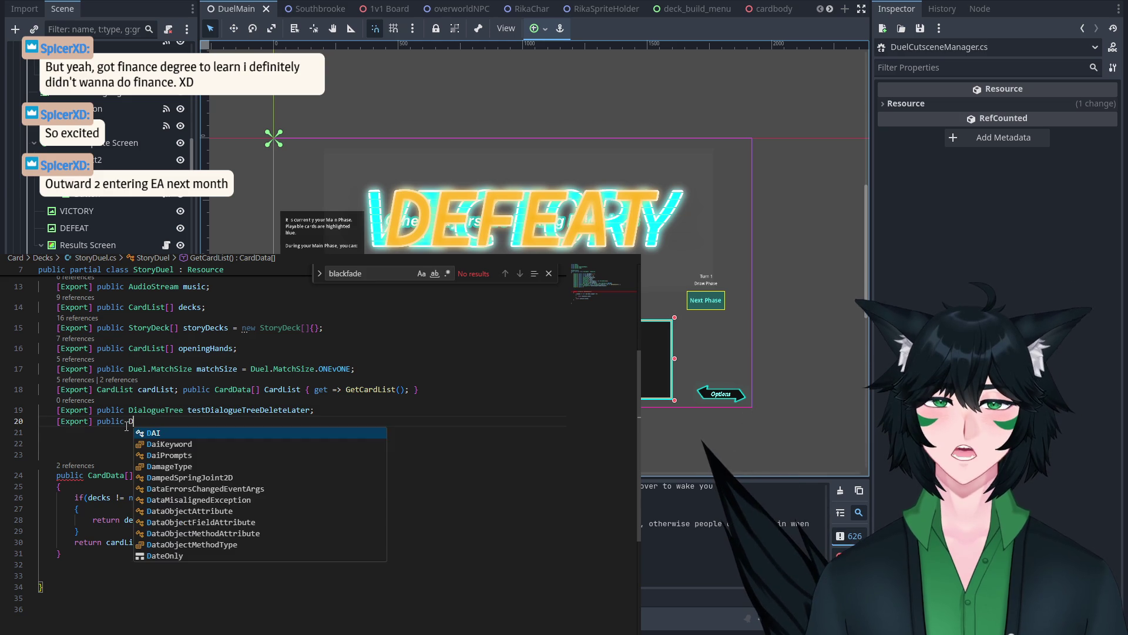
key(BackSpace)
text(duelCut)
key(Return)
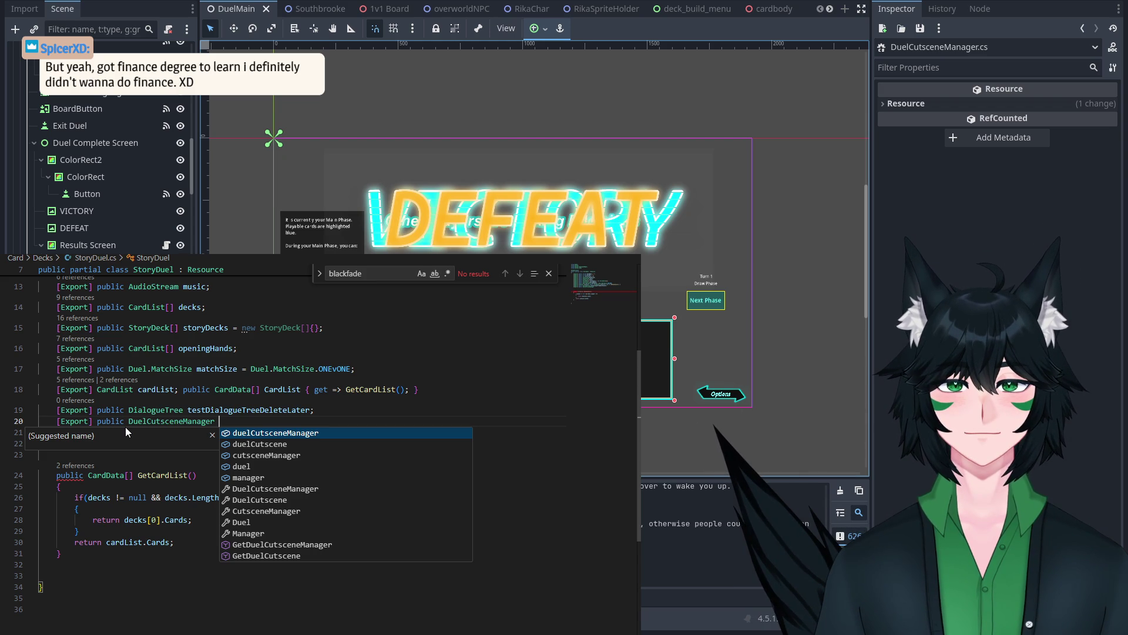
click(300, 419)
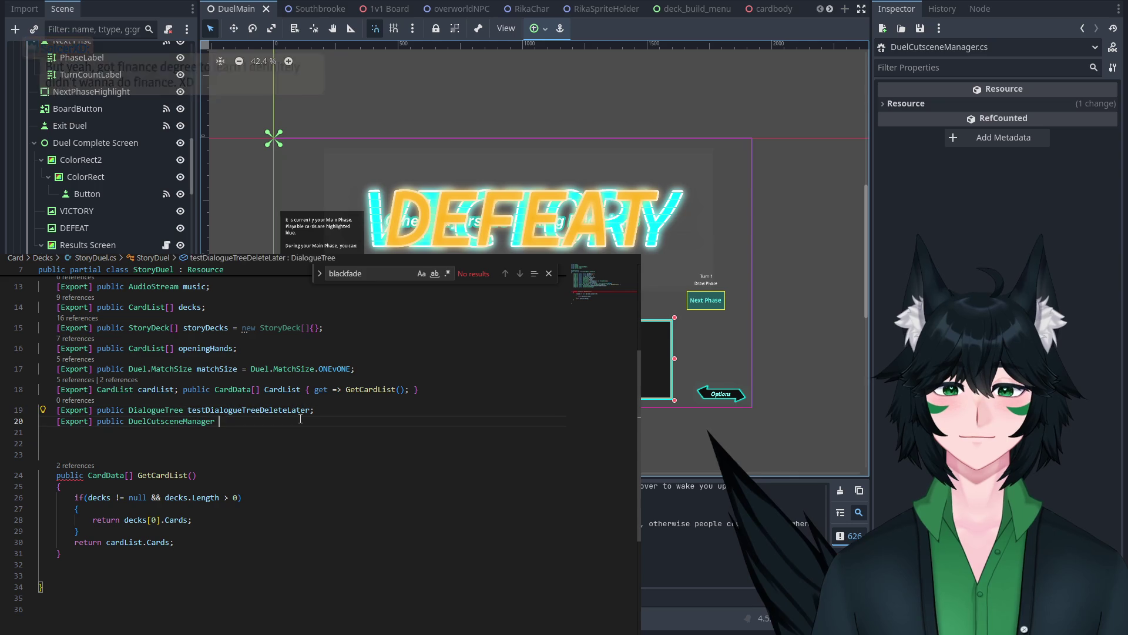
text(duel)
key(Tab)
text(;)
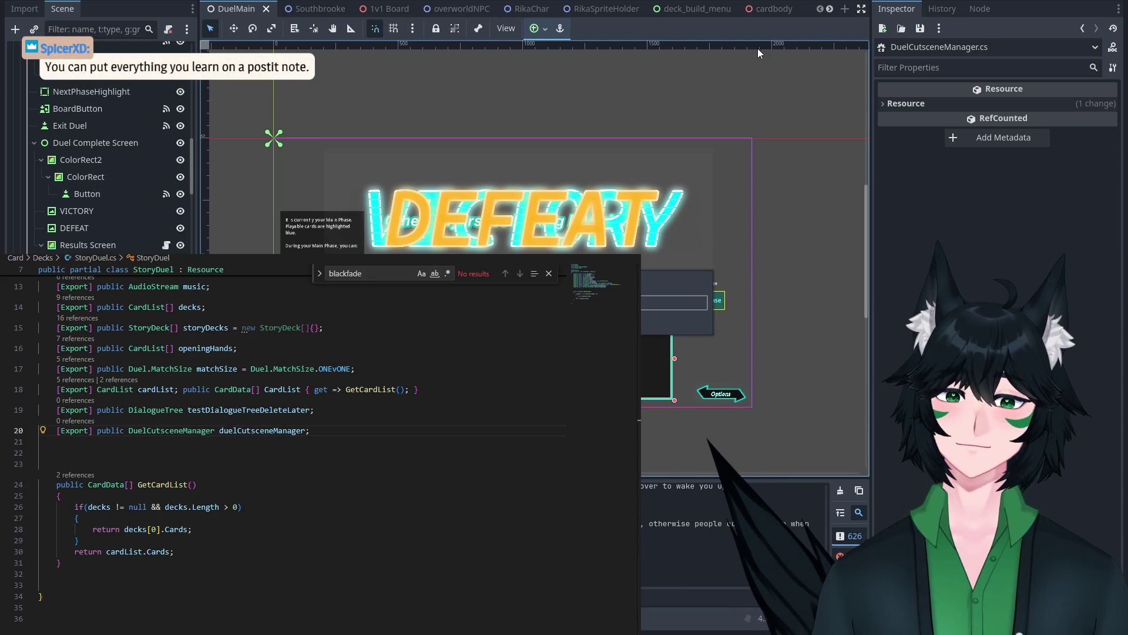
click(320, 10)
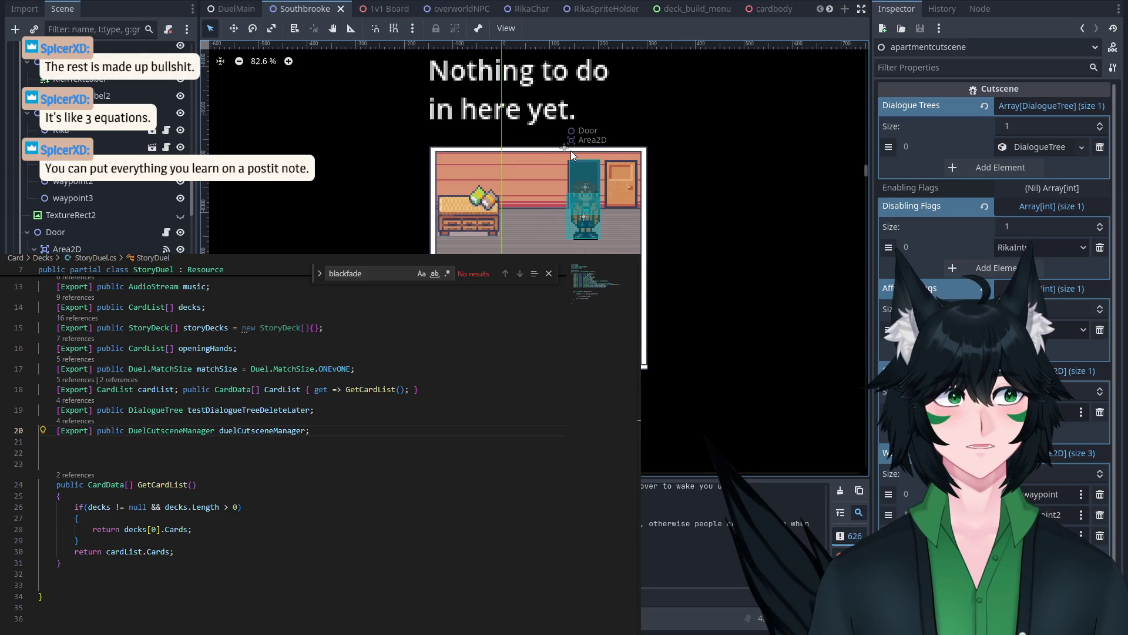
Step: Select the Claude2 NPC and show its StoryDuel deck's Duel Cutscene Manager with the DuelCutsceneRes cutscenes array
scroll(585, 182, down, 1)
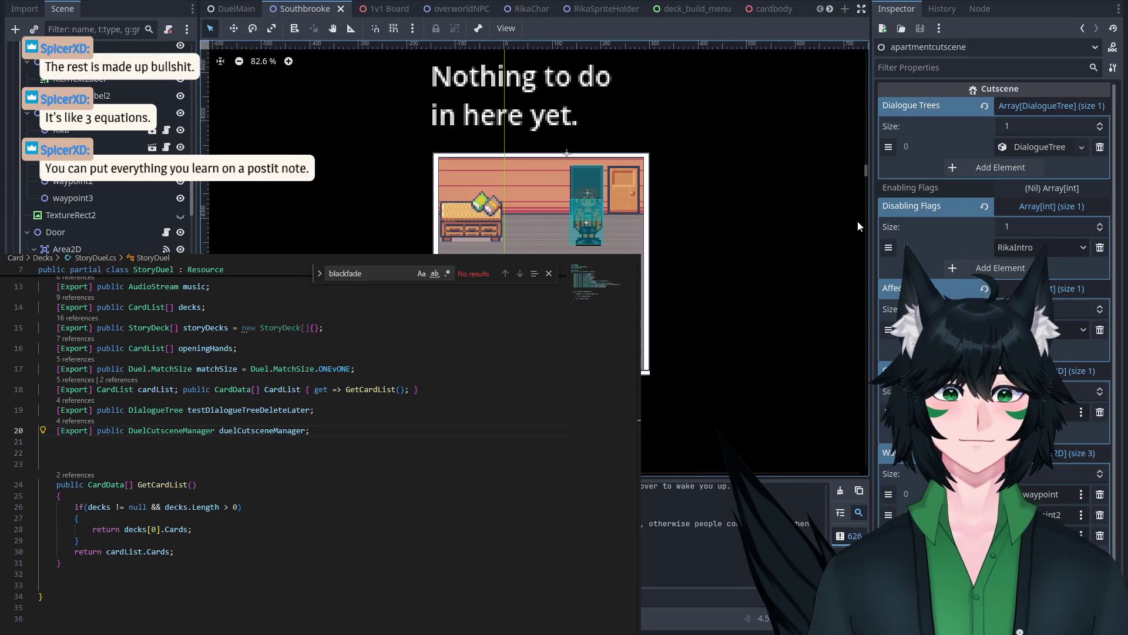
drag(689, 226, 644, 238)
scroll(525, 224, down, 17)
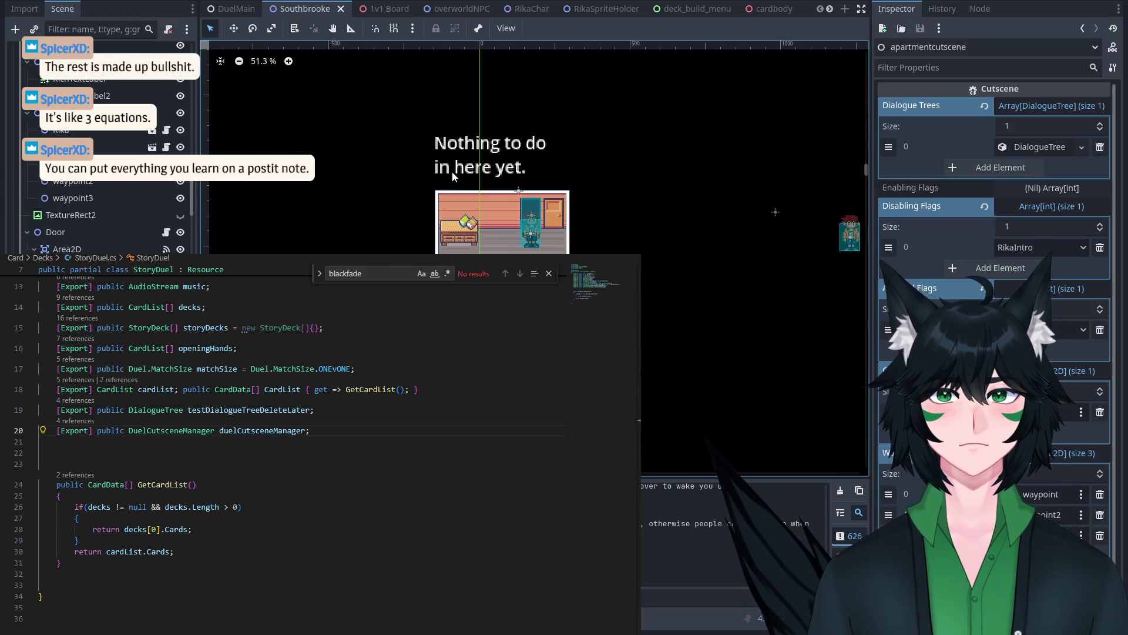
scroll(525, 223, down, 1)
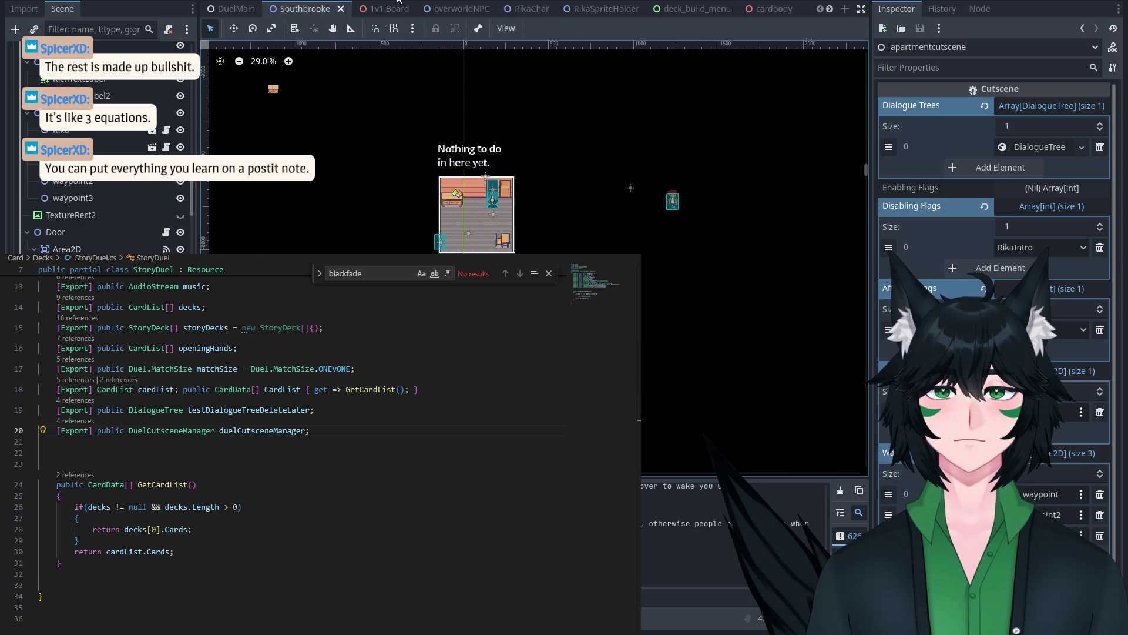
scroll(524, 250, down, 4)
scroll(517, 241, down, 7)
scroll(293, 210, up, 10)
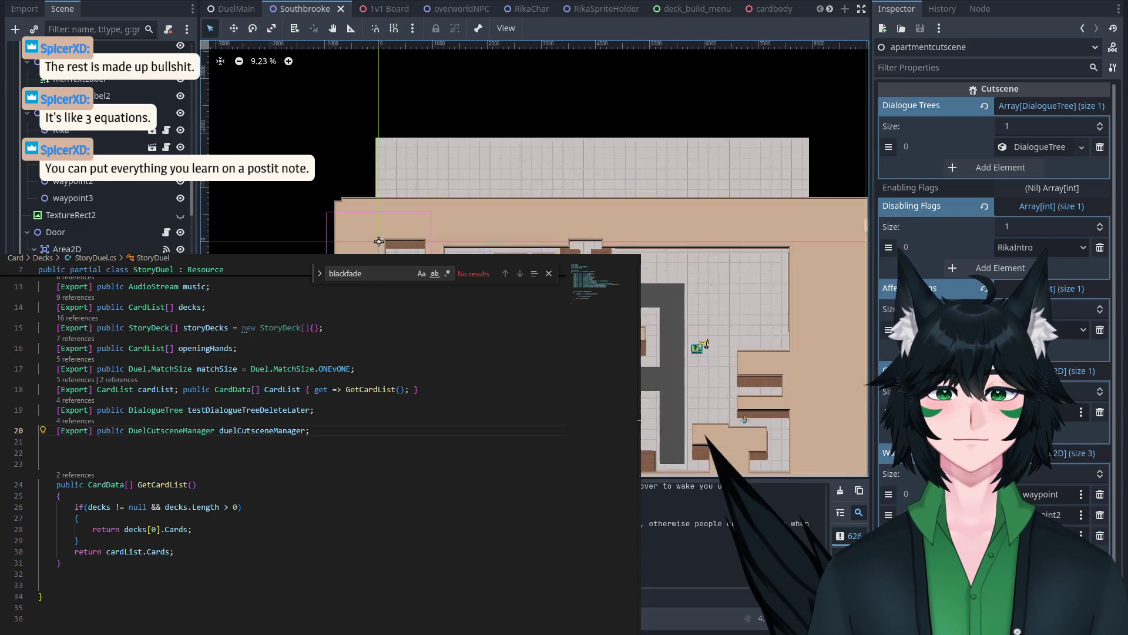
click(292, 210)
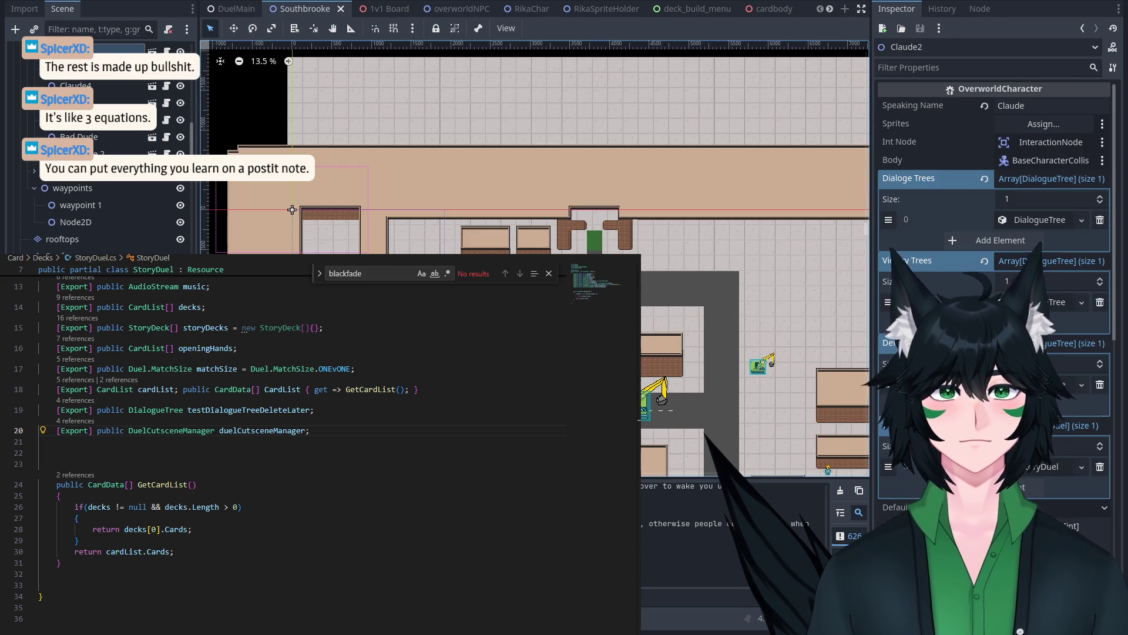
scroll(1054, 274, down, 5)
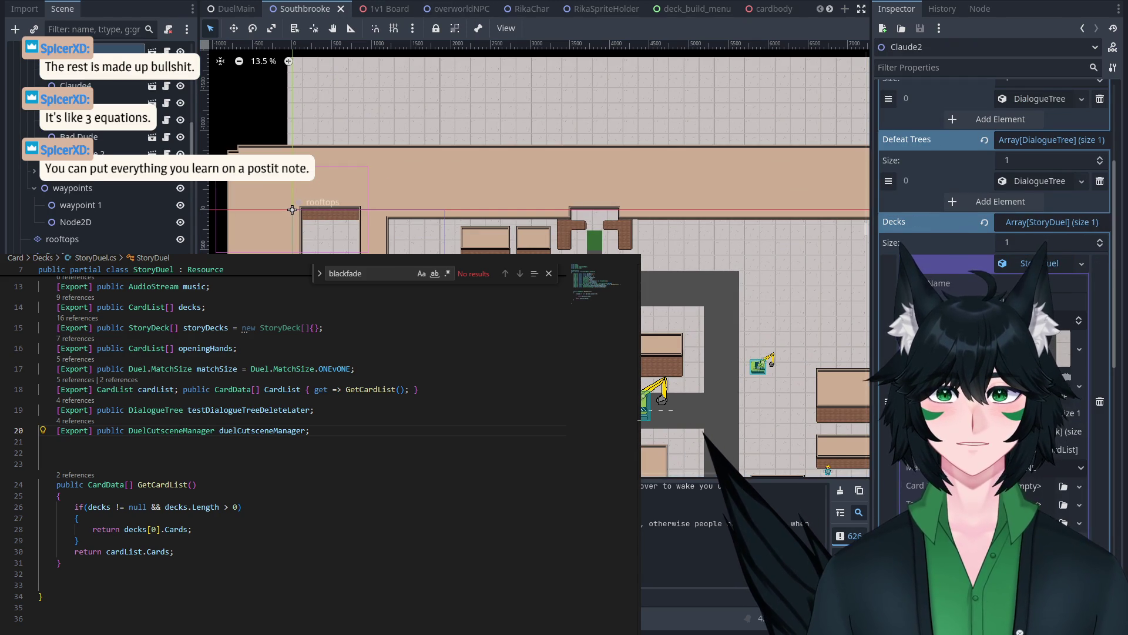
scroll(488, 216, down, 3)
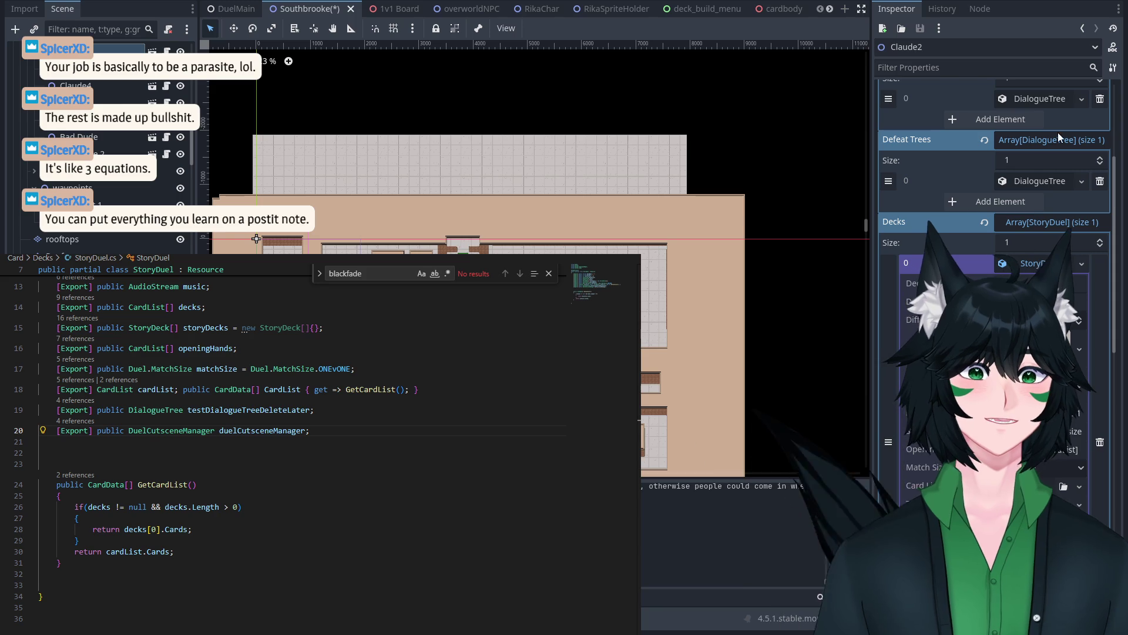
scroll(978, 234, down, 5)
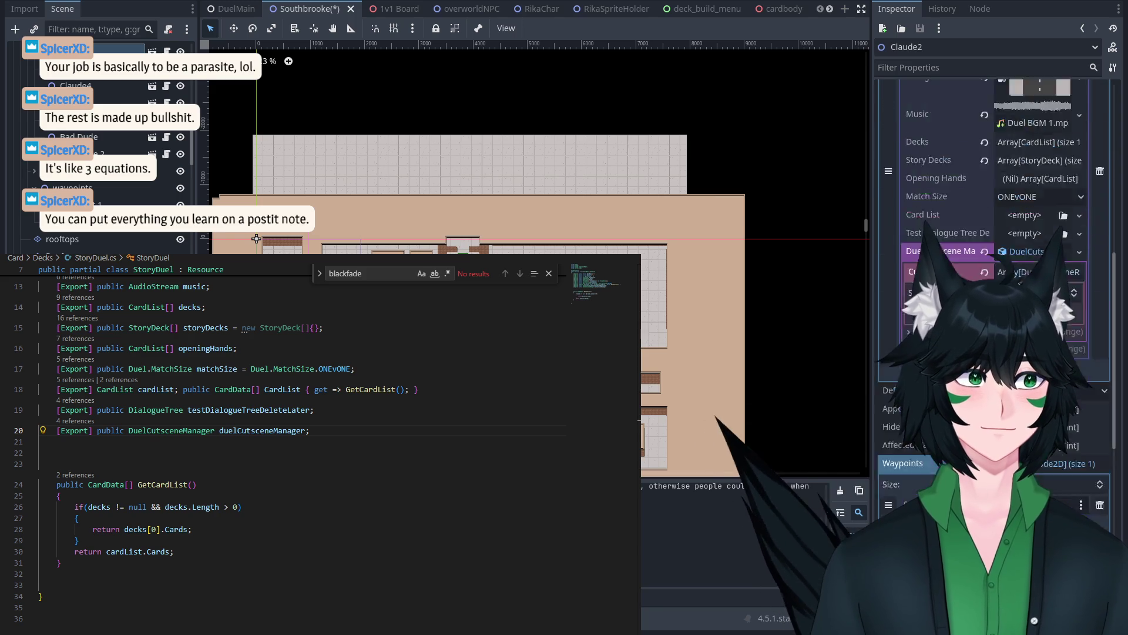
scroll(978, 233, up, 2)
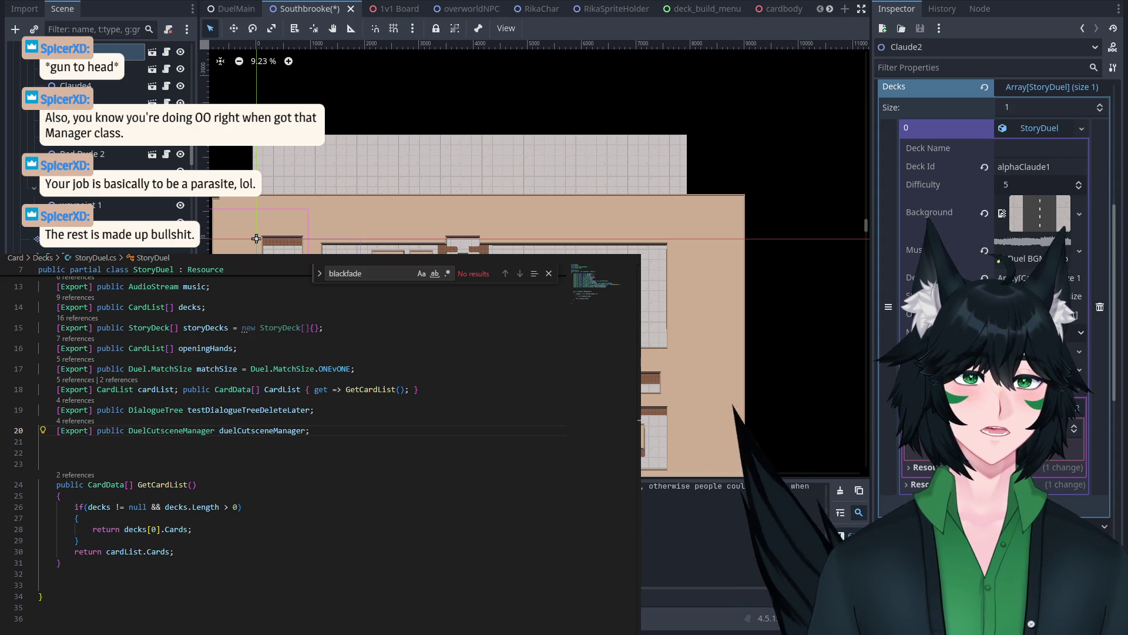
scroll(684, 260, up, 5)
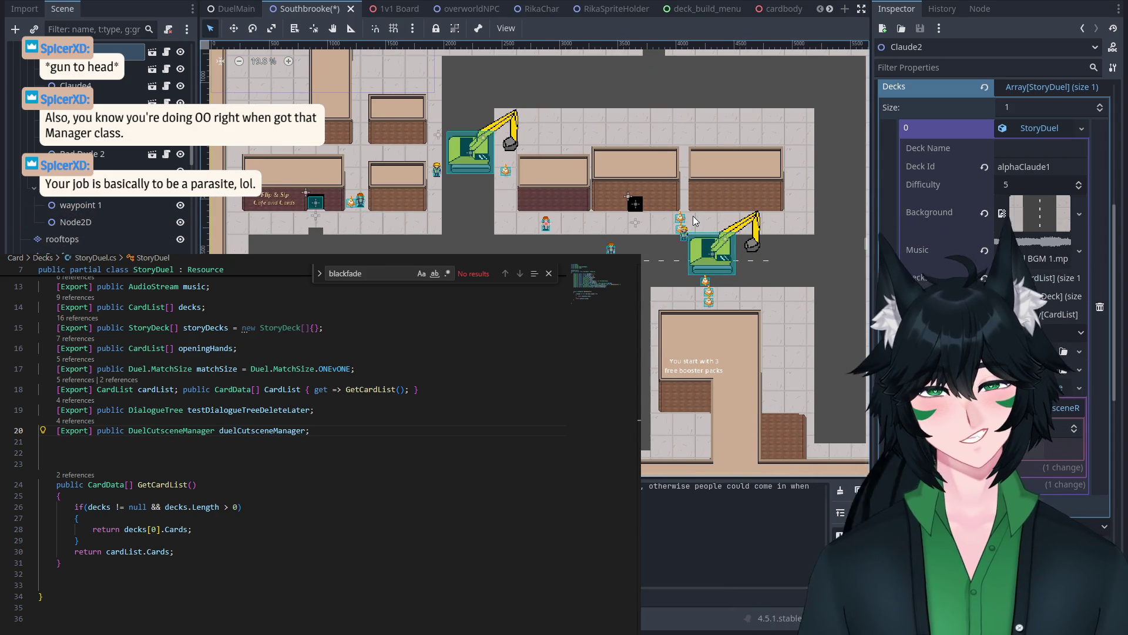
scroll(639, 201, up, 1)
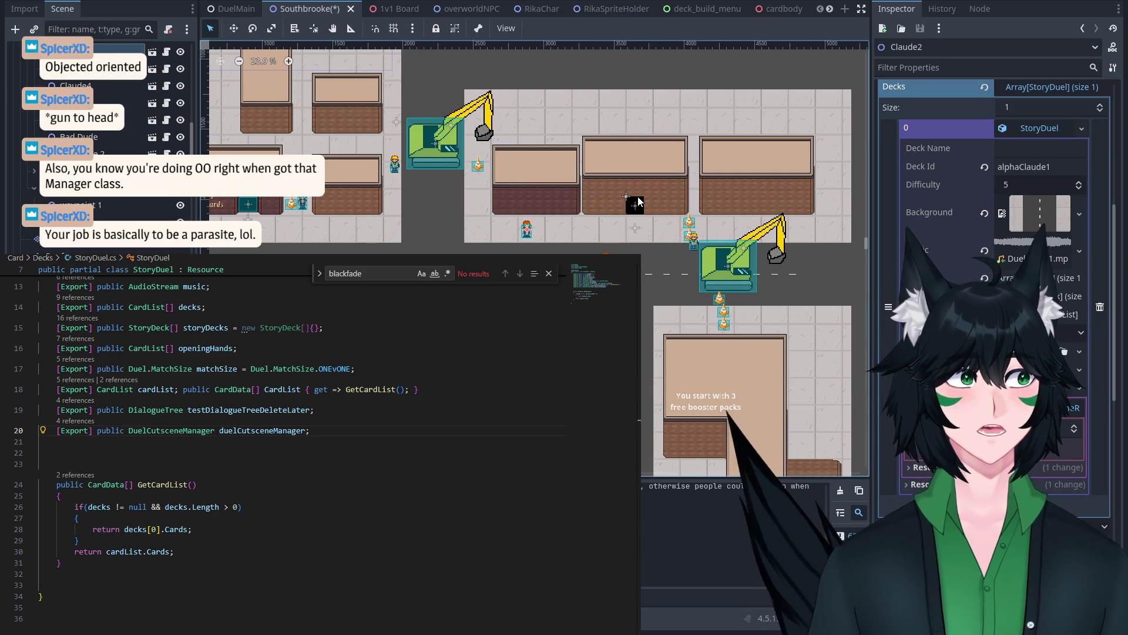
scroll(623, 216, up, 1)
scroll(669, 207, up, 1)
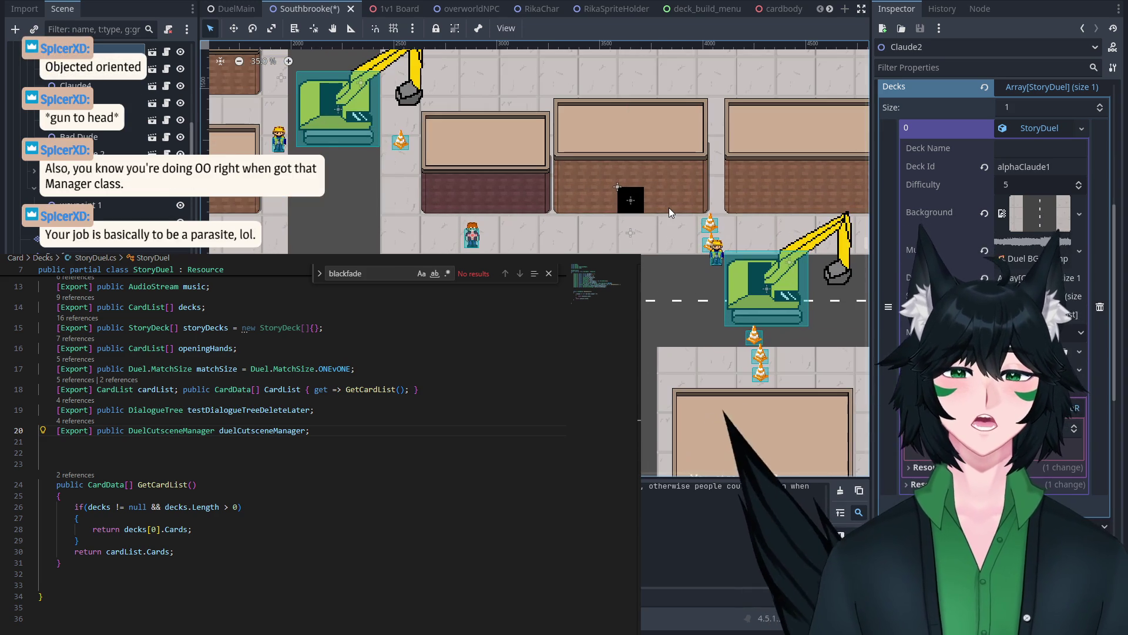
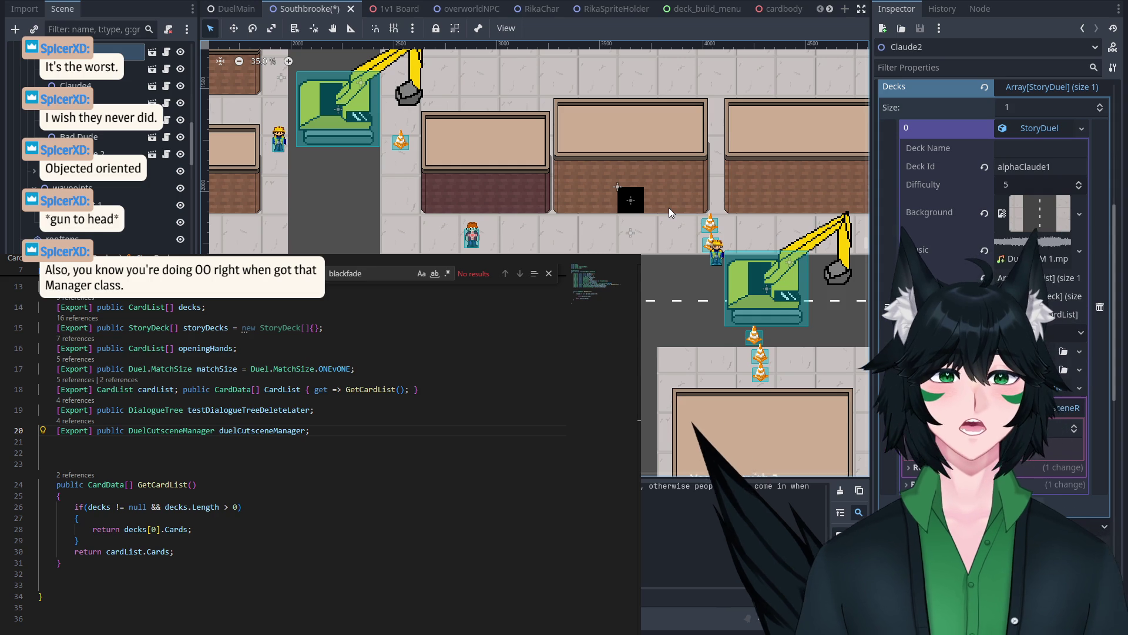
Step: Pan the town map and click through Claude8, Claude2 and Claude6 to compare their properties
scroll(646, 270, down, 1)
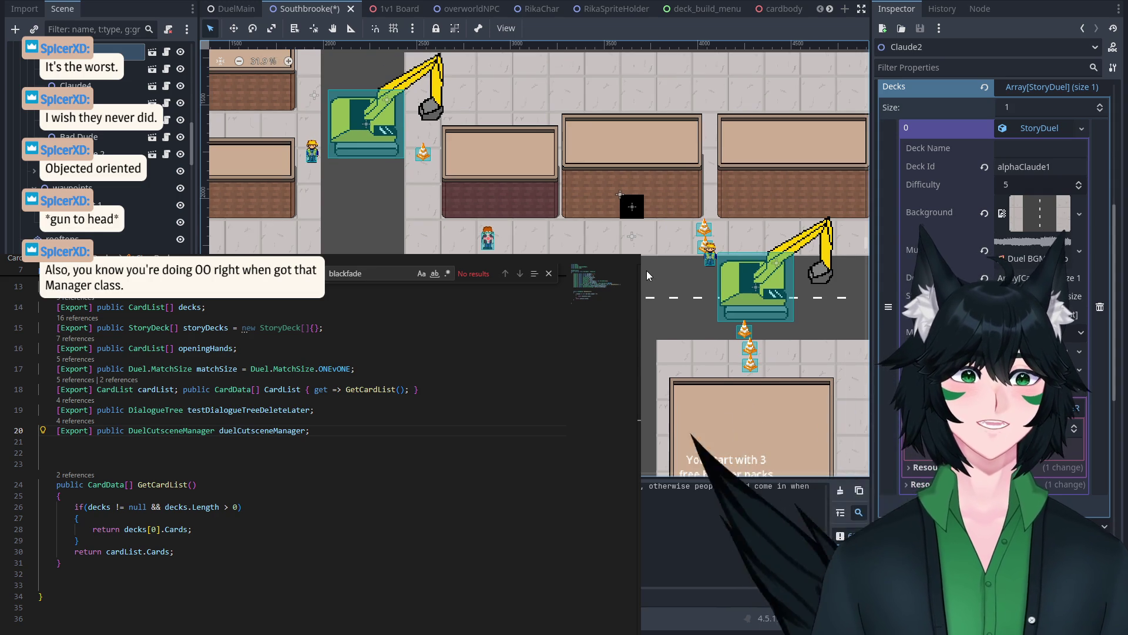
scroll(646, 270, down, 1)
mouse_move(647, 271)
mouse_down()
mouse_move(681, 284)
mouse_move(708, 246)
mouse_move(702, 254)
mouse_up()
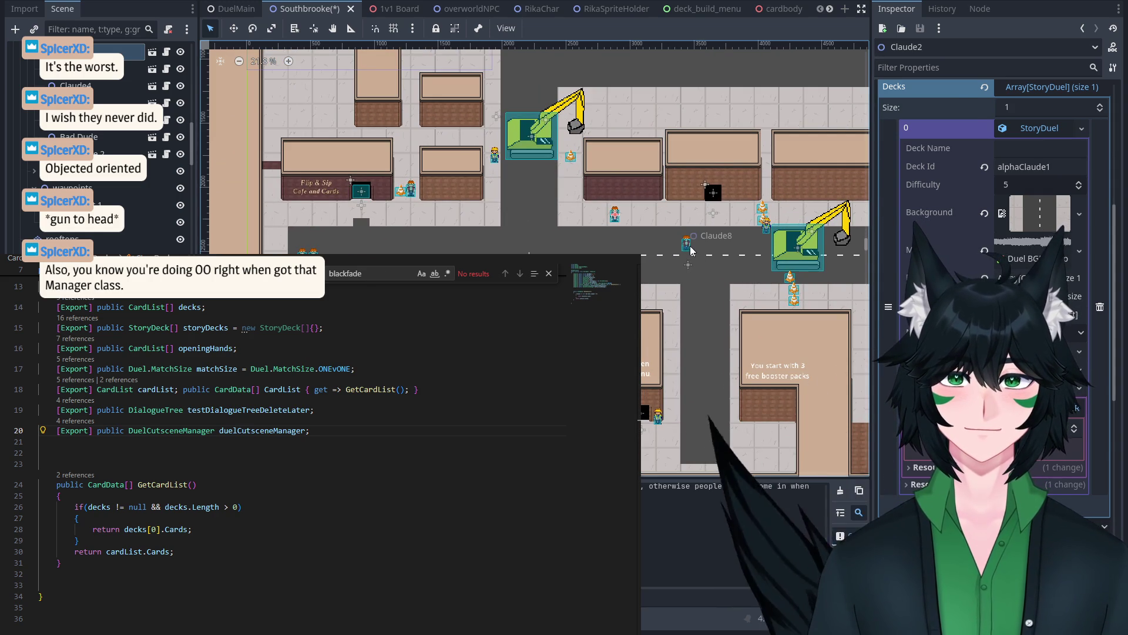
click(686, 242)
scroll(720, 261, up, 1)
click(600, 215)
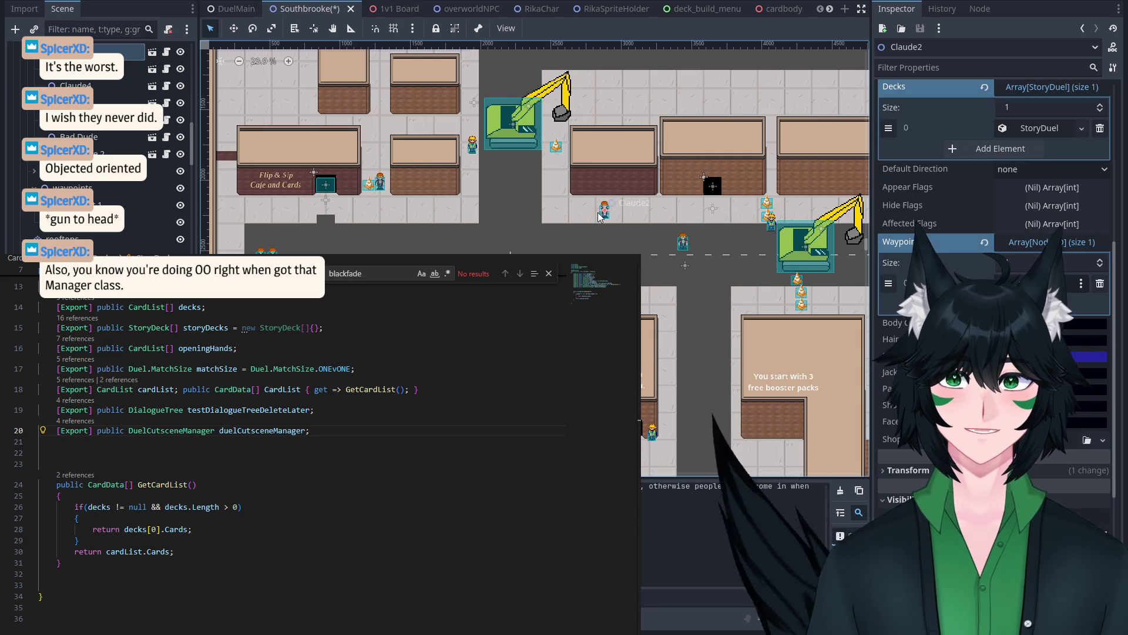
click(626, 245)
click(607, 216)
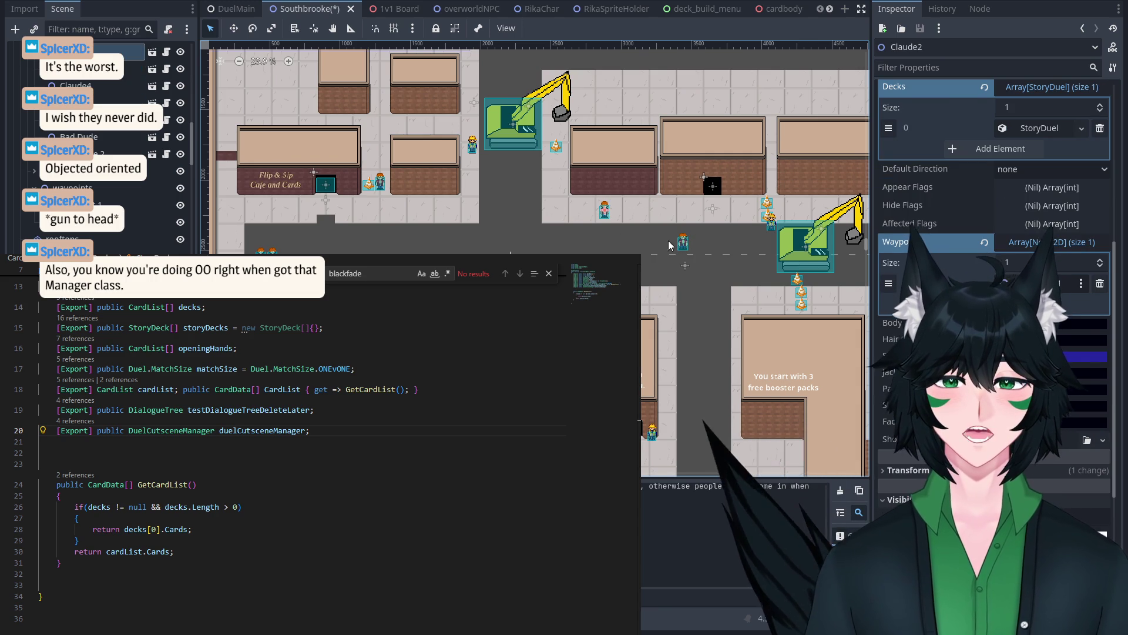
click(680, 245)
drag(670, 249, 586, 253)
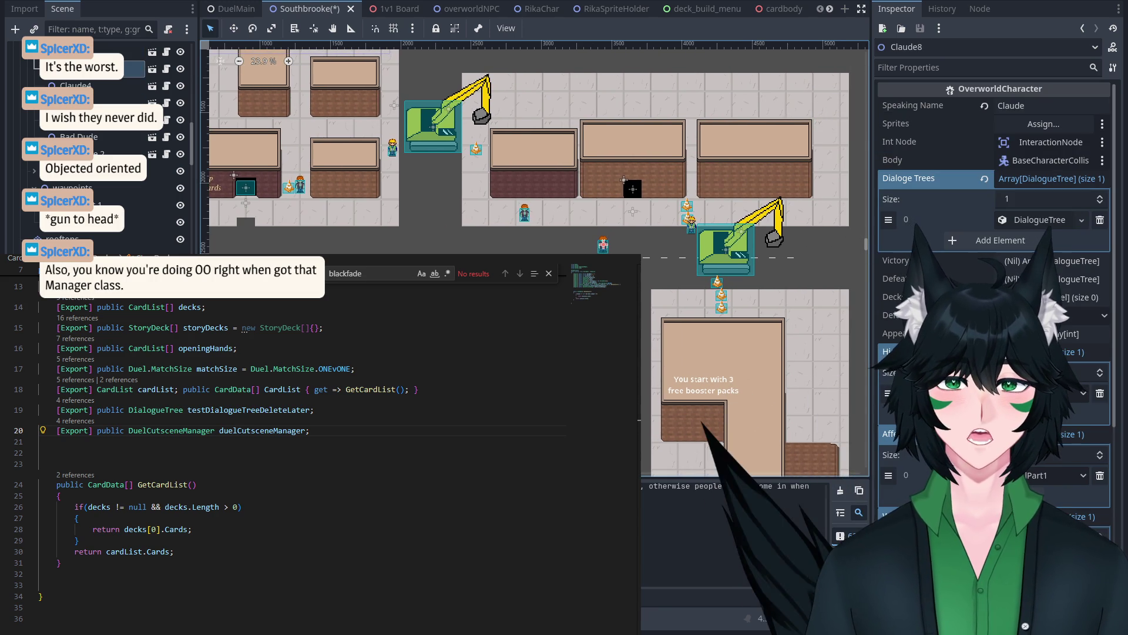
Step: Check the Bad Dude character, then settle on selecting Claude2
scroll(586, 252, down, 1)
scroll(643, 253, up, 2)
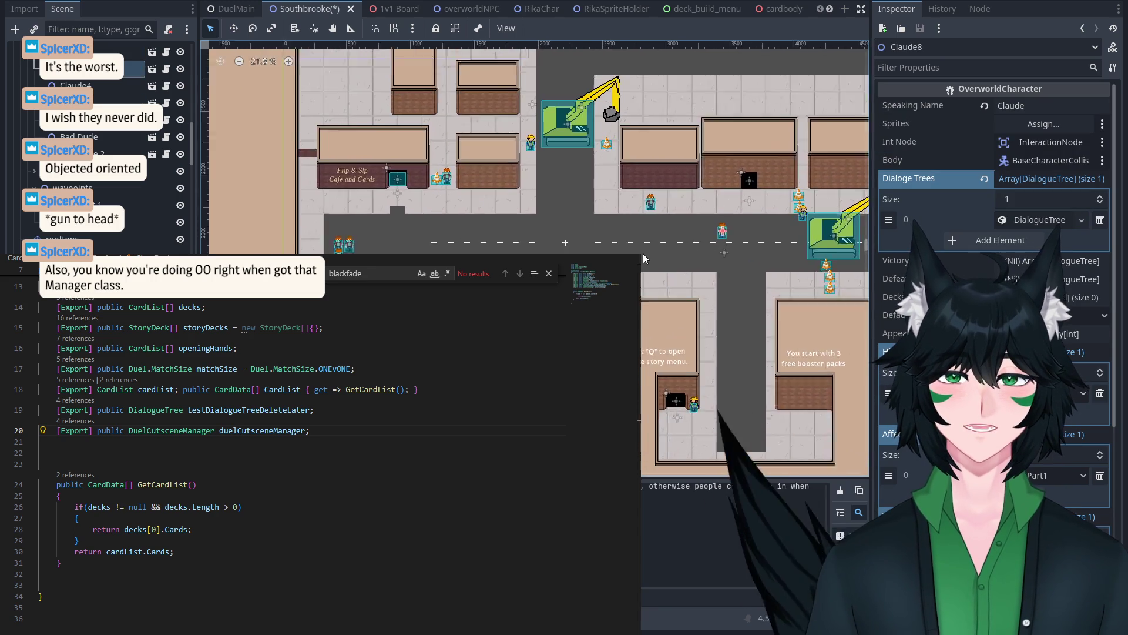
scroll(504, 231, up, 1)
scroll(345, 234, up, 3)
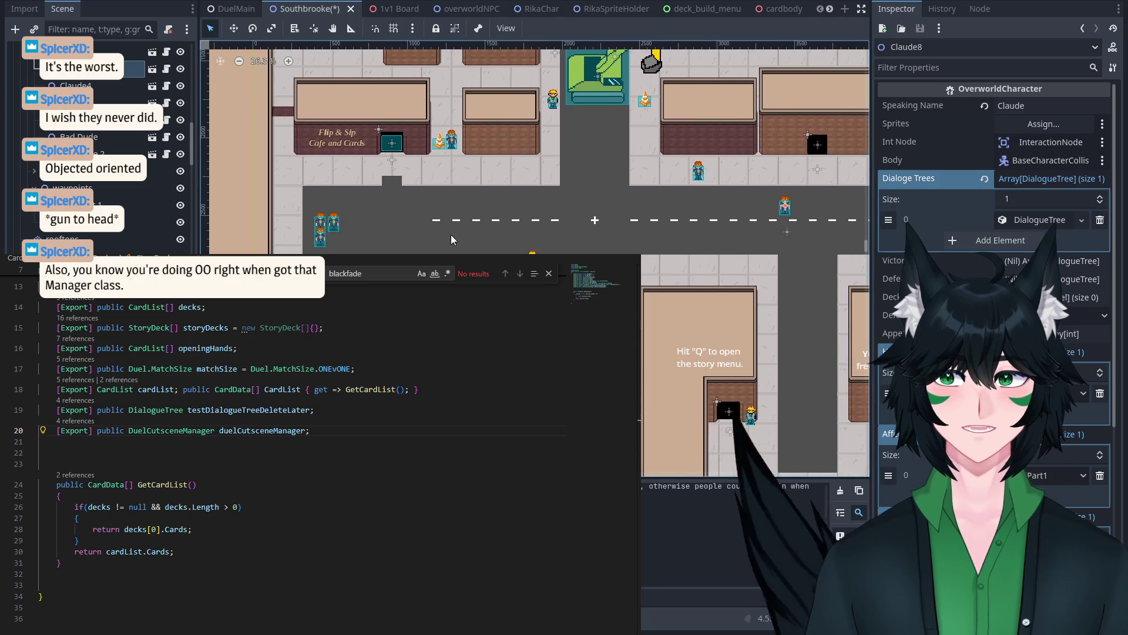
click(344, 234)
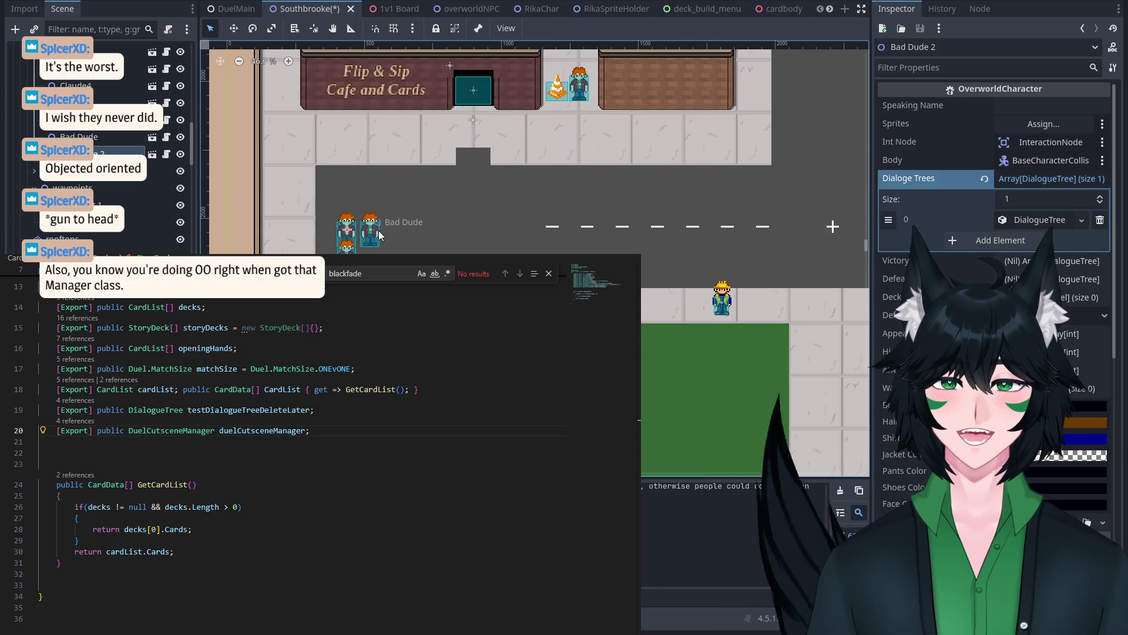
scroll(345, 238, down, 2)
scroll(629, 206, down, 3)
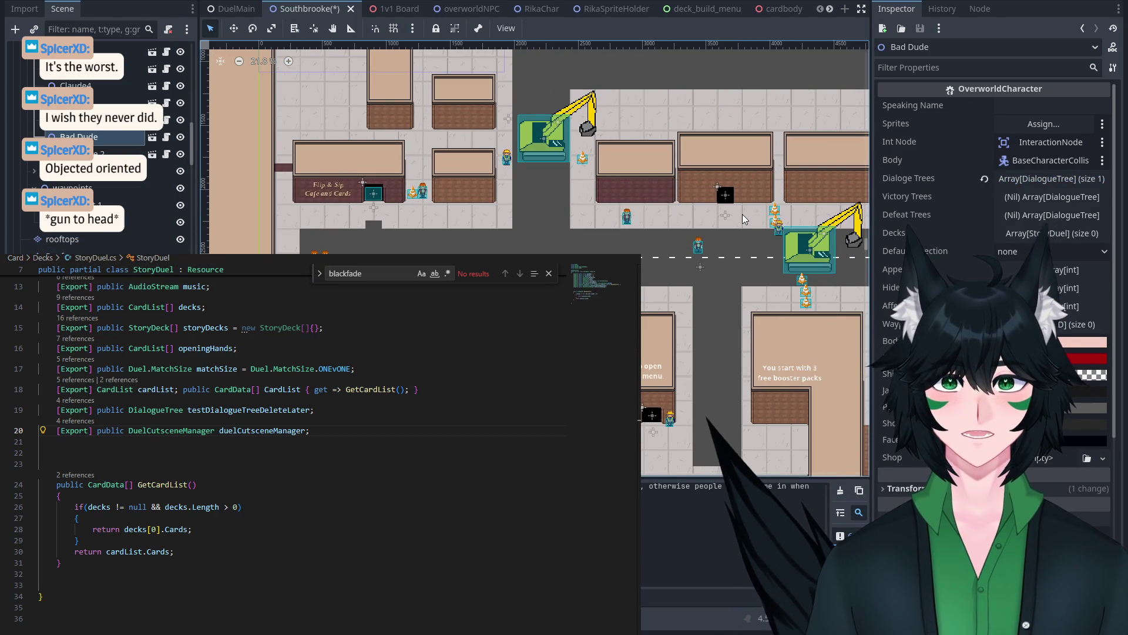
click(623, 220)
click(624, 219)
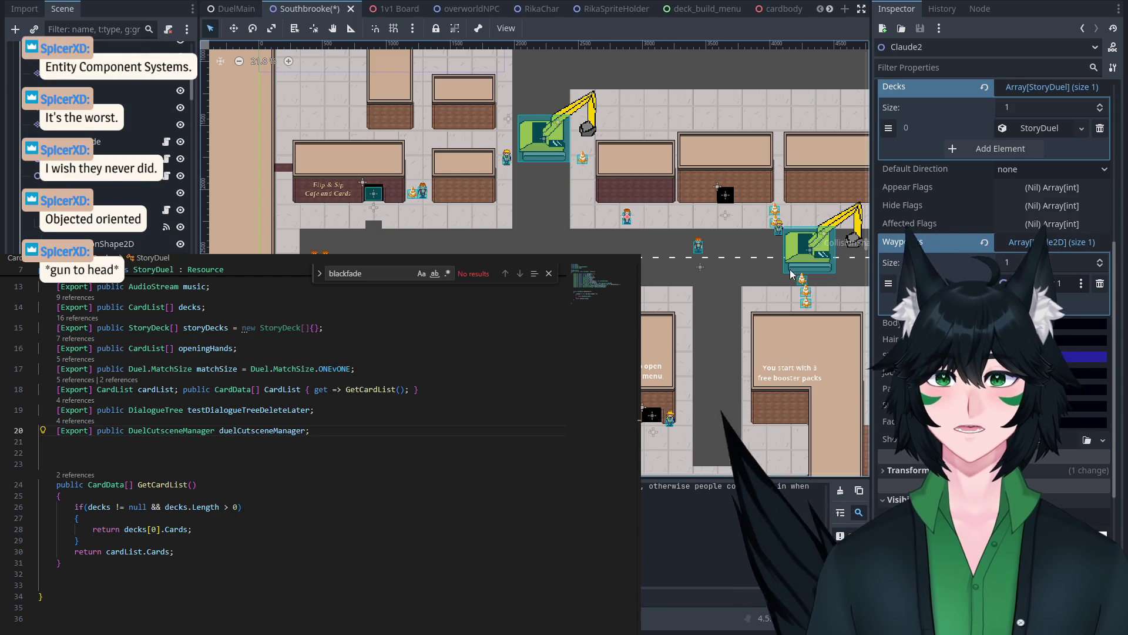
scroll(764, 265, up, 4)
click(487, 183)
click(488, 183)
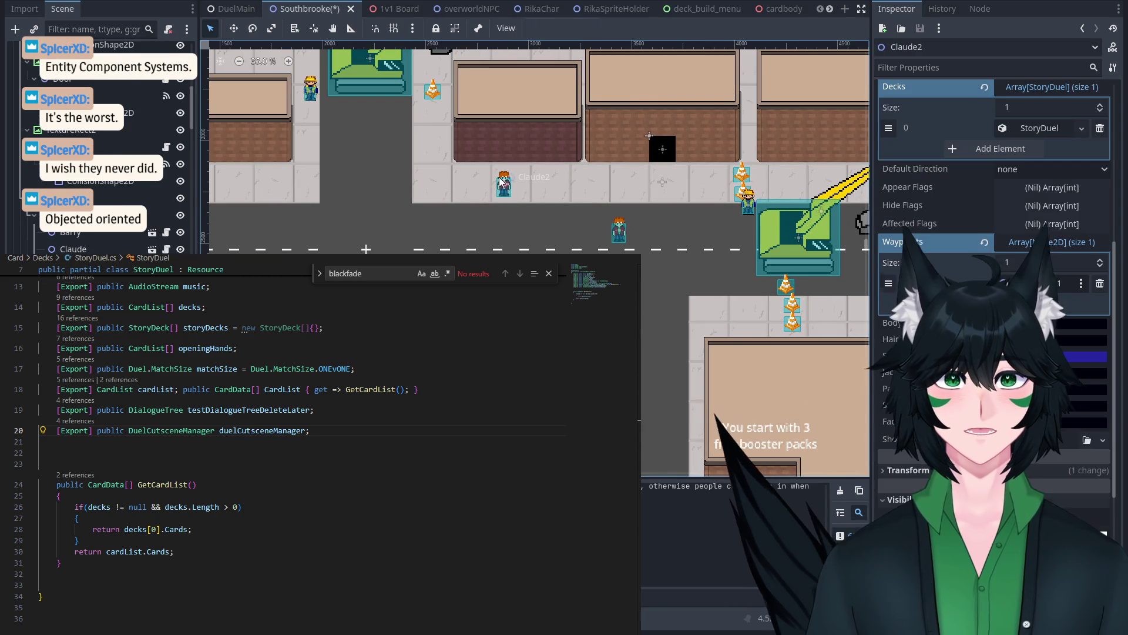
scroll(1046, 132, down, 3)
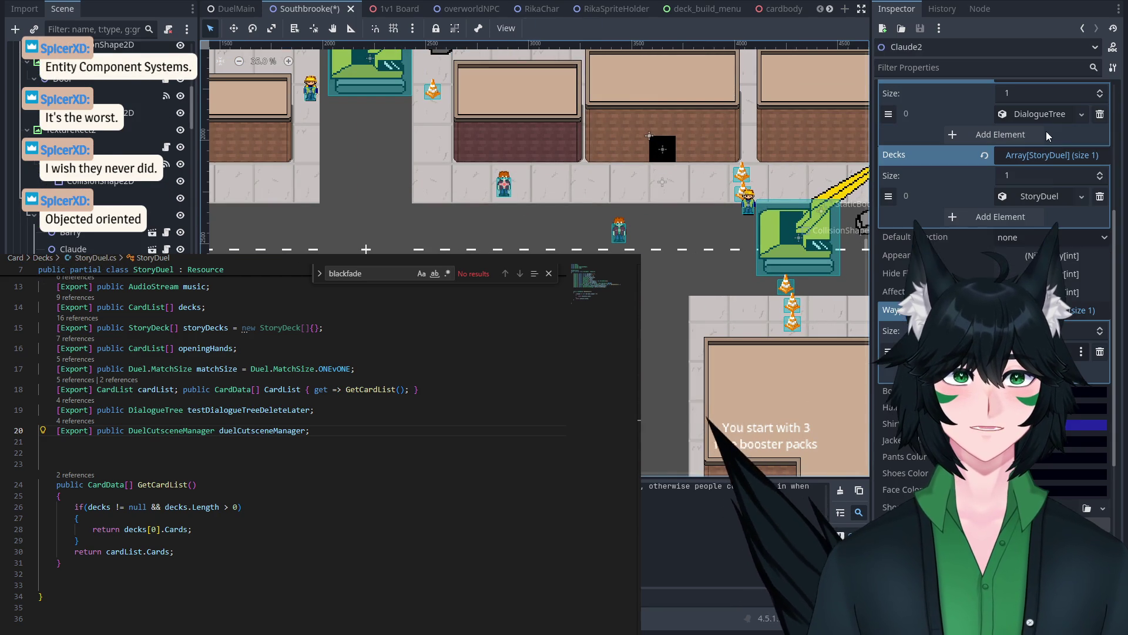
Step: Expand Claude2's first StoryDuel deck and its first victory DialogueTree, with Duel.cs shown alongside
click(1046, 195)
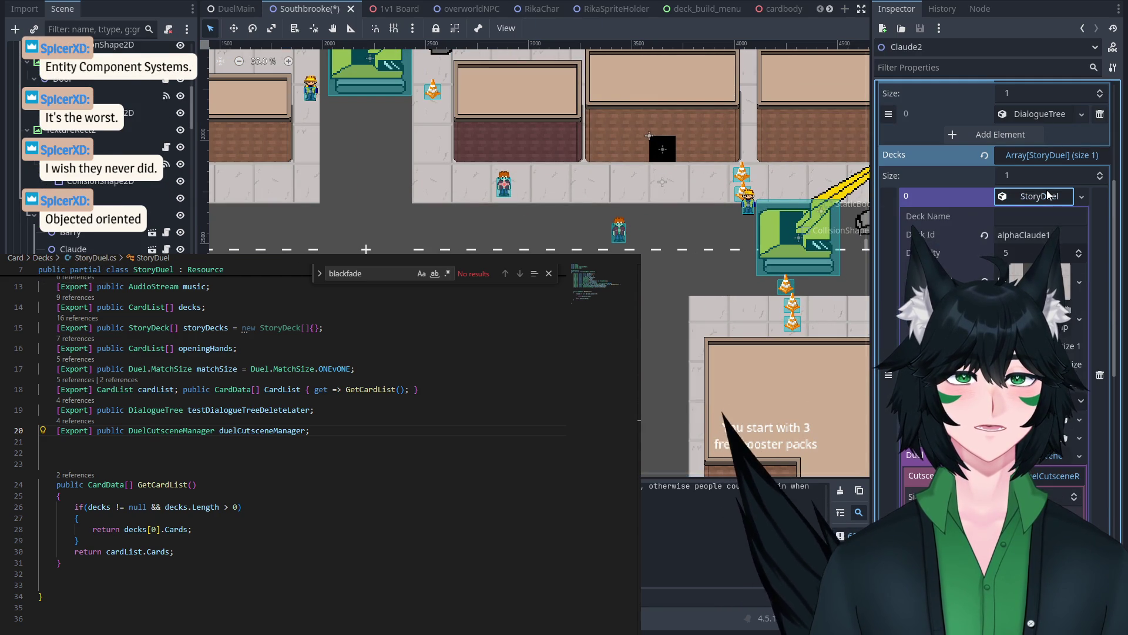
click(1043, 196)
click(1037, 200)
scroll(1037, 201, up, 5)
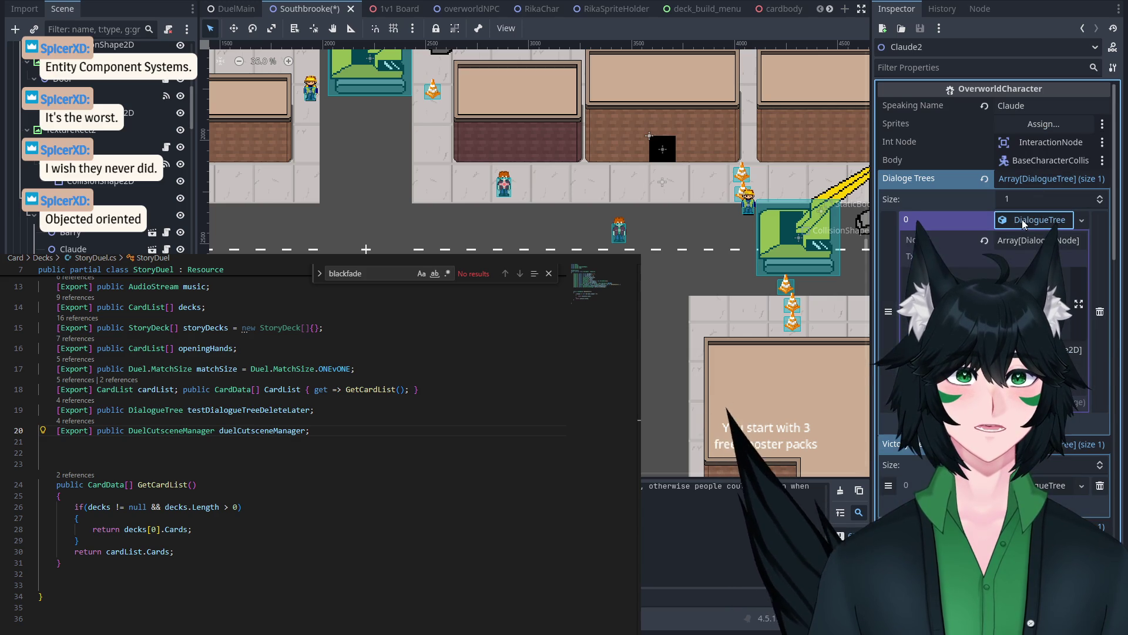
click(1040, 302)
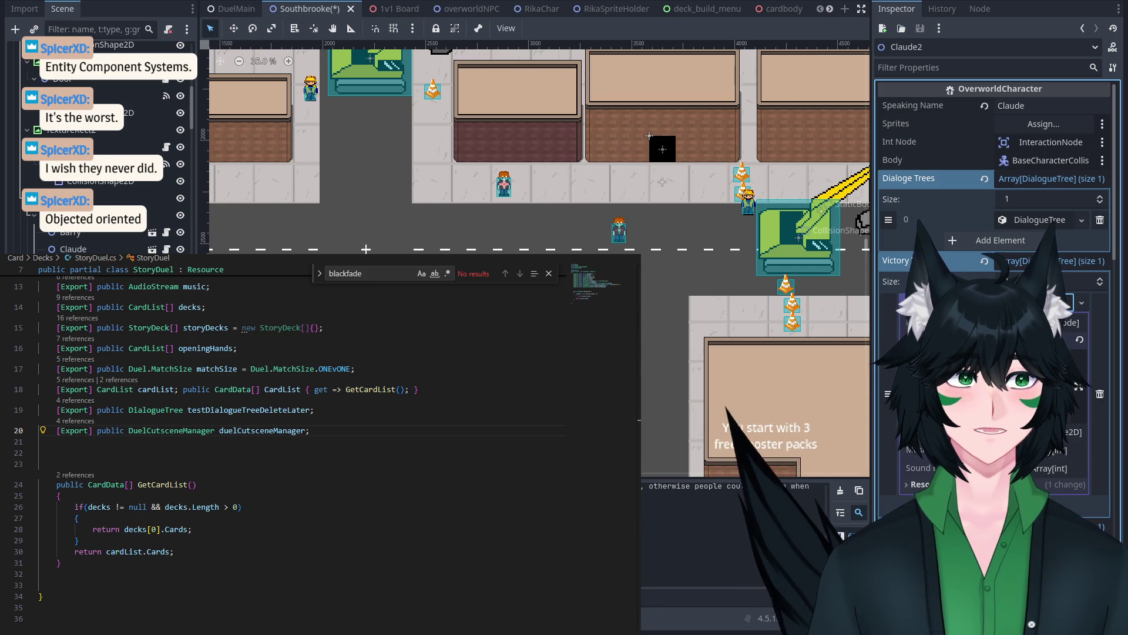
scroll(993, 177, down, 10)
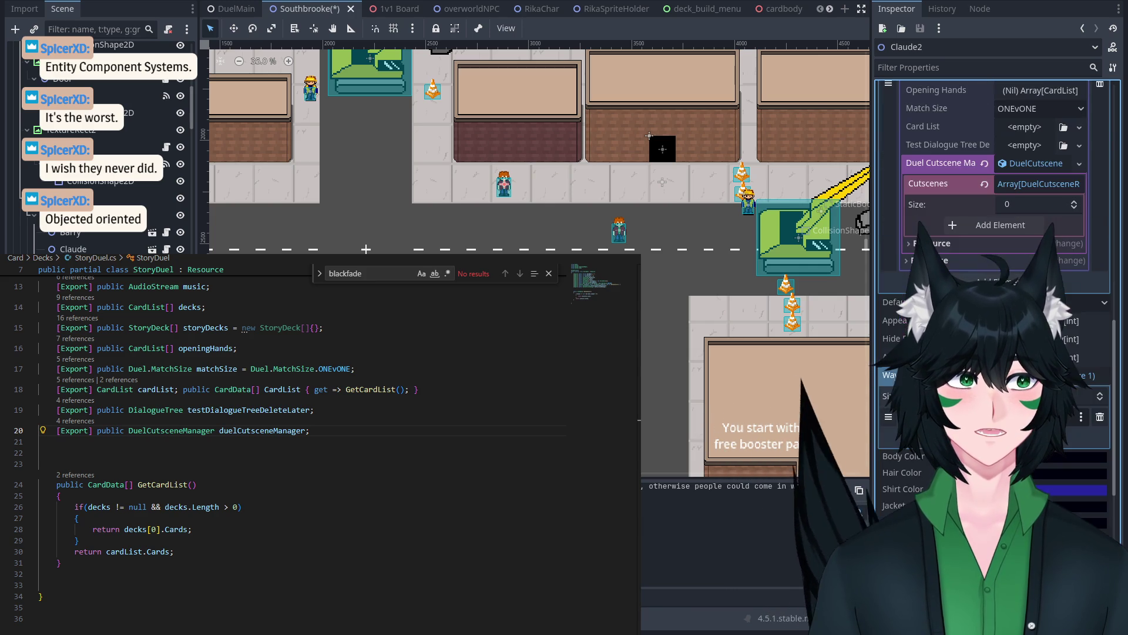
scroll(993, 235, up, 5)
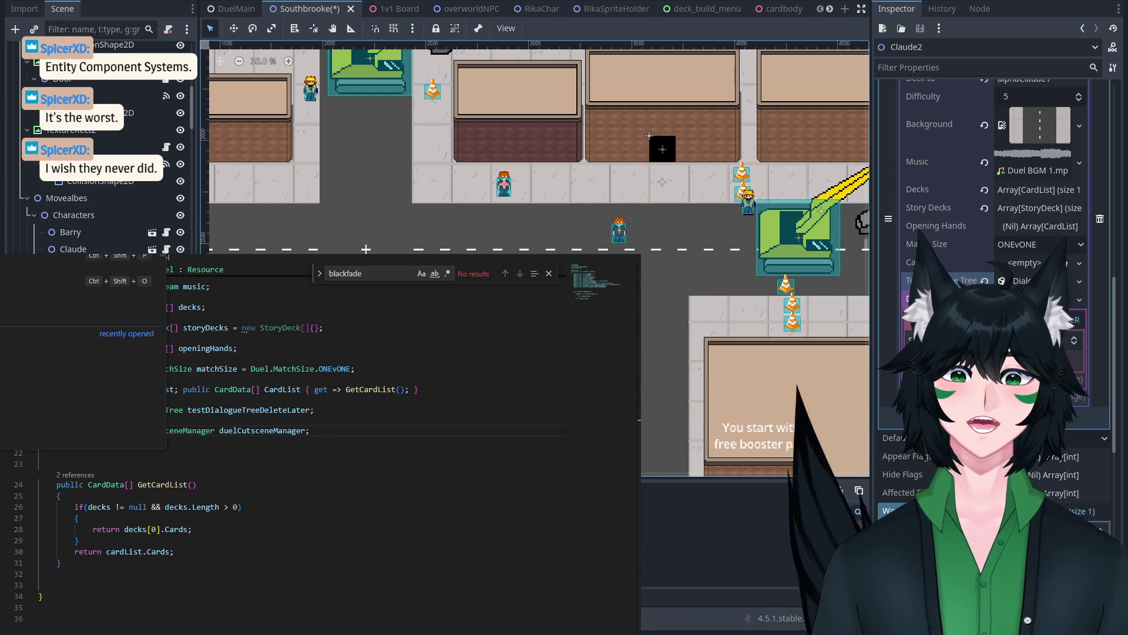
mouse_move(597, 405)
mouse_down()
mouse_move(597, 390)
mouse_move(595, 488)
mouse_move(579, 329)
mouse_move(578, 587)
mouse_up()
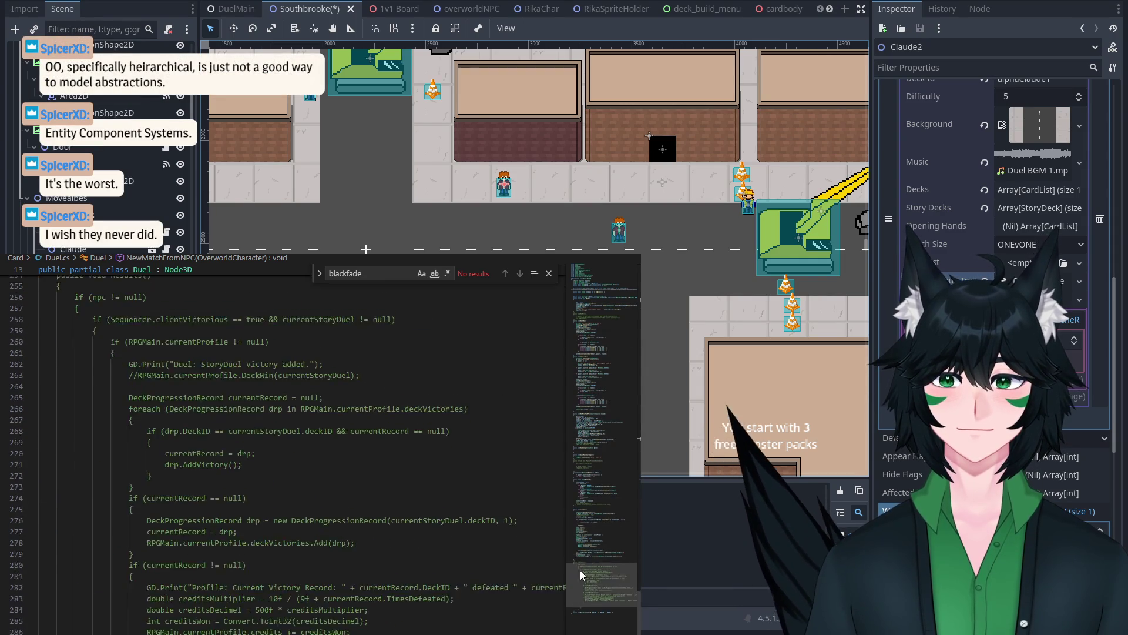
Step: Quick-open the Turn.cs script with Ctrl+P
key(ctrl+Home)
key(ctrl+p)
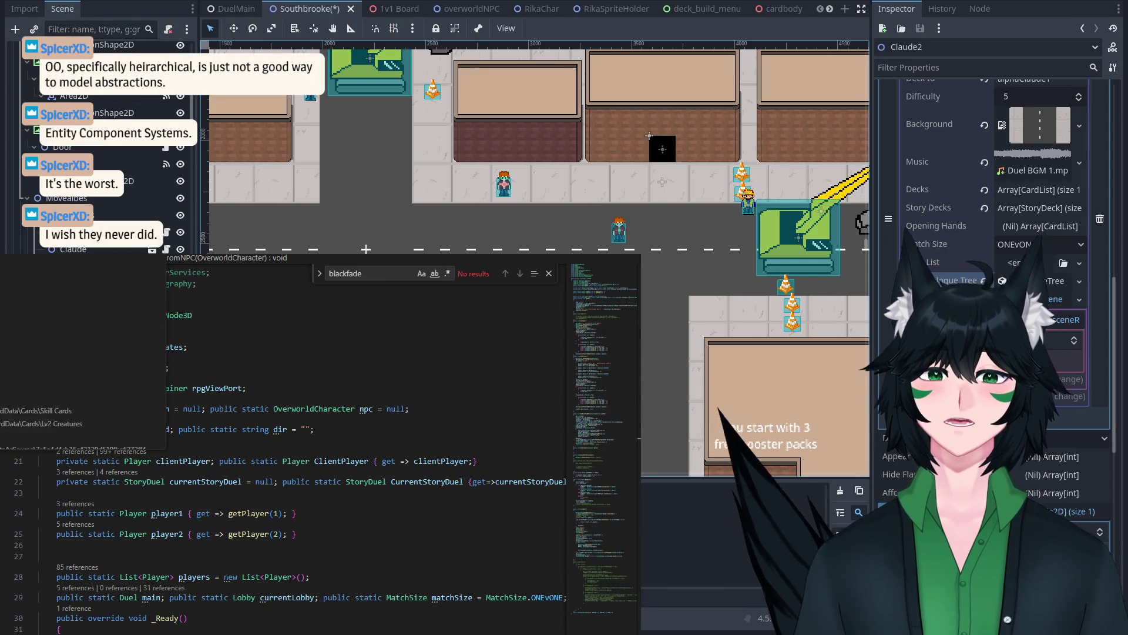
key(Return)
Step: Scroll to ProgressPhase and go to the definition of the MainPhase1() call
scroll(329, 398, down, 3)
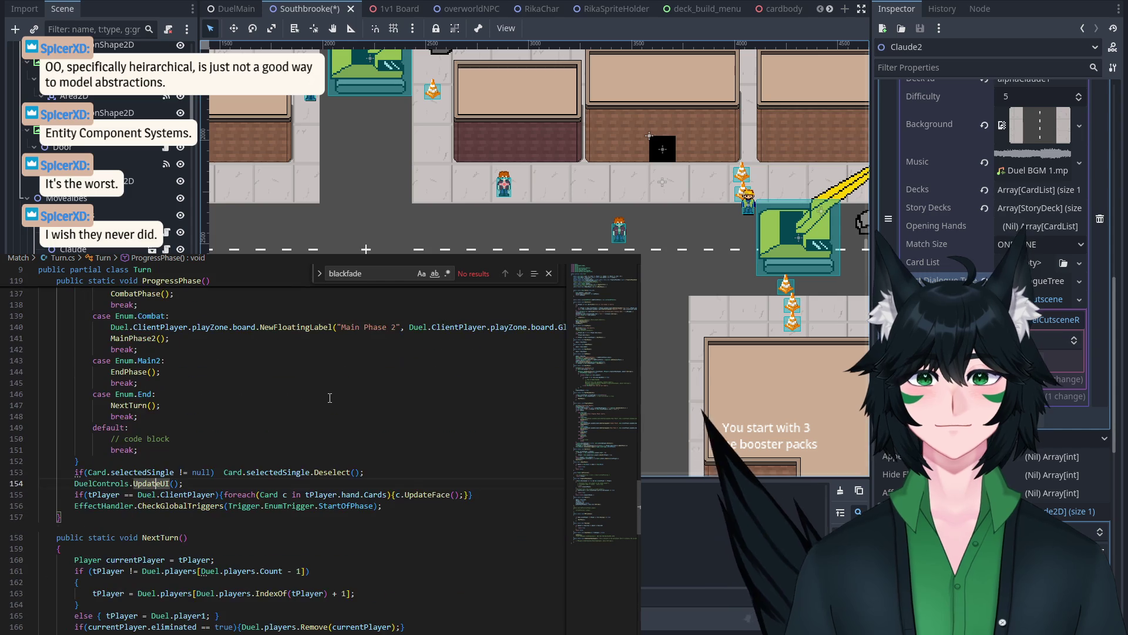
scroll(329, 398, down, 5)
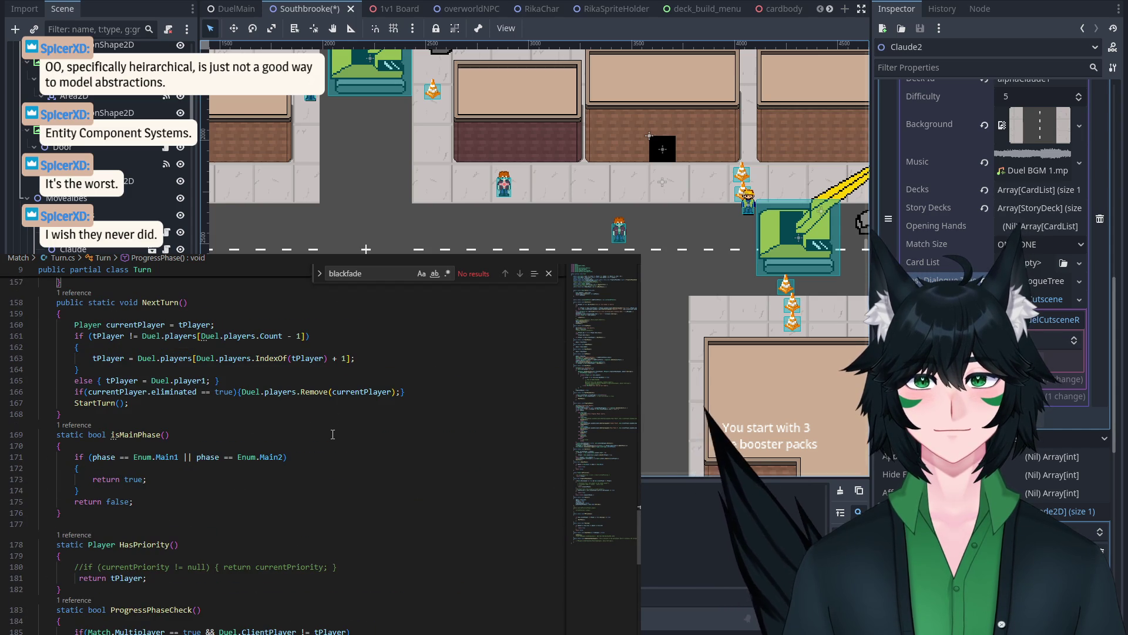
scroll(605, 470, up, 1)
mouse_move(608, 492)
mouse_down()
mouse_move(595, 357)
mouse_move(612, 430)
mouse_up()
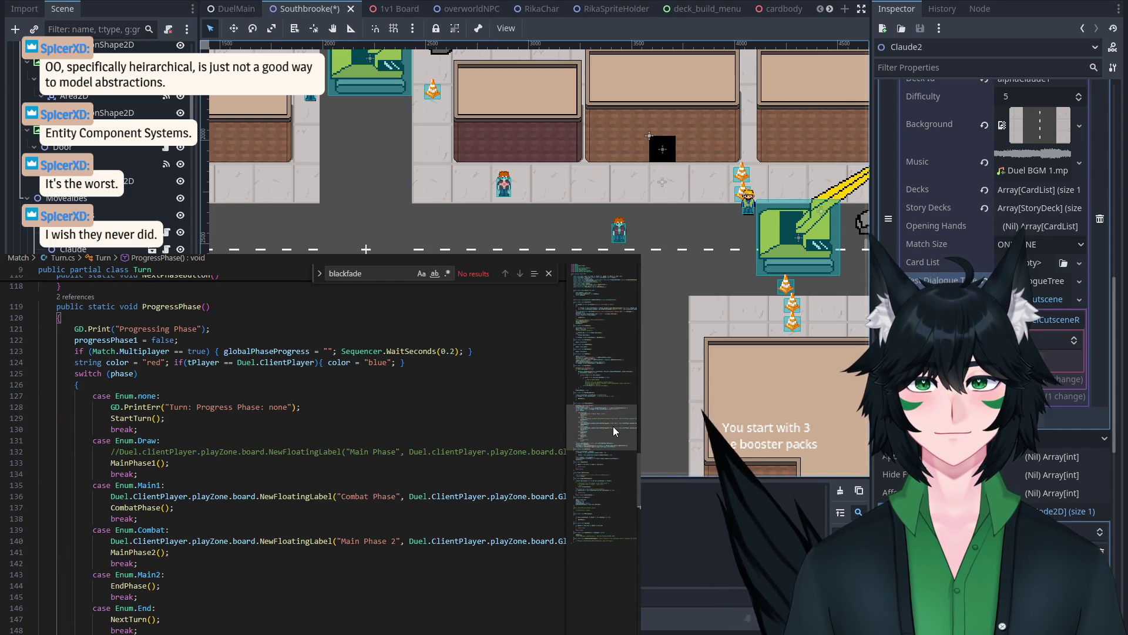
click(401, 467)
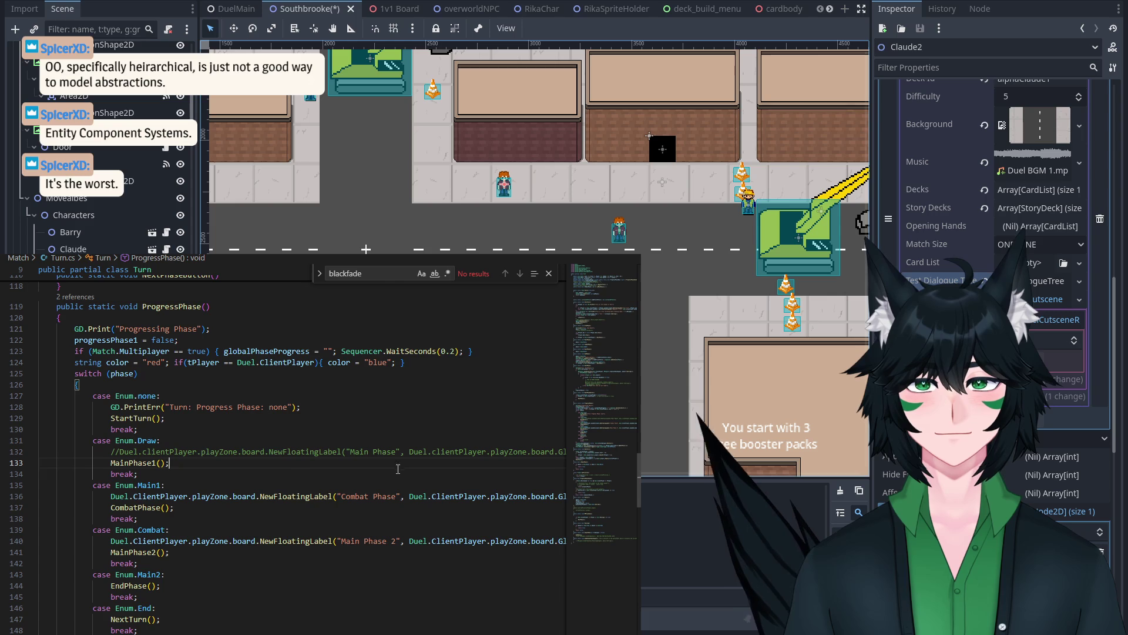
right_click(135, 462)
click(171, 403)
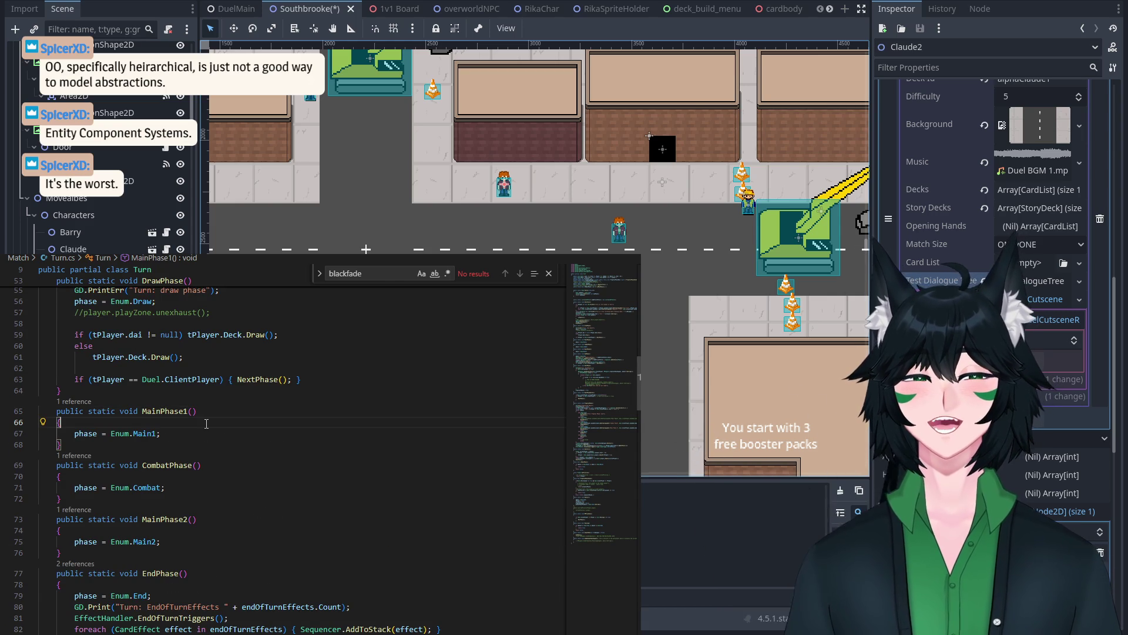
Step: In MainPhase1, add an if block checking Duel.CurrentStoryDuel is not null
key(Return)
text(if()
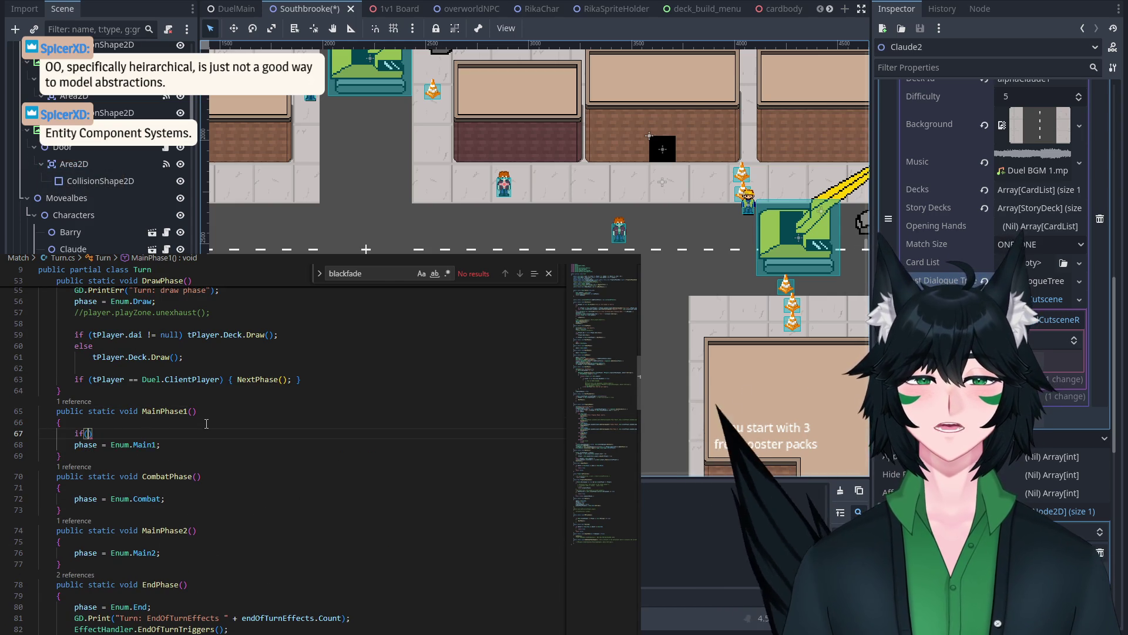
text(Duel.)
key(Escape)
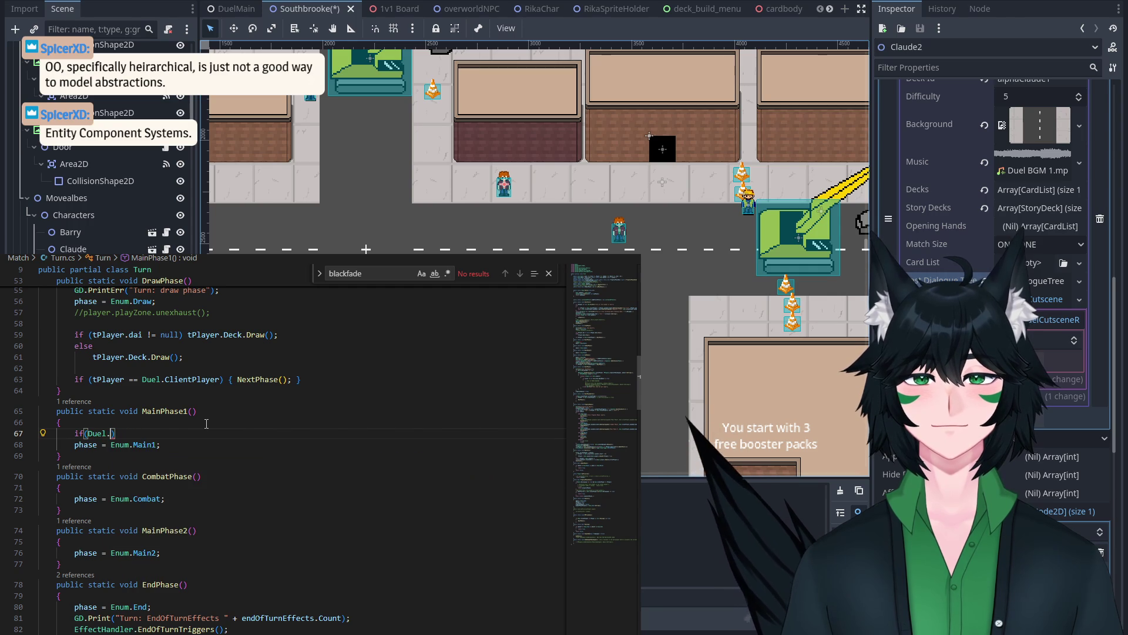
text(cu)
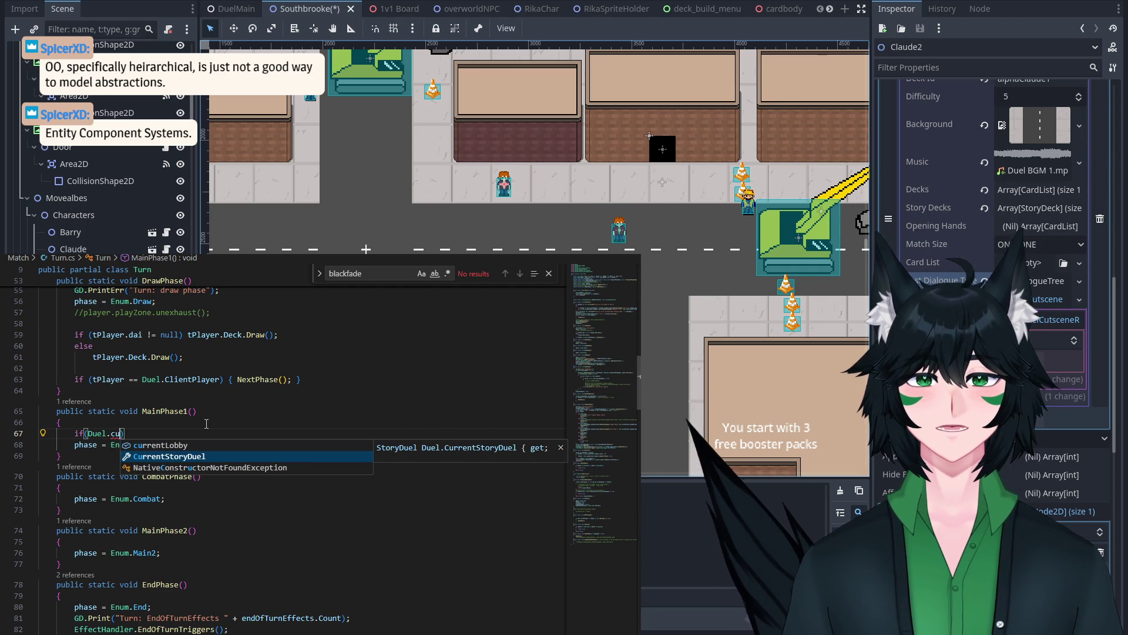
key(Tab)
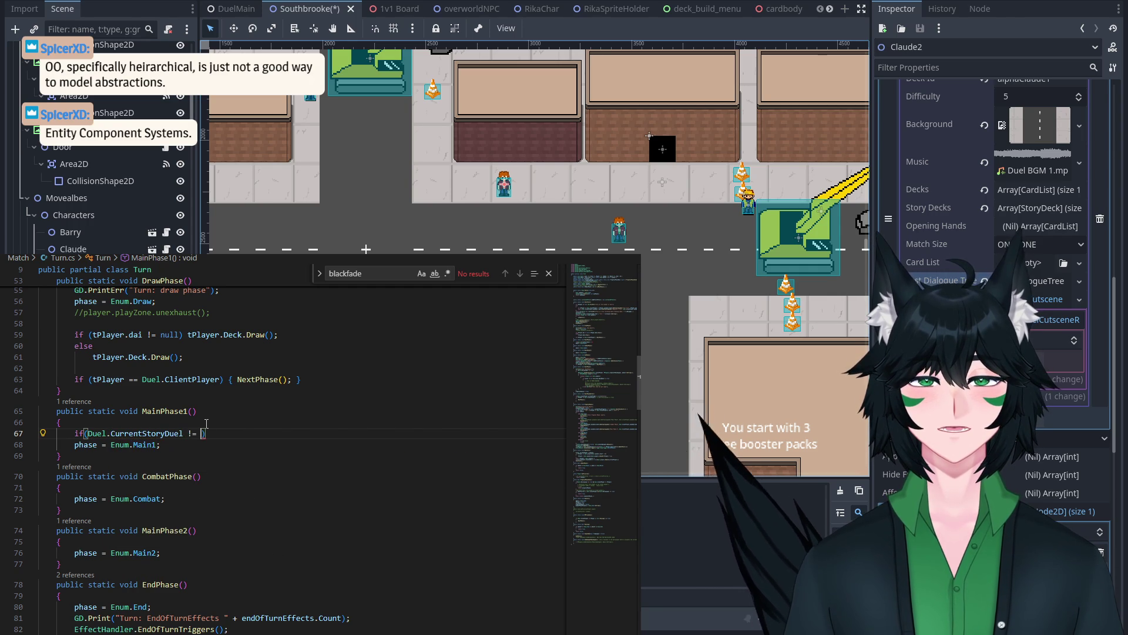
text(null)
key(End)
key(Return)
text({)
key(Return)
Step: Nest a check that Duel.CurrentStoryDuel.testDialogueTreeDeleteLater is not null
text(if)
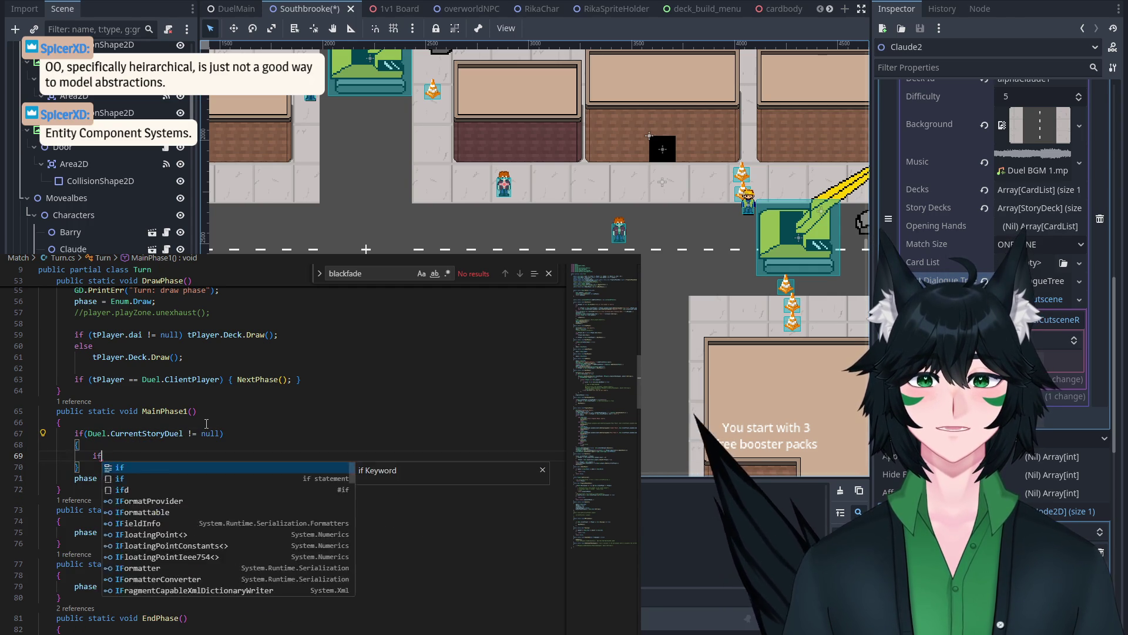
text((Duel.cur)
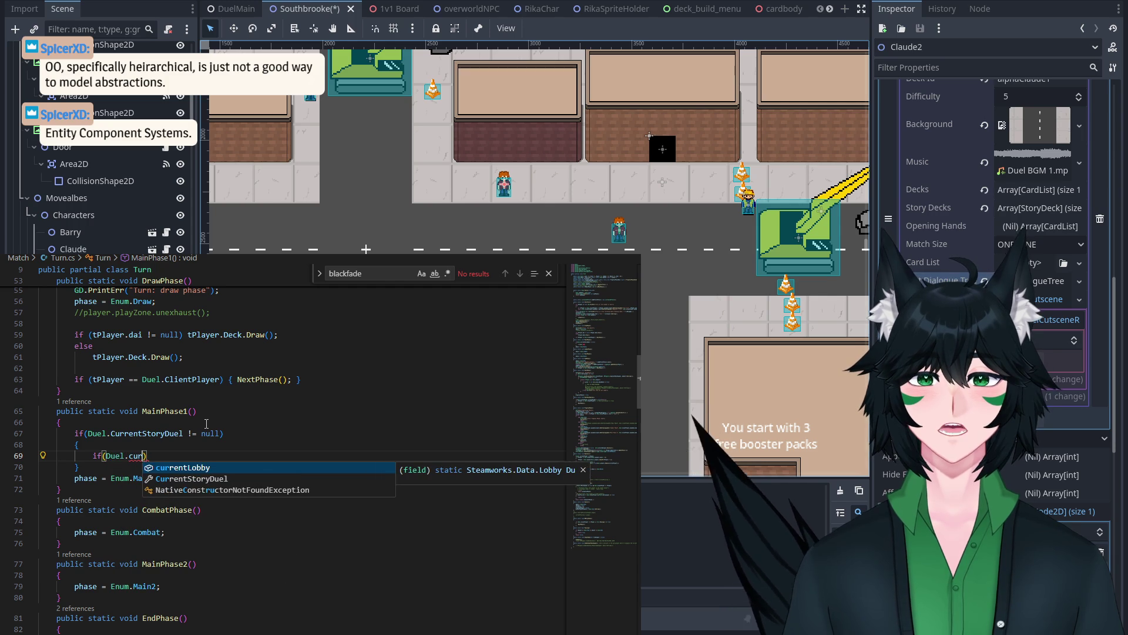
key(Tab)
text(.testDia)
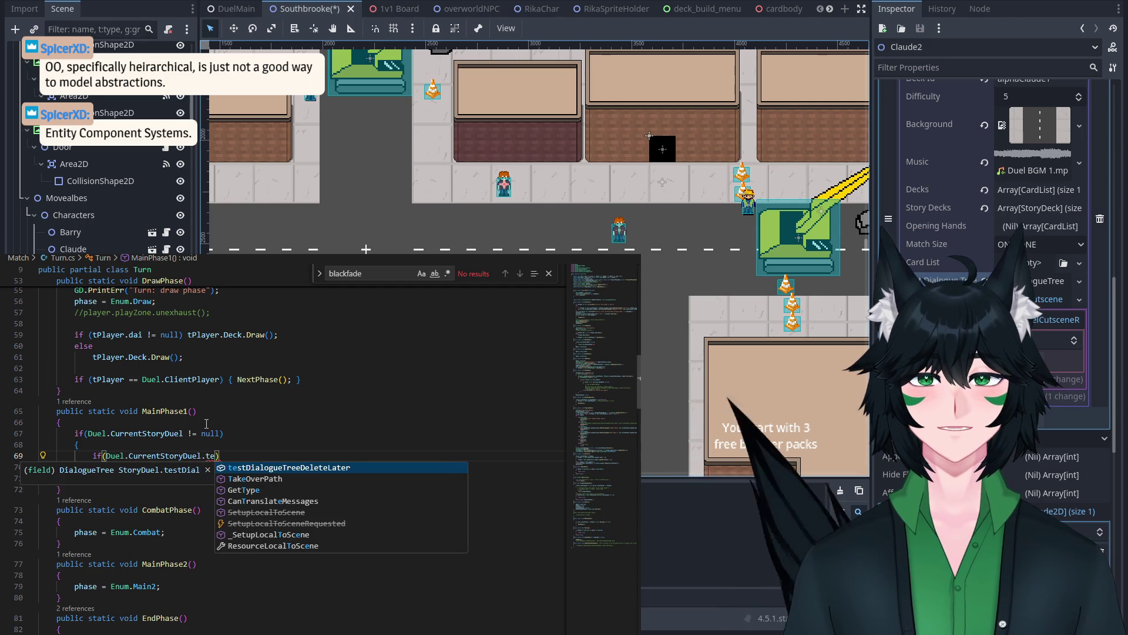
key(Tab)
text(!= null){)
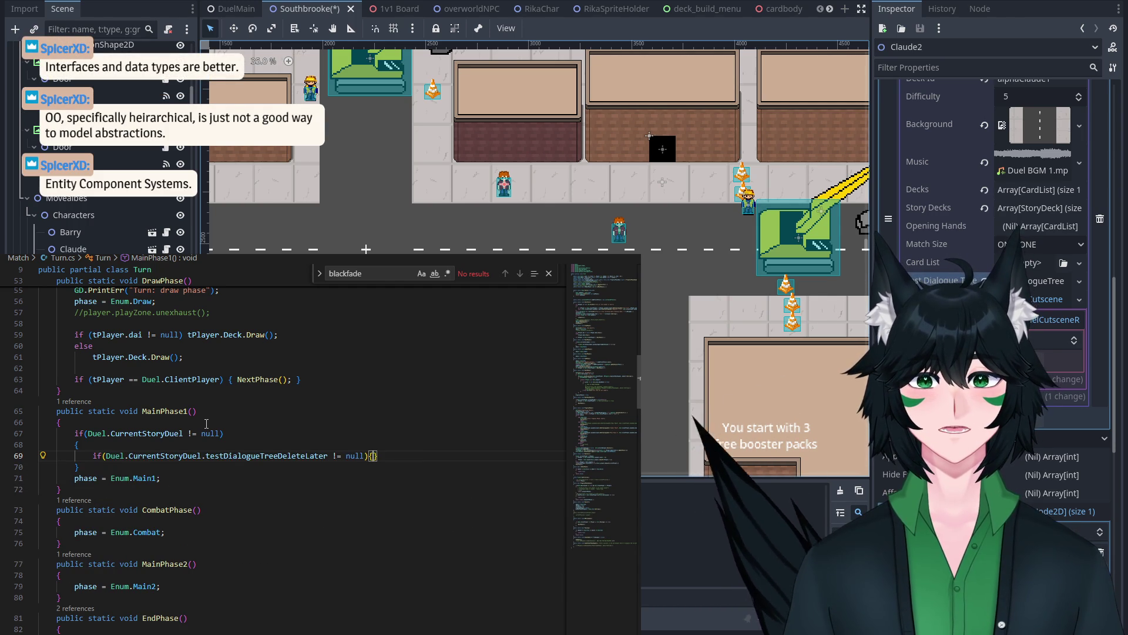
text(Duel.curr)
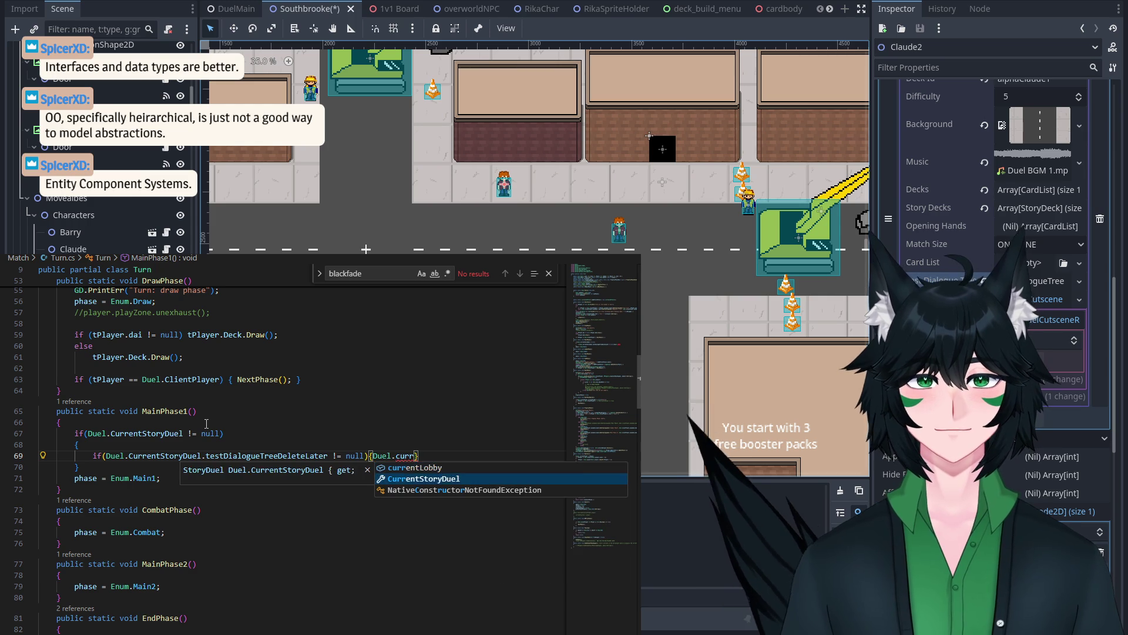
Step: Inside it, call Duel.CurrentStoryDuel.testDialogueTreeDeleteLater.RunTree(true);
key(Tab)
text(.test)
key(Tab)
text(.)
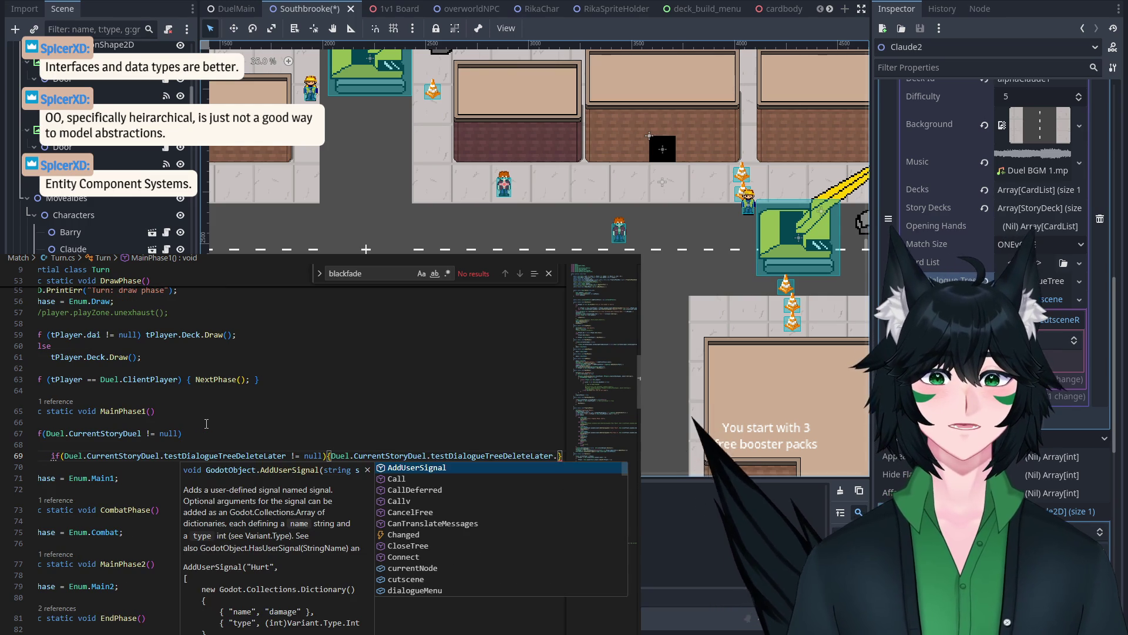
key(BackSpace)
text(.)
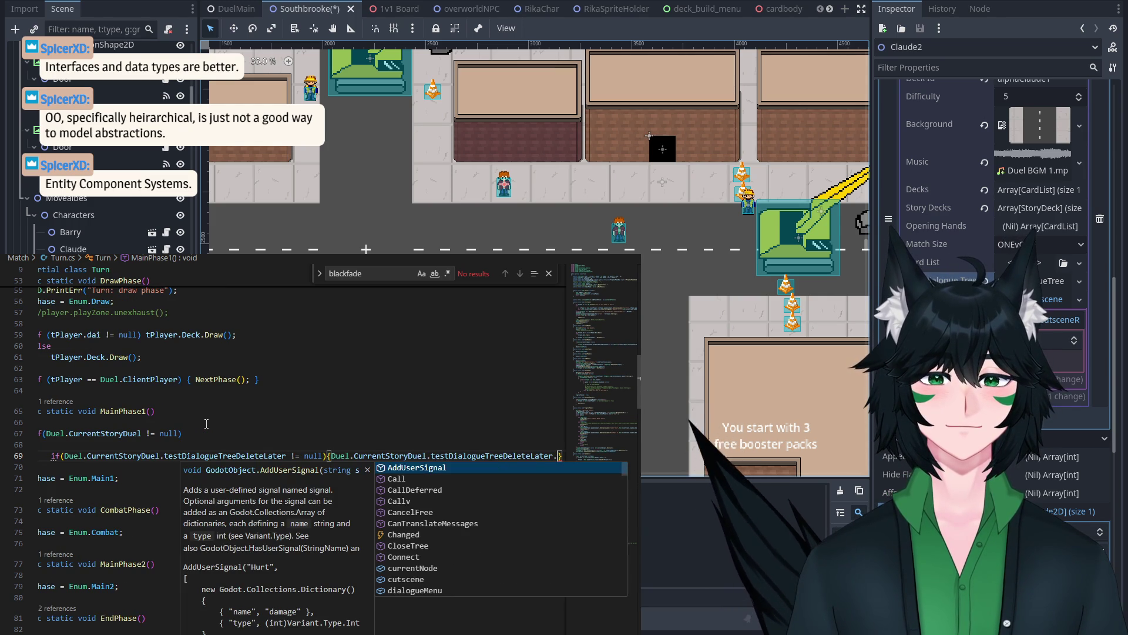
text(RunT)
key(Tab)
text((true);)
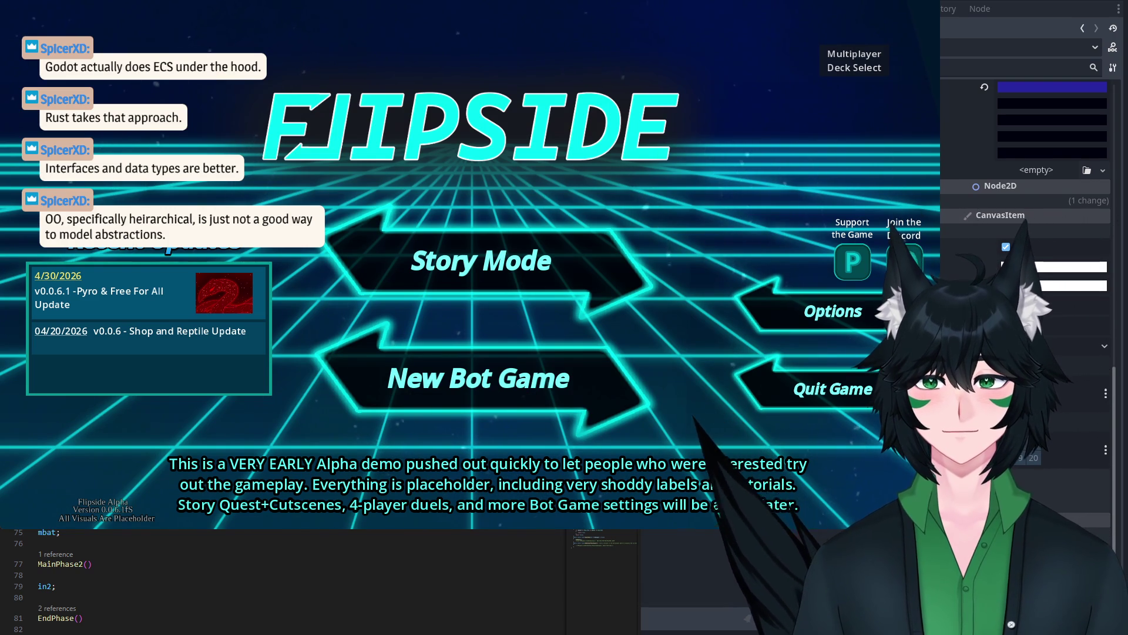
Step: Assign the Dialogue Menu node to DuelControls' Dialogue Menu property, then stop the running game
scroll(294, 582, up, 8)
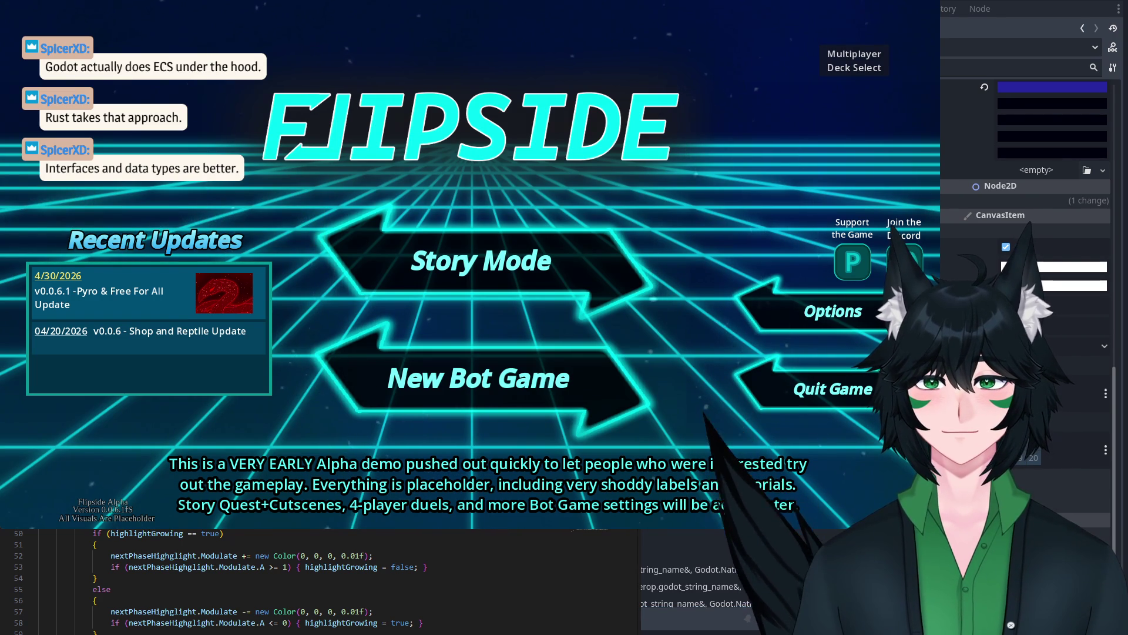
scroll(317, 581, down, 6)
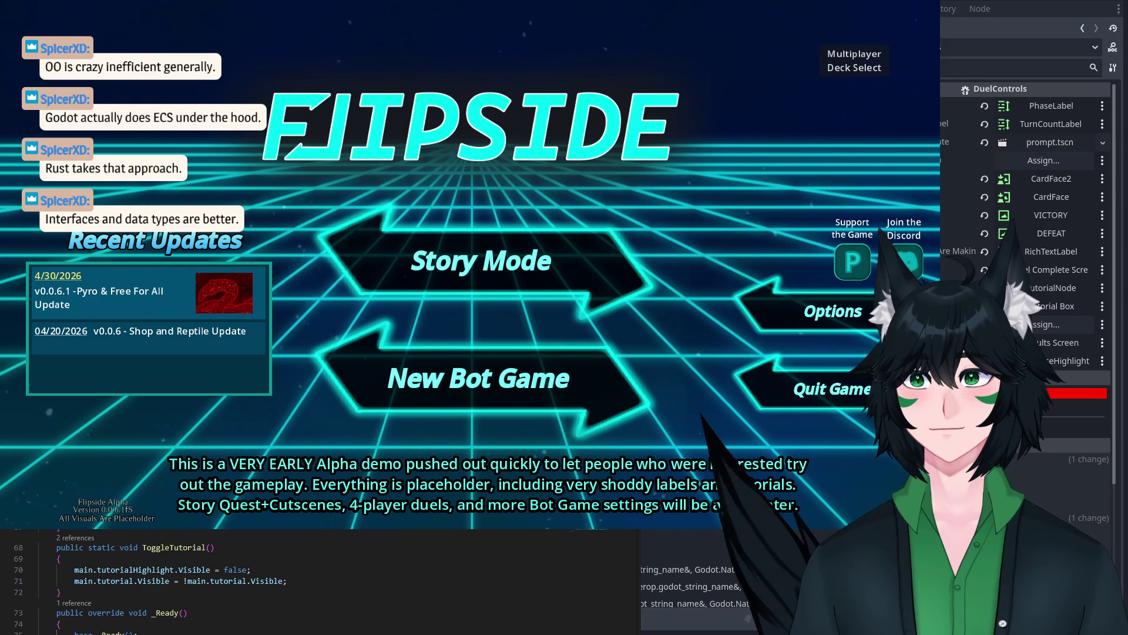
drag(934, 159, 1029, 150)
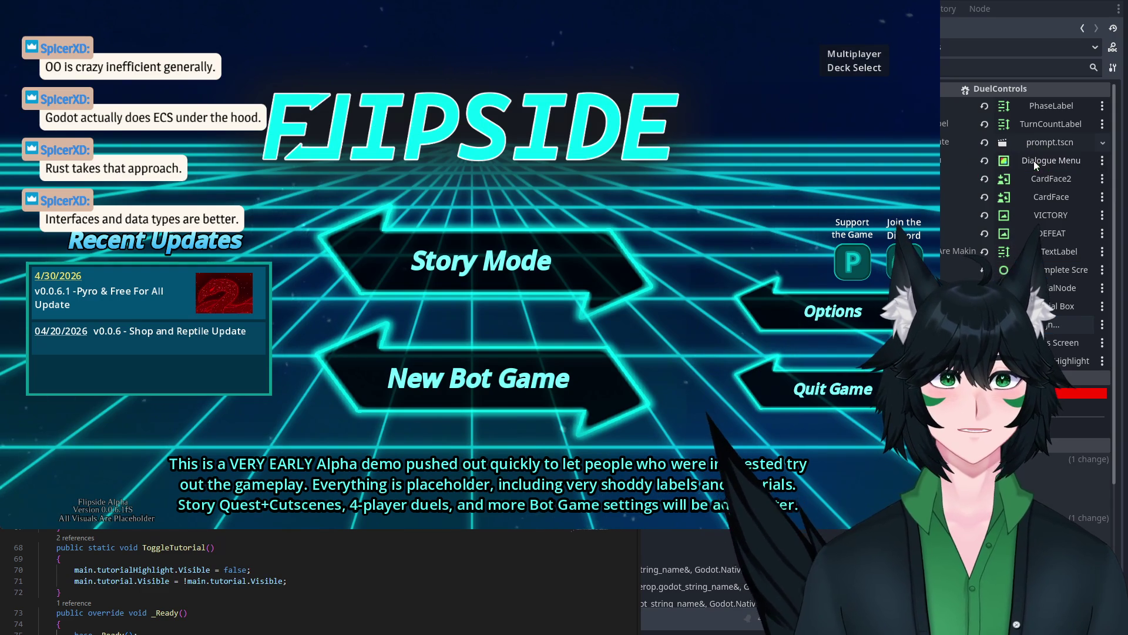
key(F8)
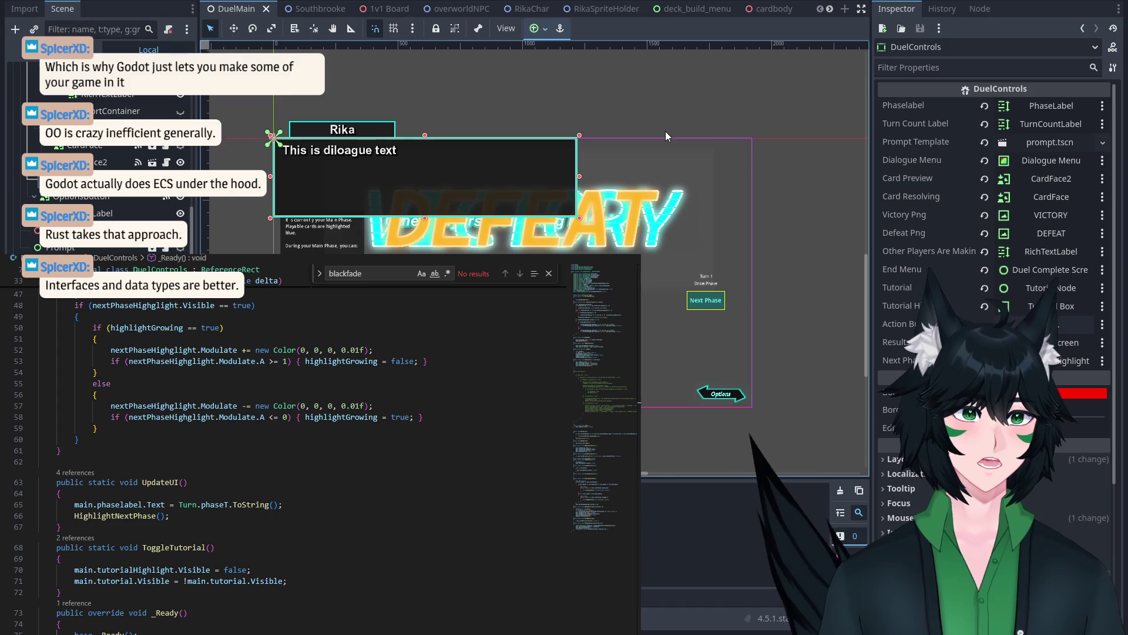
Step: Run the project with F5 to reach the Flipside title menu
key(F5)
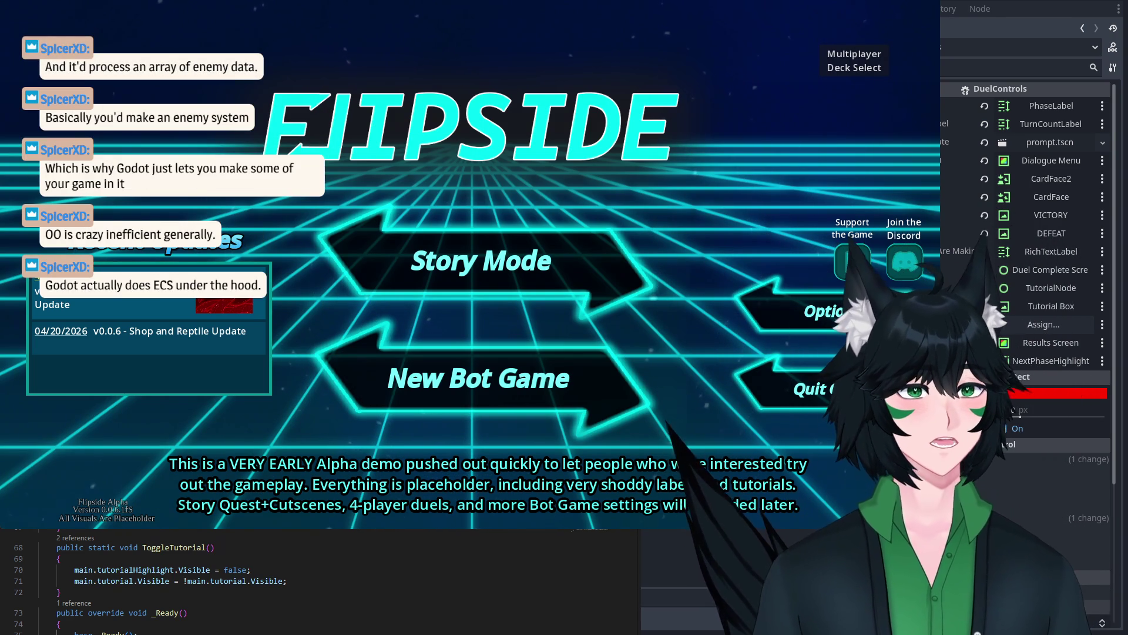
Step: Stop the running game with F8 to get back to the DuelMain scene
key(F8)
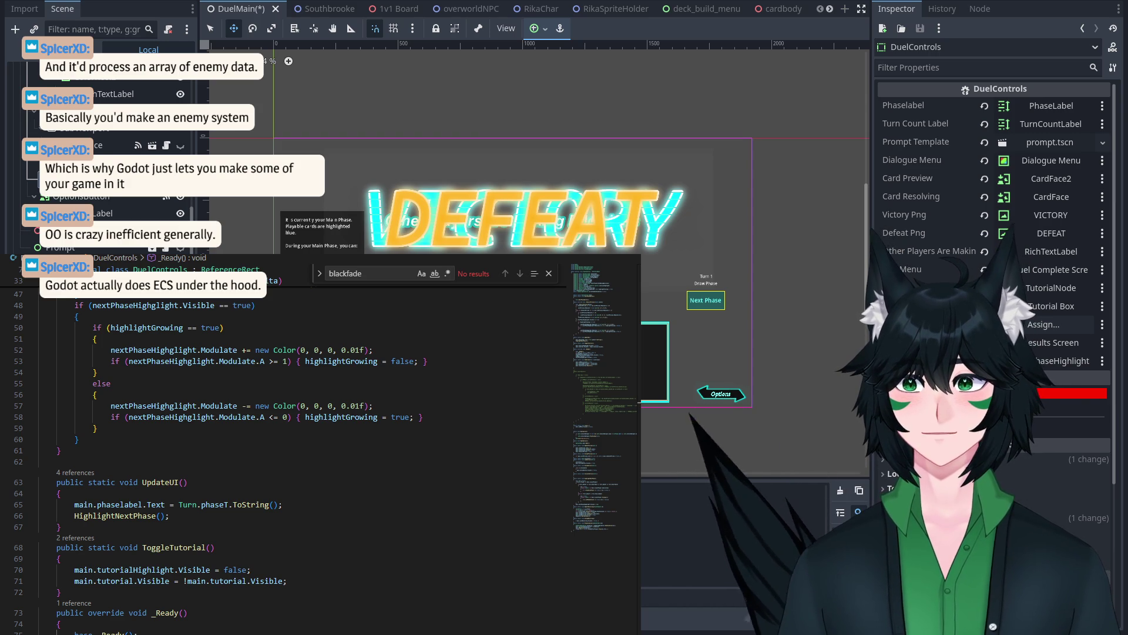
Step: Scroll through Aether Forager's CardData and click into its Card Number field, 4217
scroll(1045, 255, down, 10)
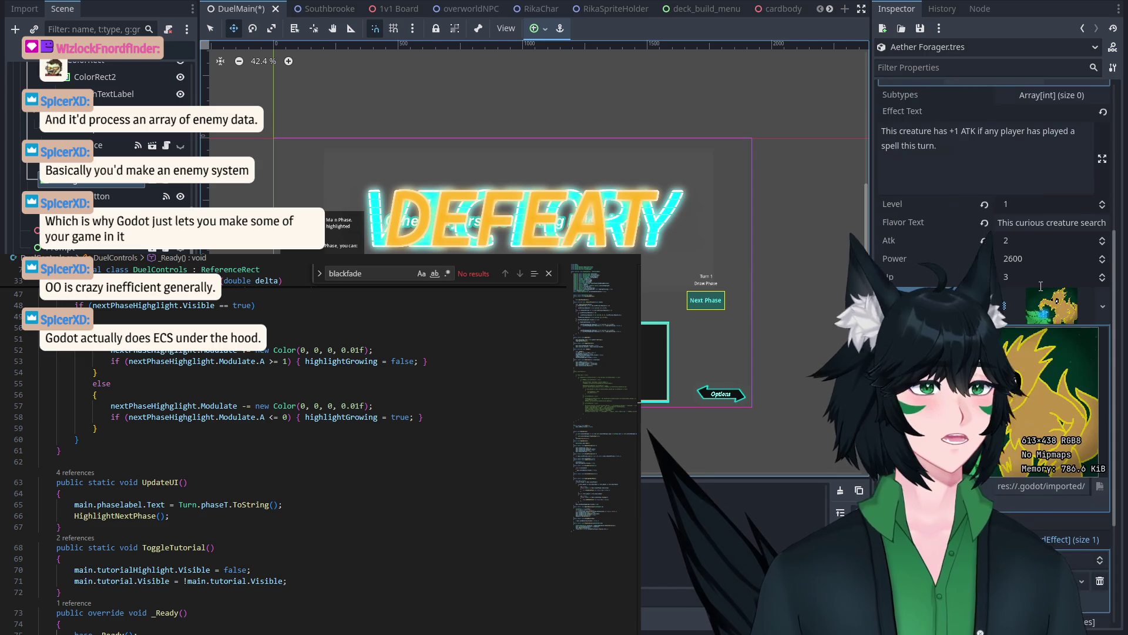
scroll(1043, 347, up, 10)
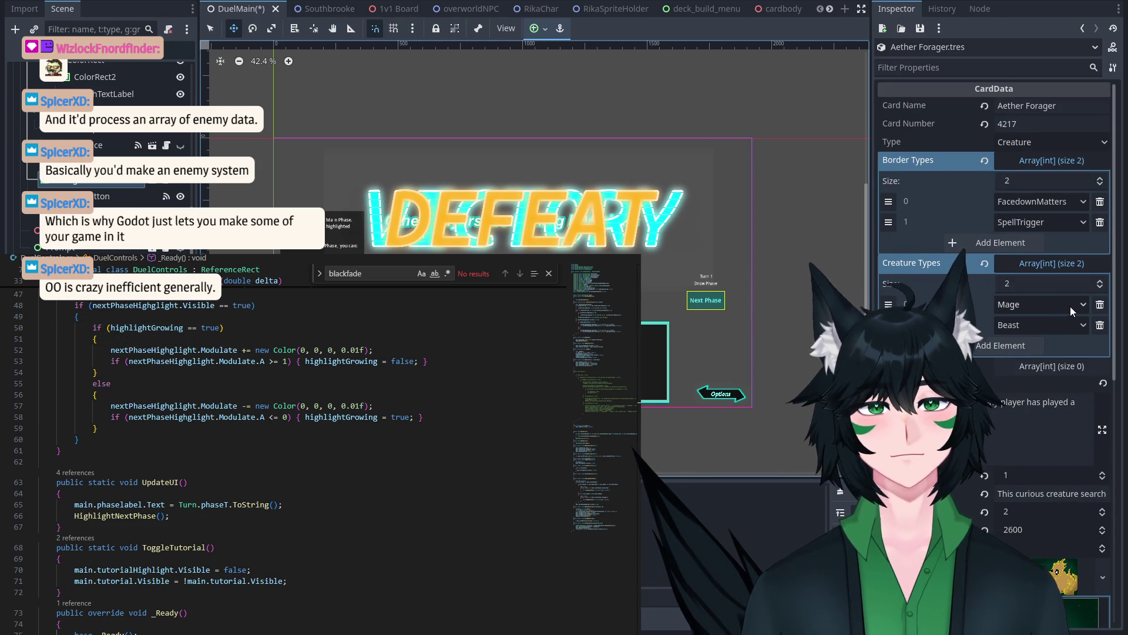
scroll(1065, 376, down, 3)
scroll(1064, 371, up, 3)
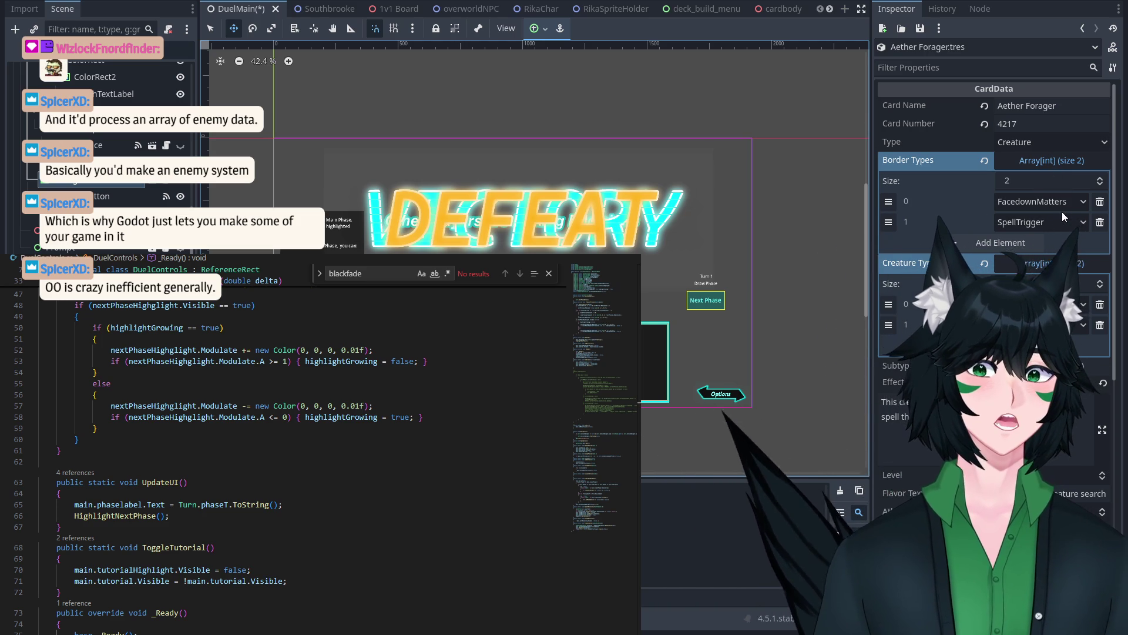
scroll(1063, 216, down, 5)
scroll(1063, 211, up, 5)
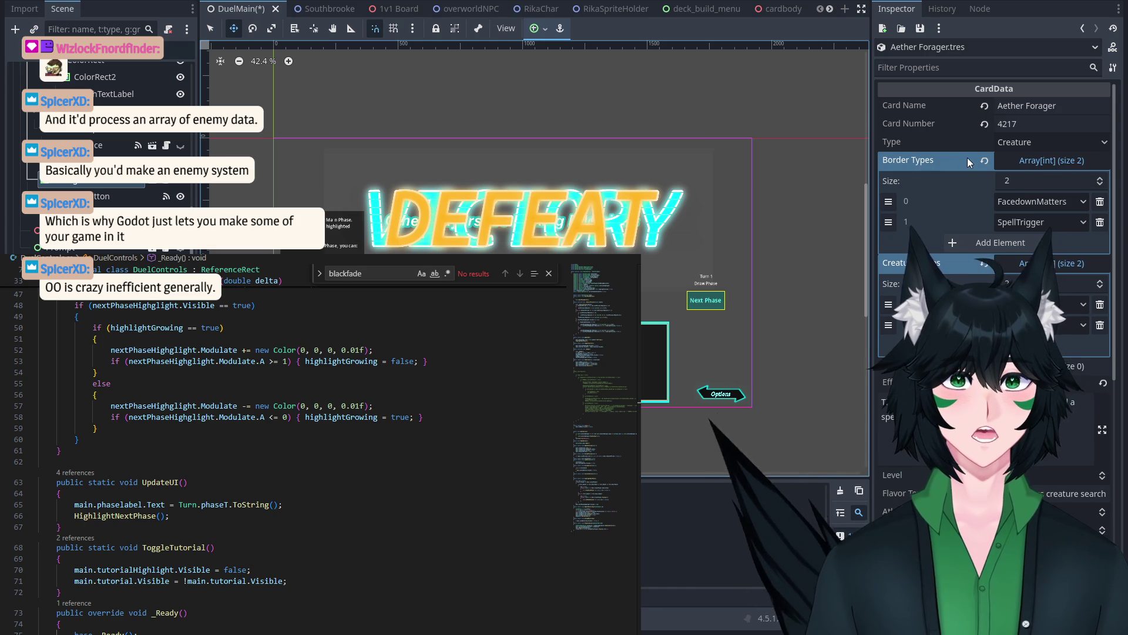
click(934, 122)
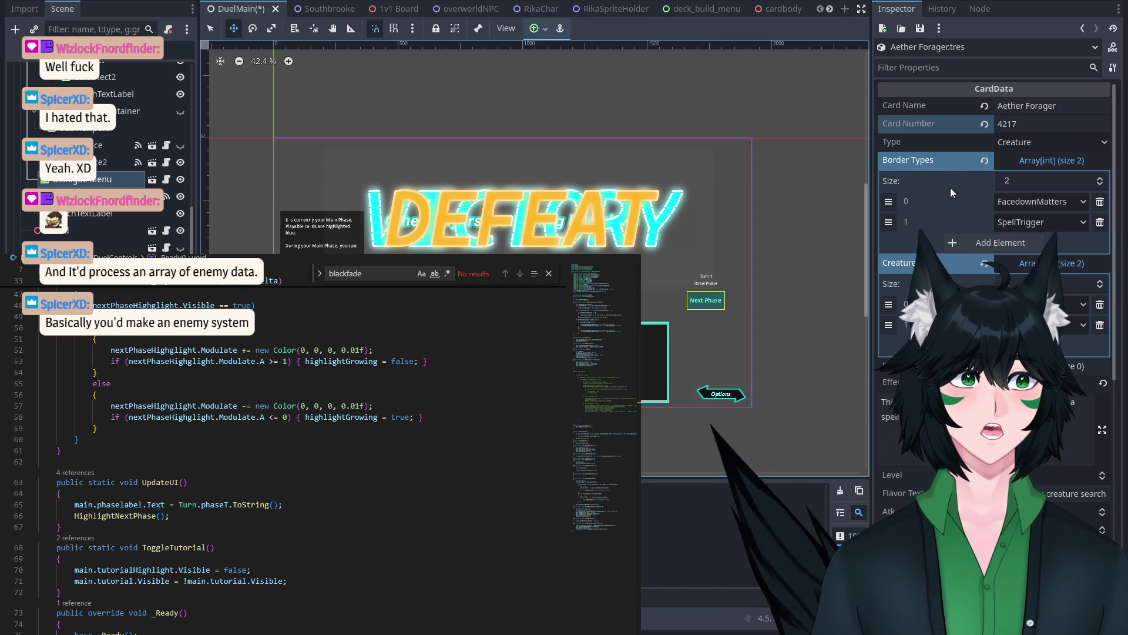
click(1006, 123)
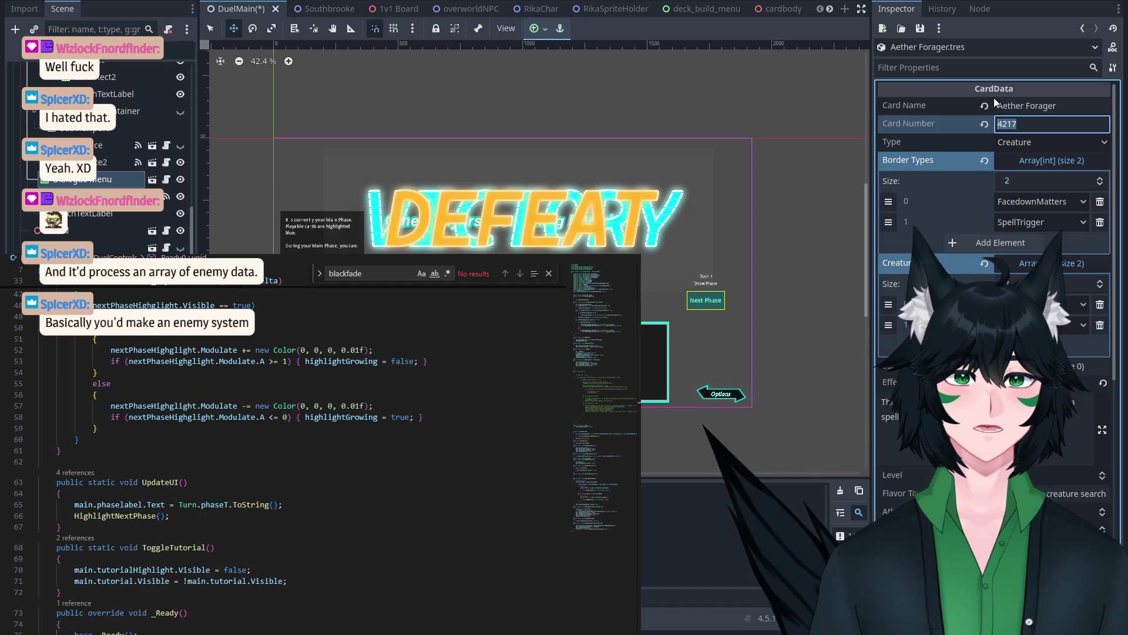
click(1064, 122)
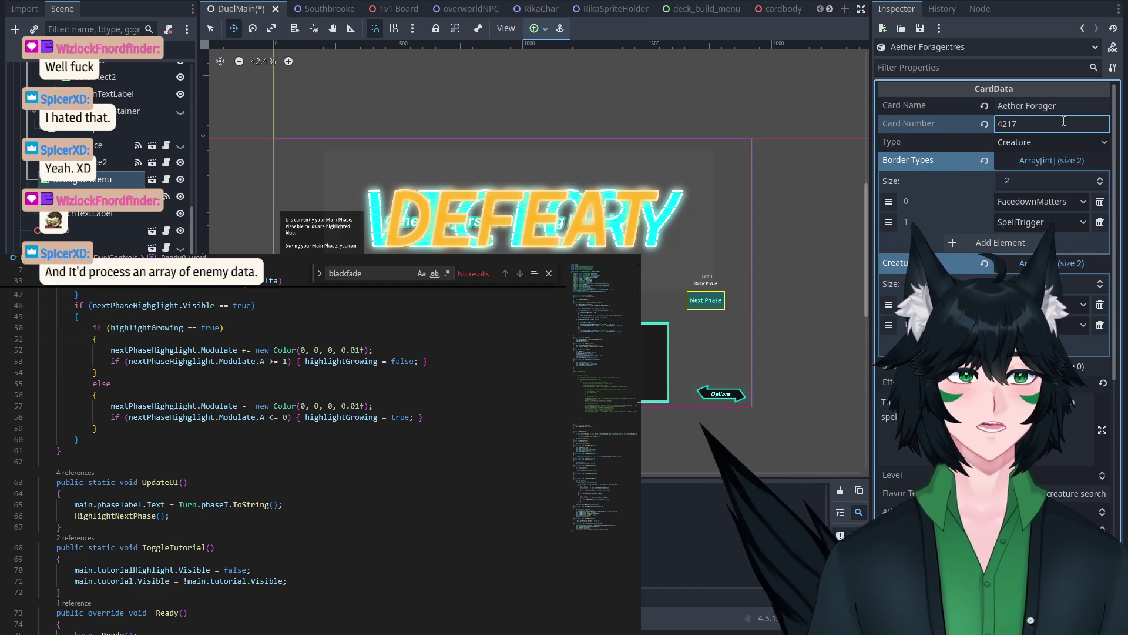
Step: Load the saved profile, accept Claude's duel, play Perusing Plateback, then close the game
key(F5)
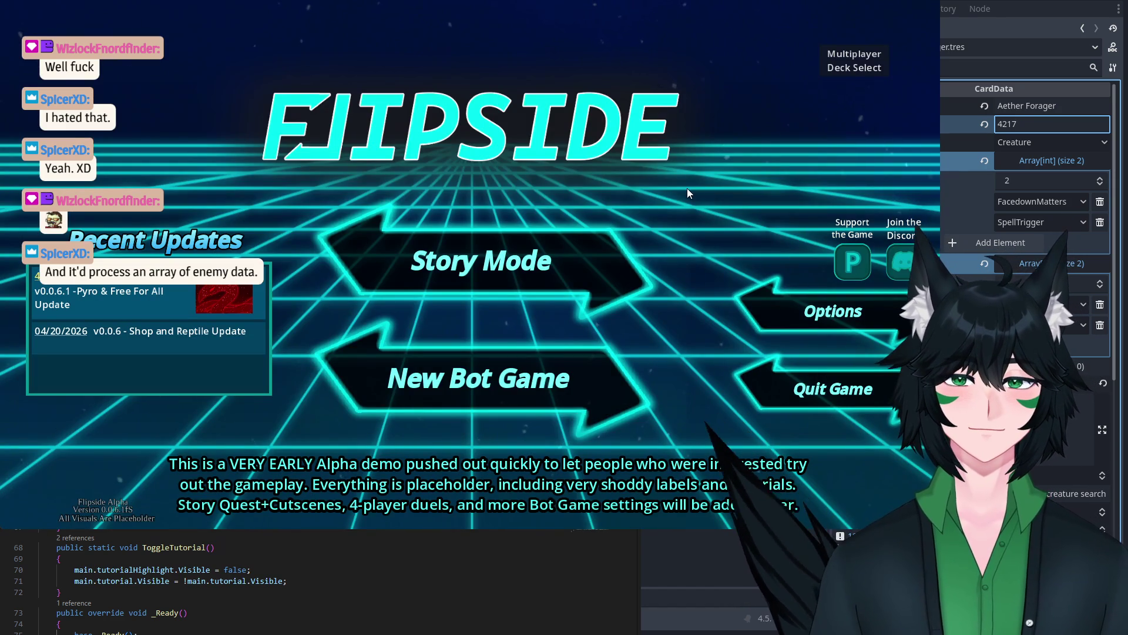
click(473, 274)
click(623, 347)
key(Left)
key(space)
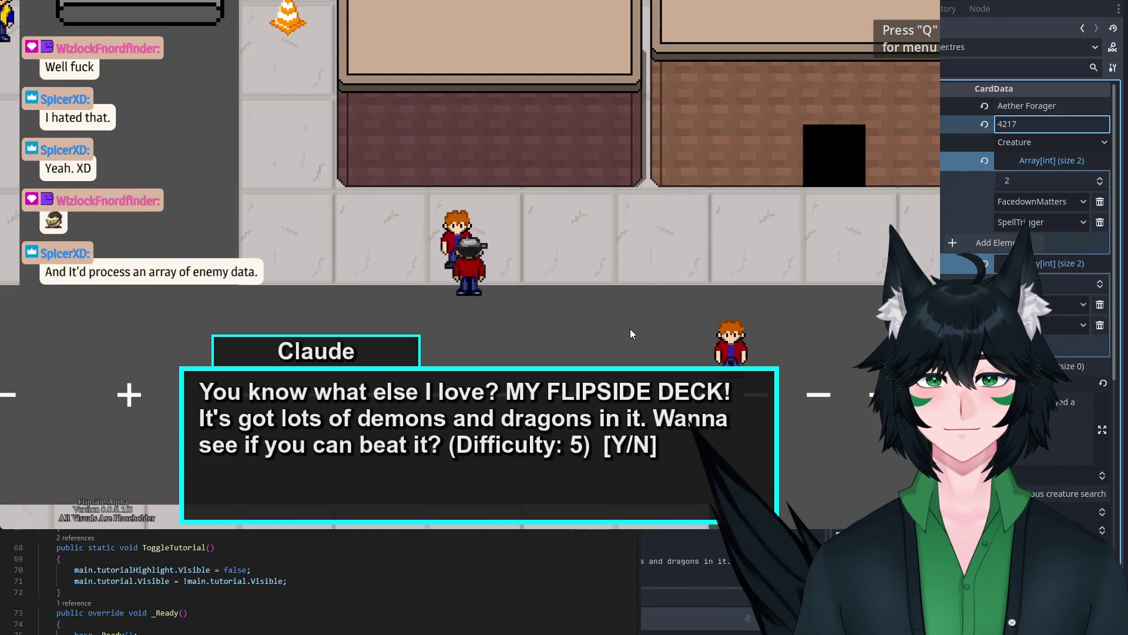
key(y)
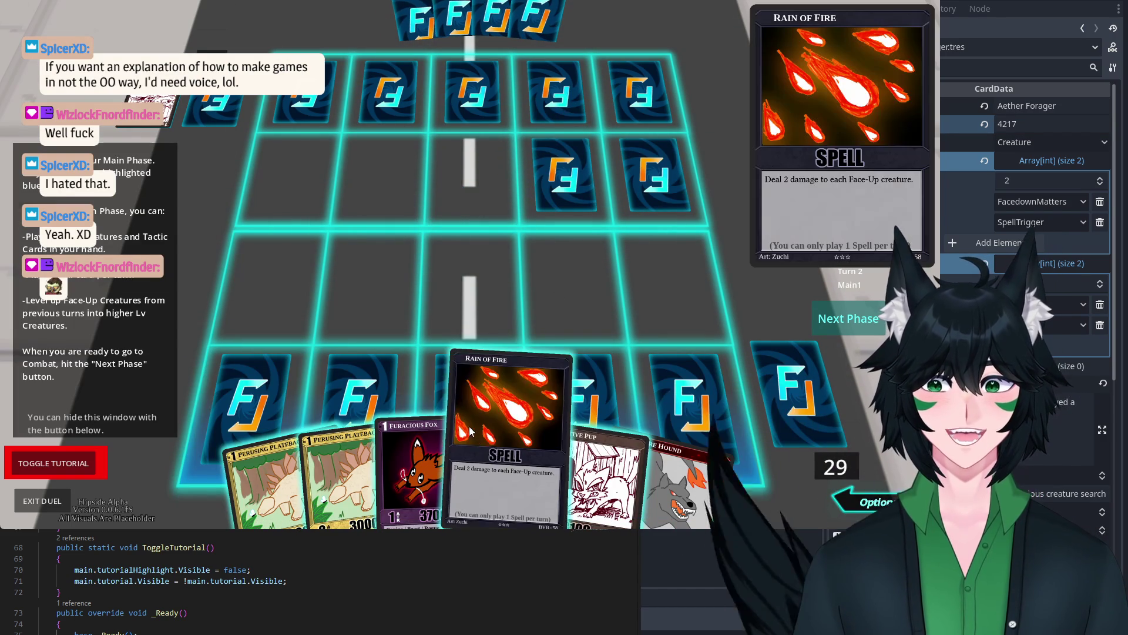
drag(337, 464, 370, 288)
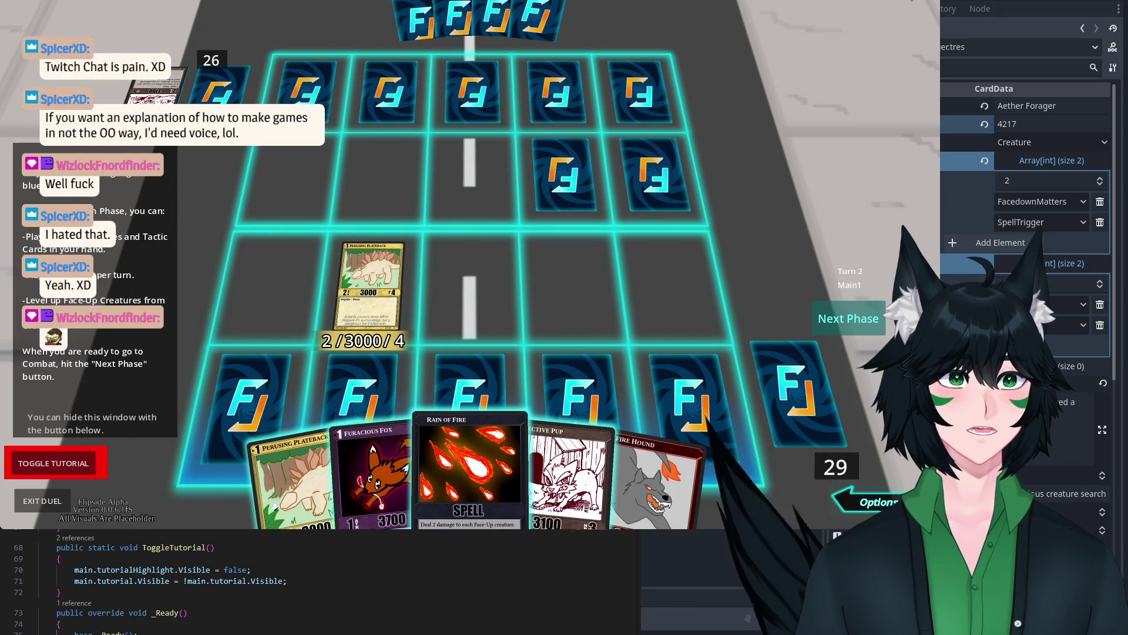
click(923, 1)
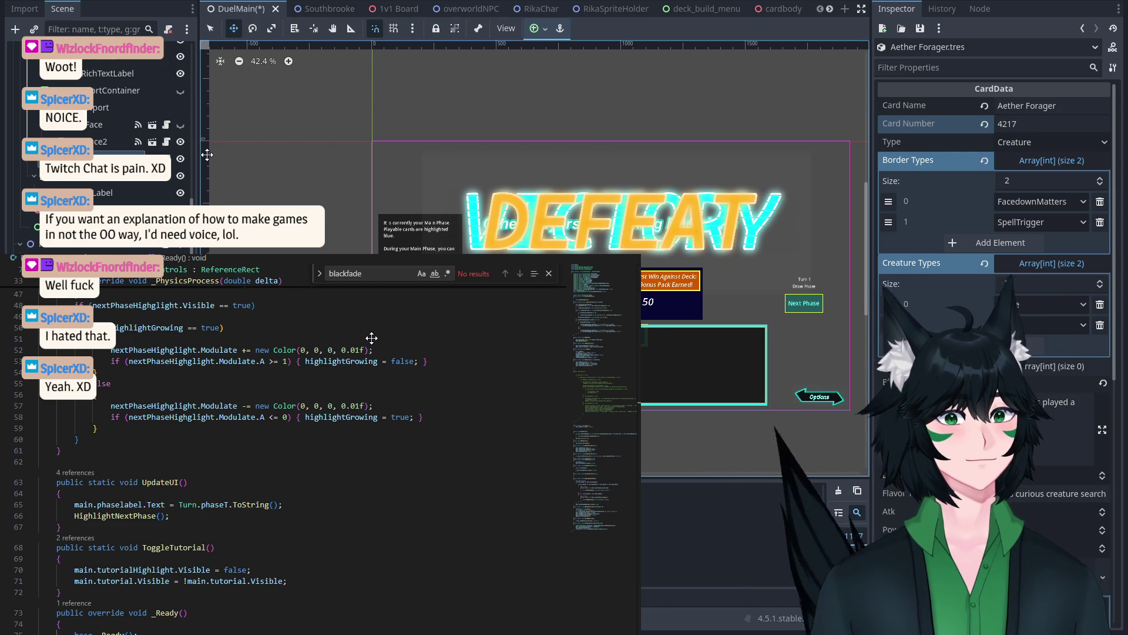
Step: In the Southbrooke scene, select Rika and duplicate it as Rika3
scroll(167, 202, down, 3)
scroll(167, 201, down, 3)
scroll(145, 187, down, 5)
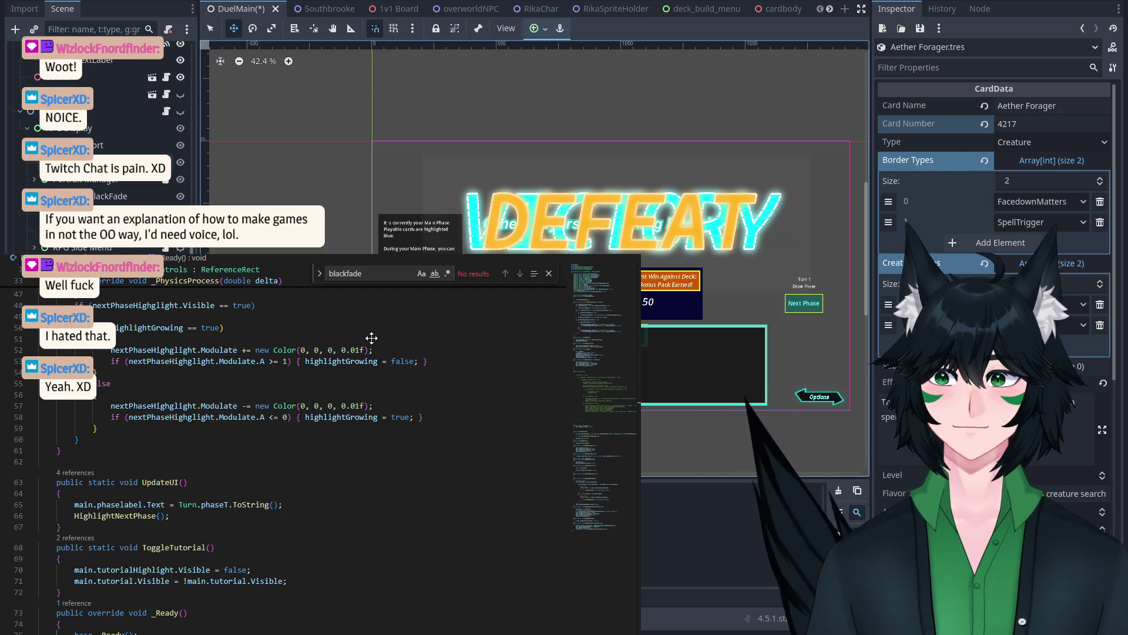
click(314, 8)
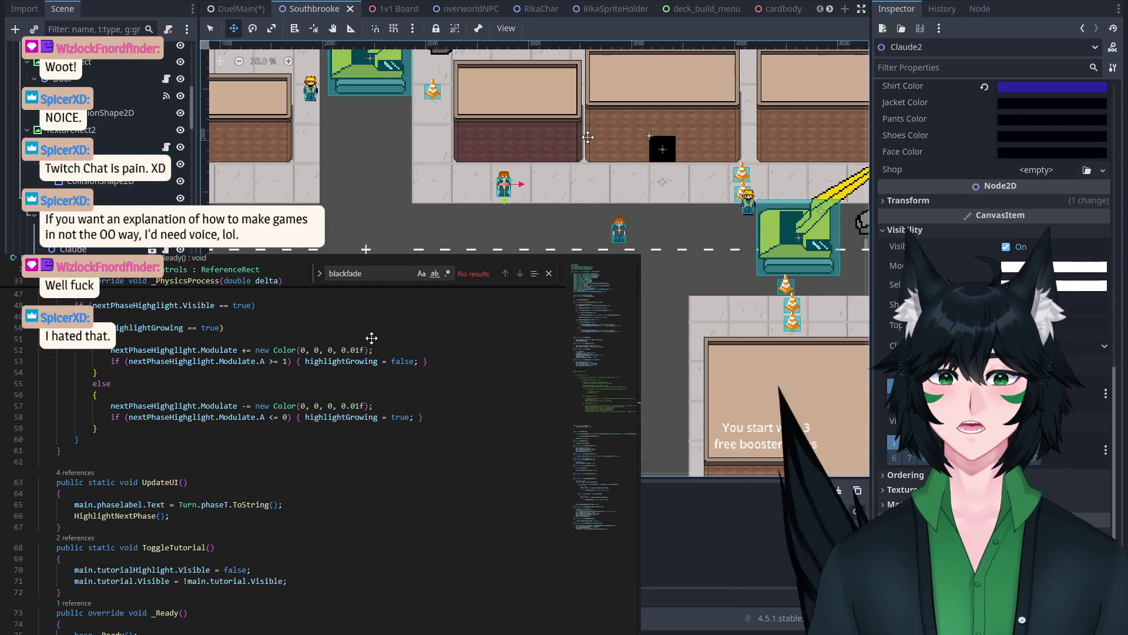
scroll(333, 80, down, 15)
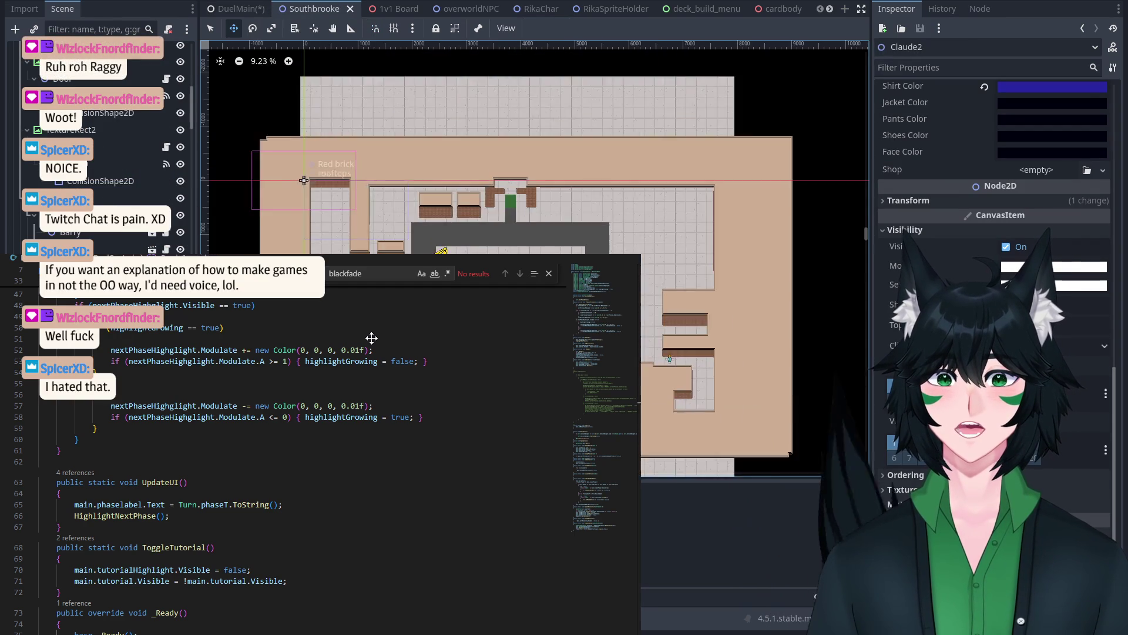
scroll(470, 153, down, 3)
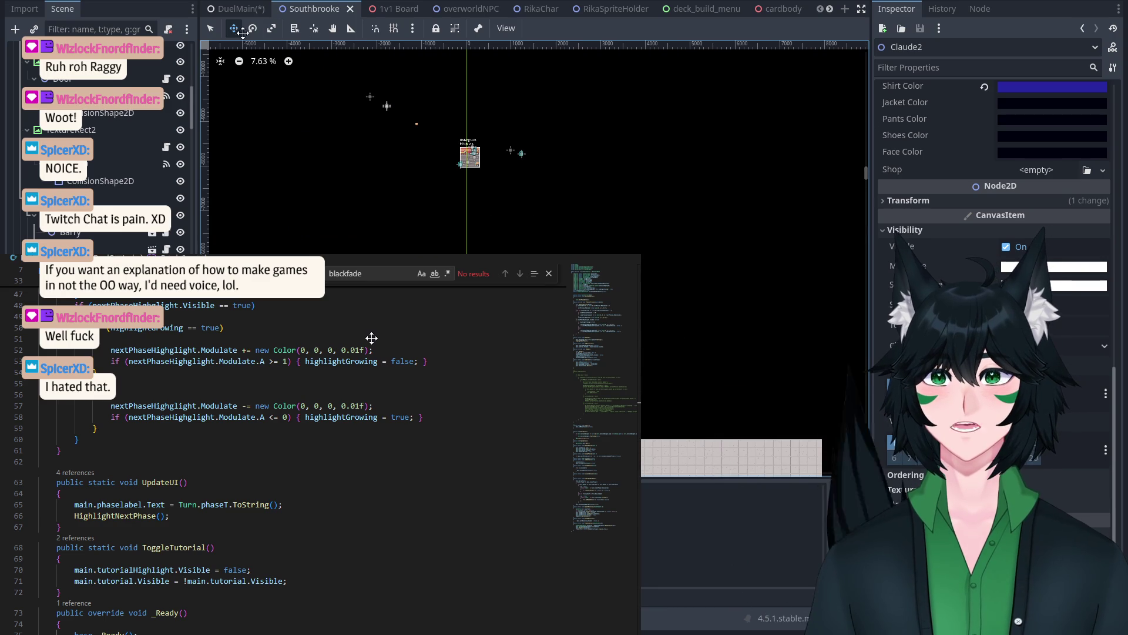
scroll(438, 118, up, 12)
click(414, 224)
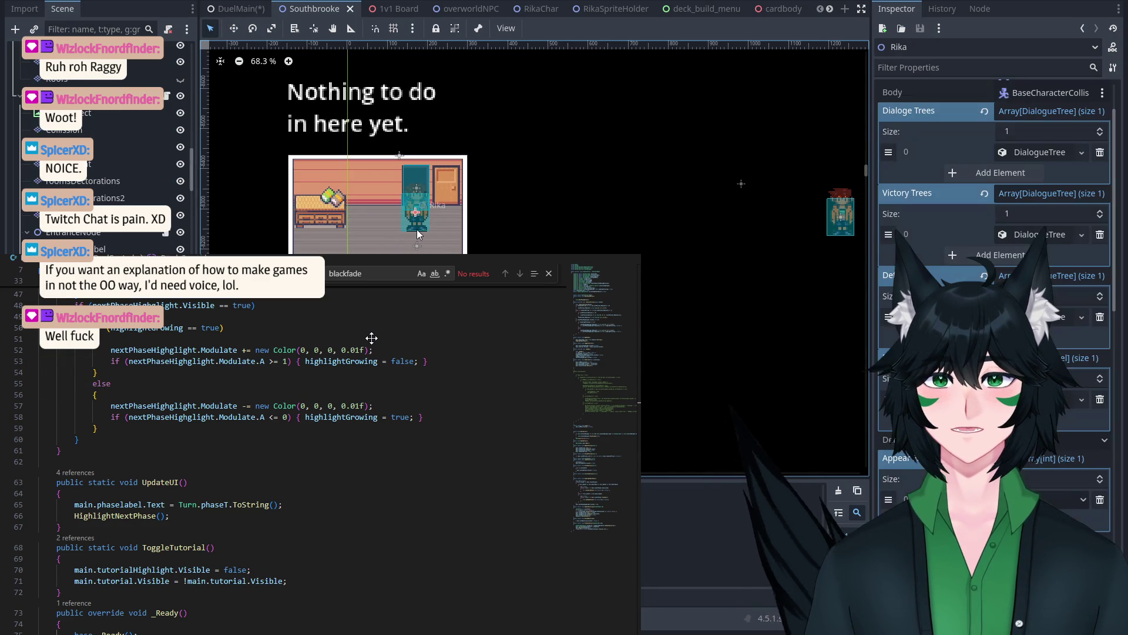
scroll(505, 197, down, 3)
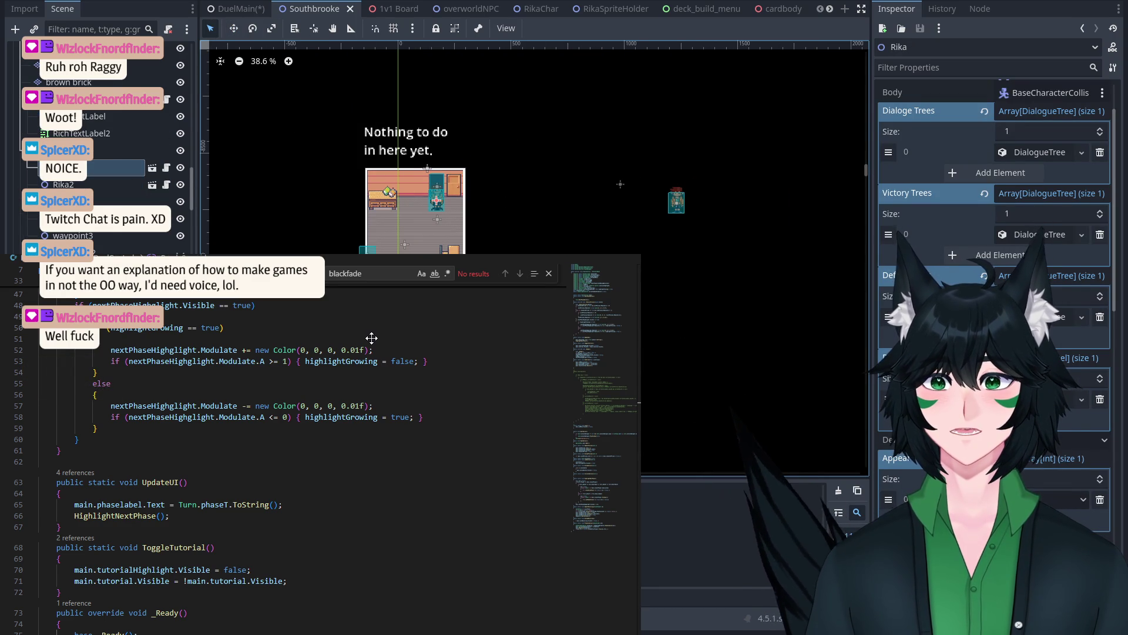
key(ctrl+d)
Step: Inspect Rika3's CollisionShape2D child, then reselect the Rika3 node
scroll(247, 176, down, 3)
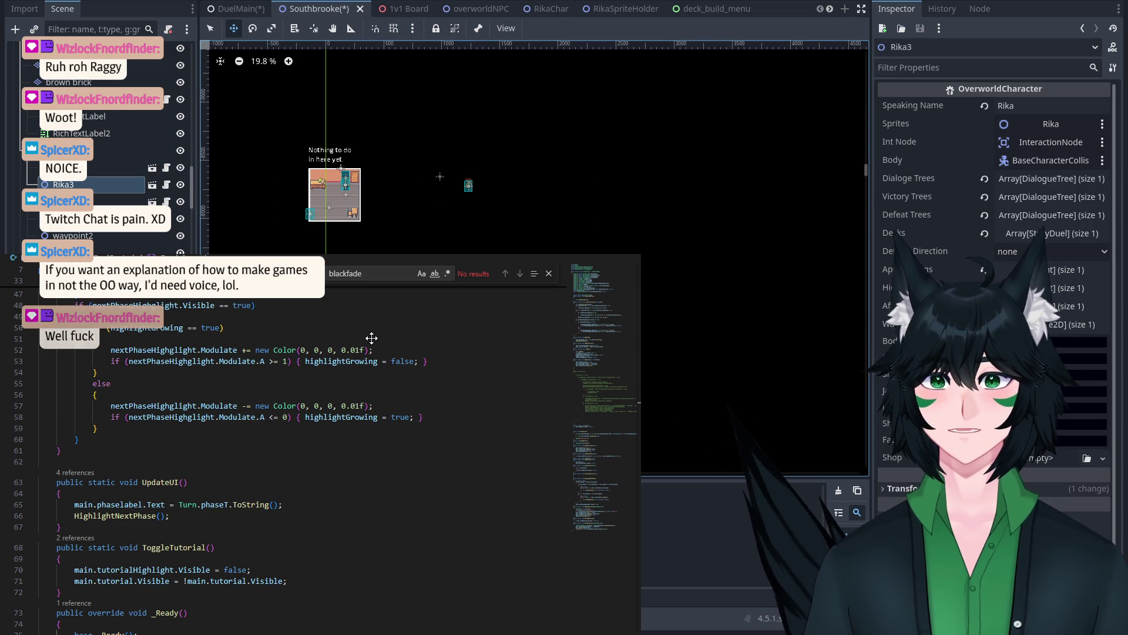
scroll(532, 113, up, 10)
scroll(610, 151, down, 11)
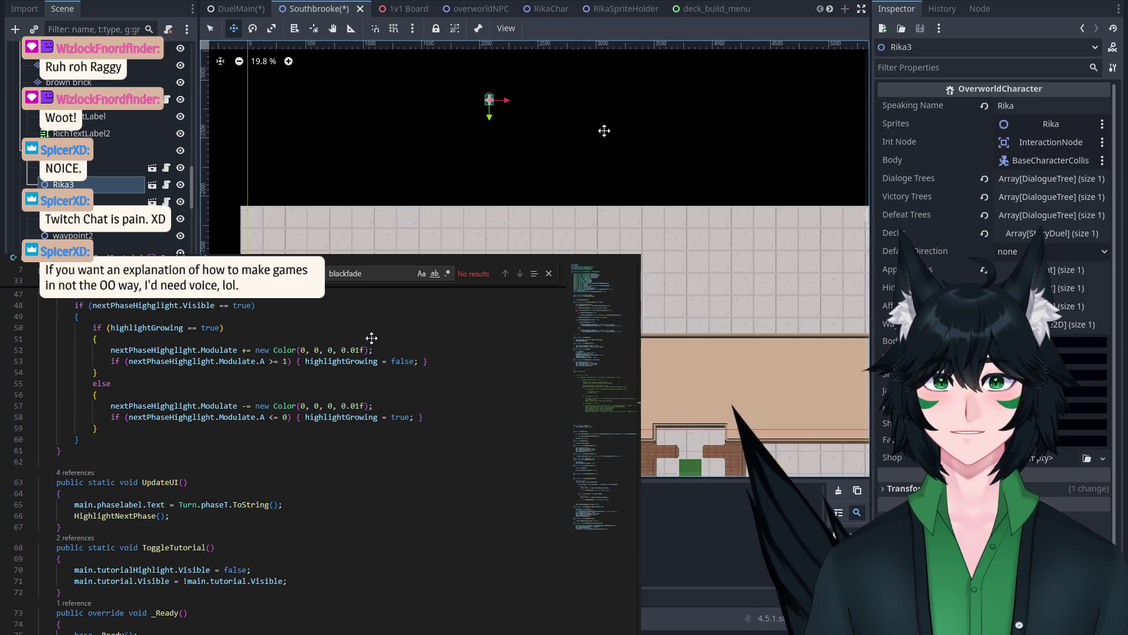
scroll(622, 113, right, 3)
scroll(668, 194, up, 6)
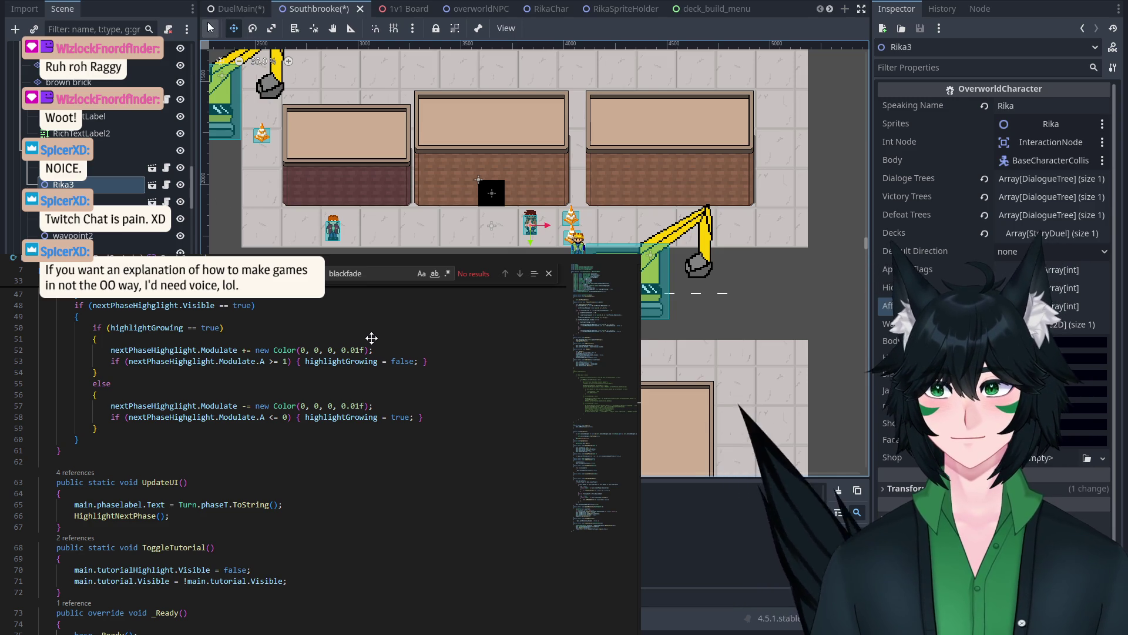
click(122, 186)
scroll(631, 241, up, 6)
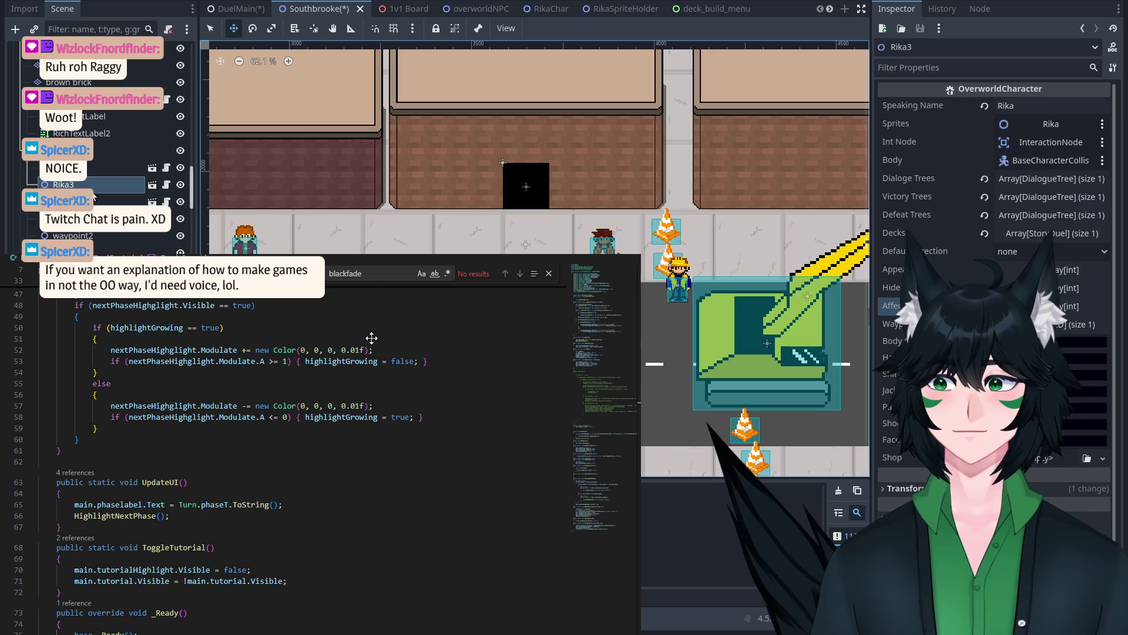
scroll(96, 132, up, 5)
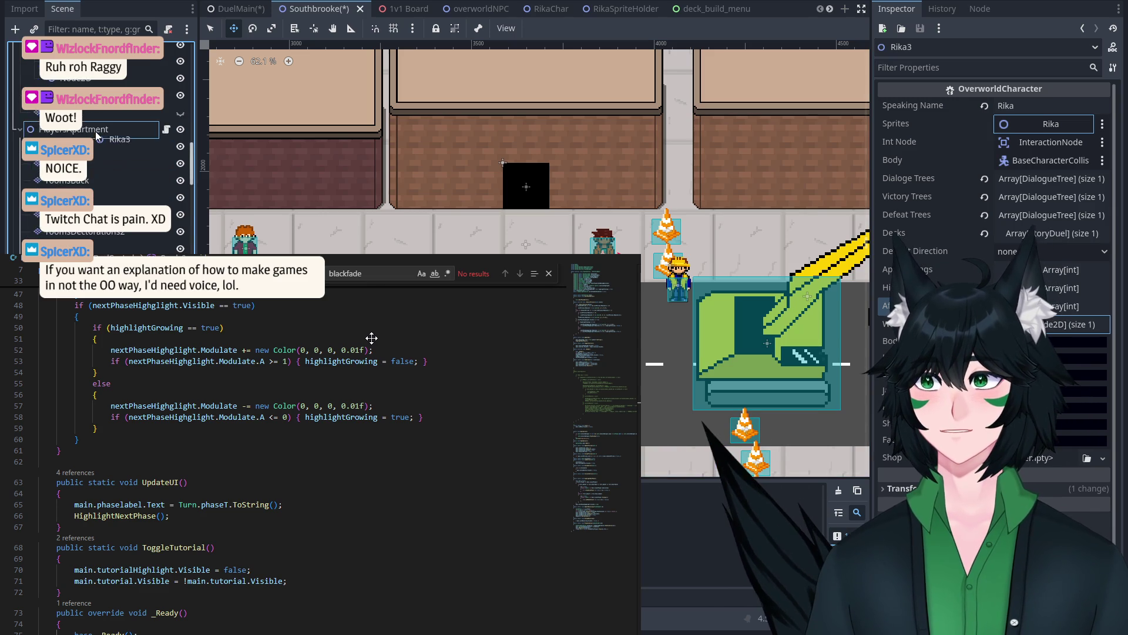
click(95, 125)
scroll(95, 126, up, 5)
scroll(99, 112, down, 4)
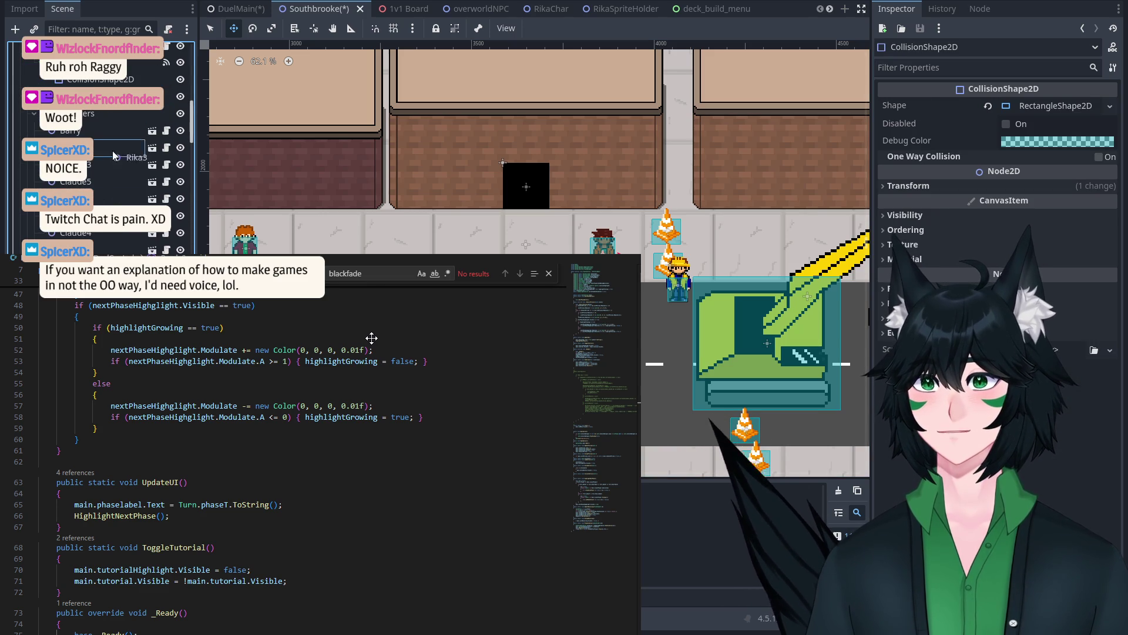
click(77, 233)
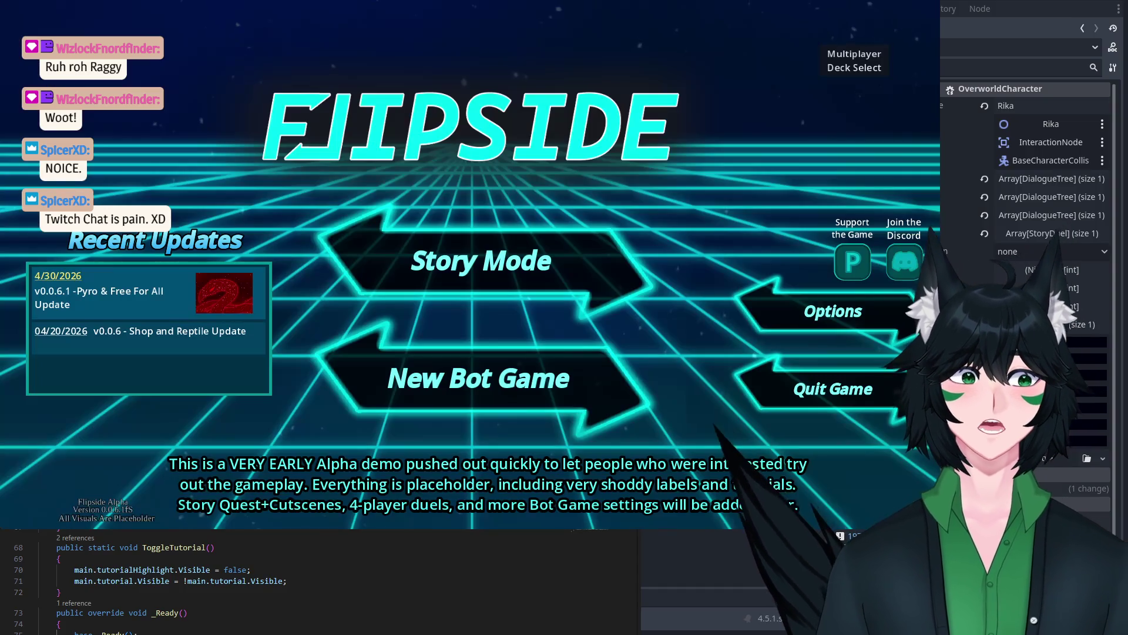
Step: Load a saved profile into the overworld, then collapse Characters and return to DuelMain
click(509, 267)
click(506, 331)
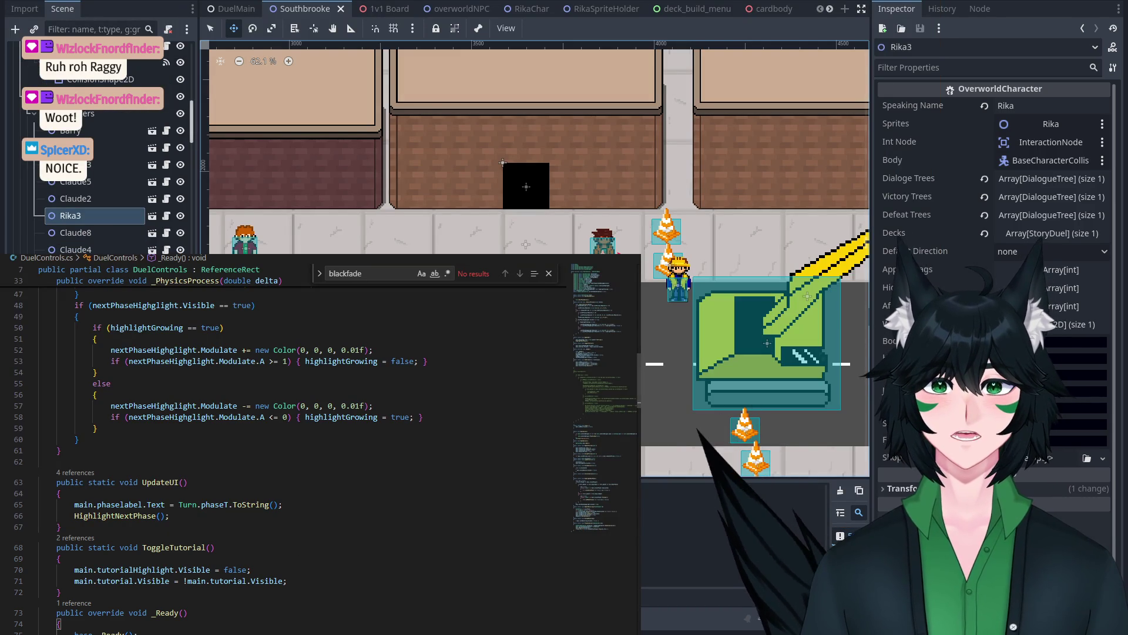
click(29, 114)
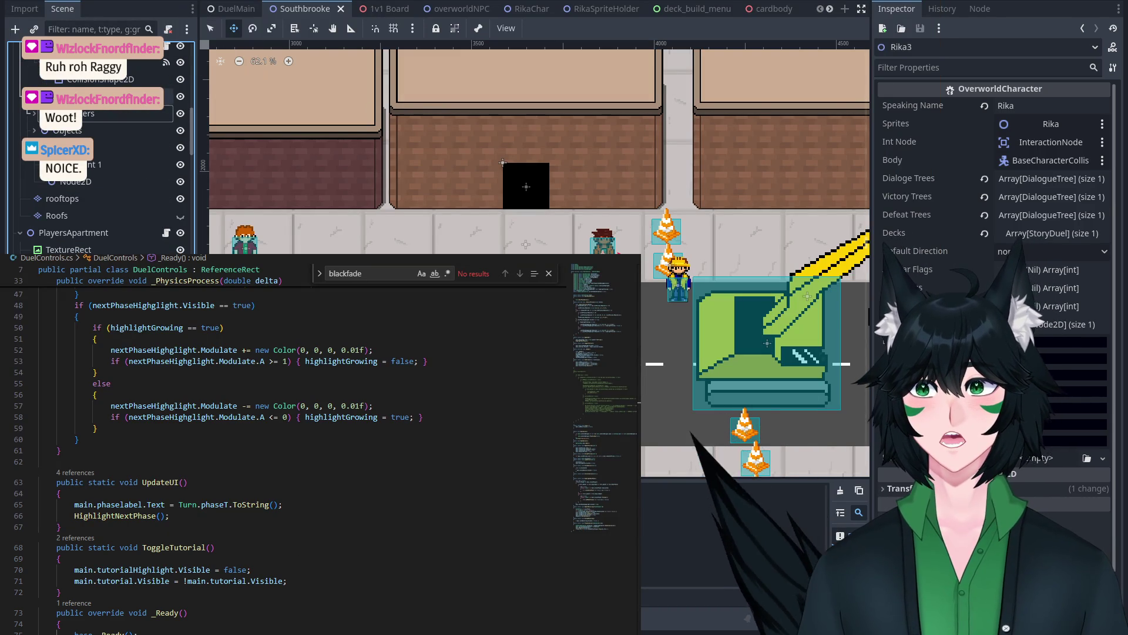
scroll(64, 83, up, 5)
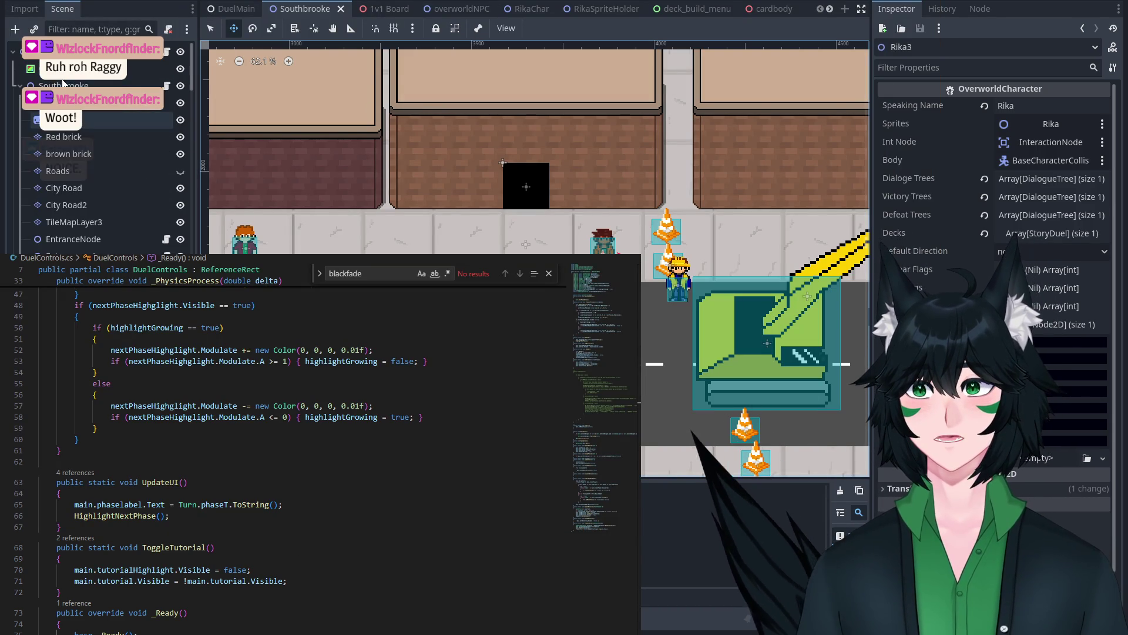
click(235, 8)
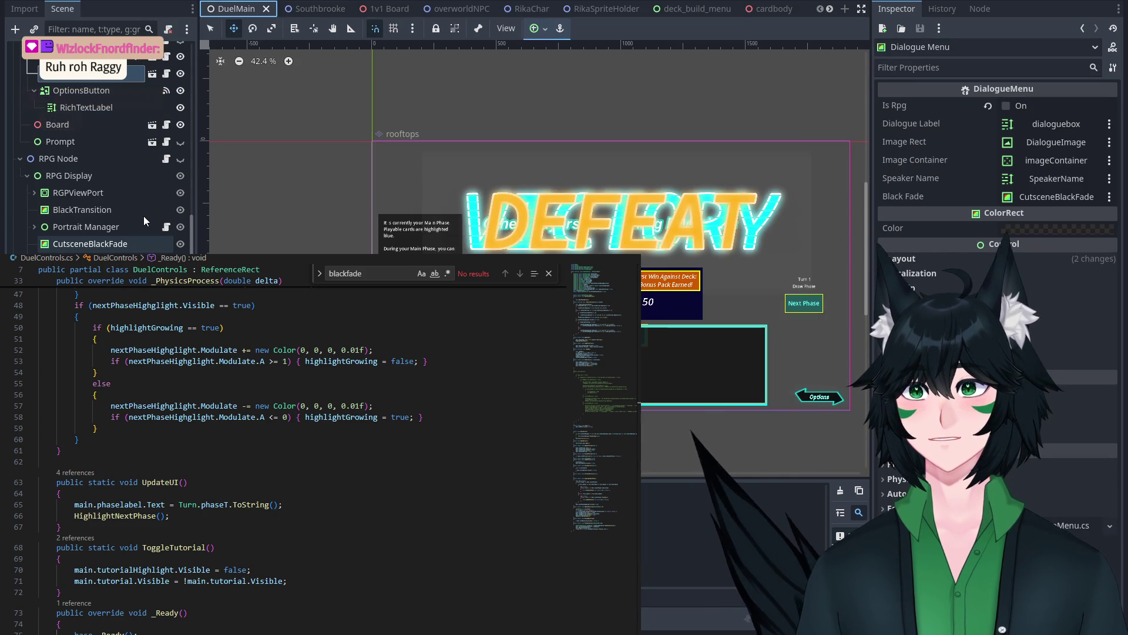
Step: Expand Portrait Manager in DuelMain and inspect Portrait Background and Portrait Manager
scroll(60, 194, up, 3)
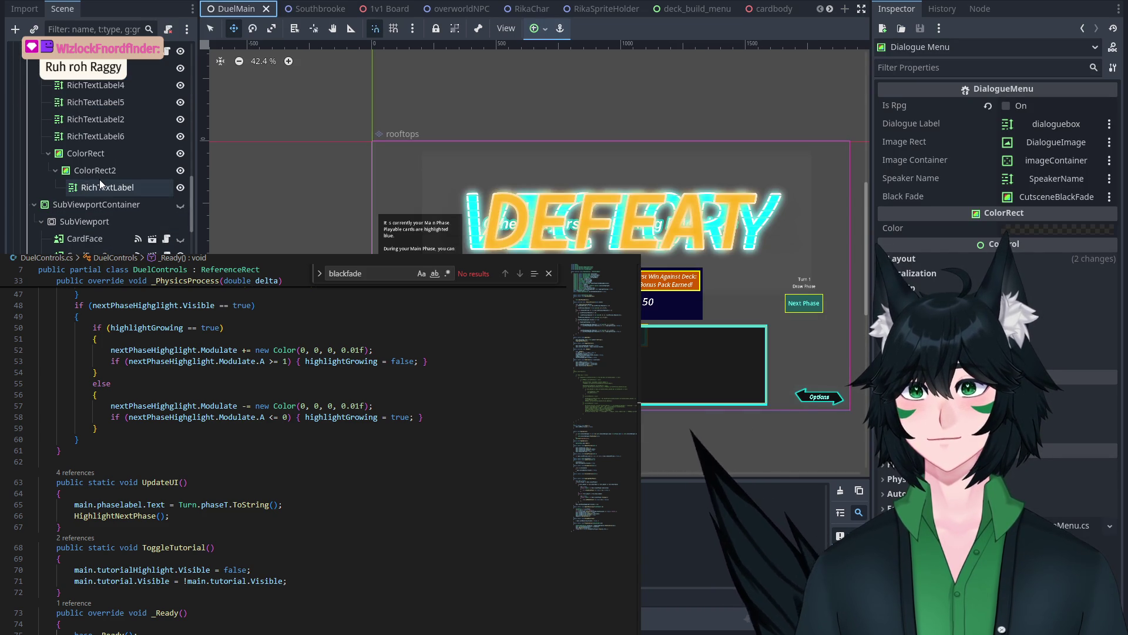
scroll(101, 177, up, 6)
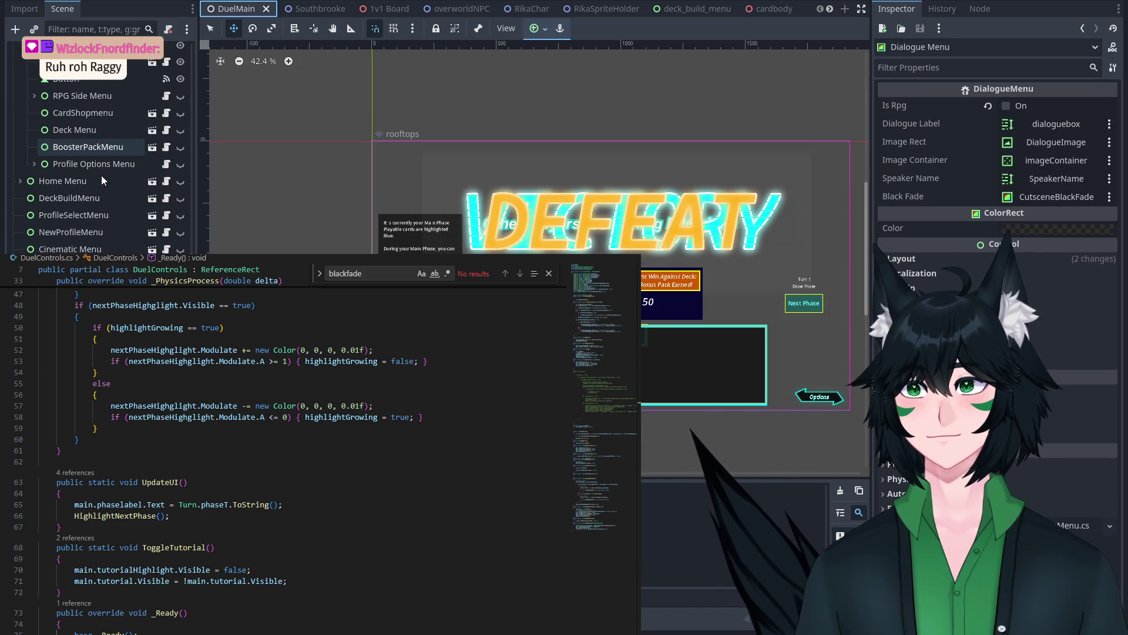
scroll(101, 175, up, 4)
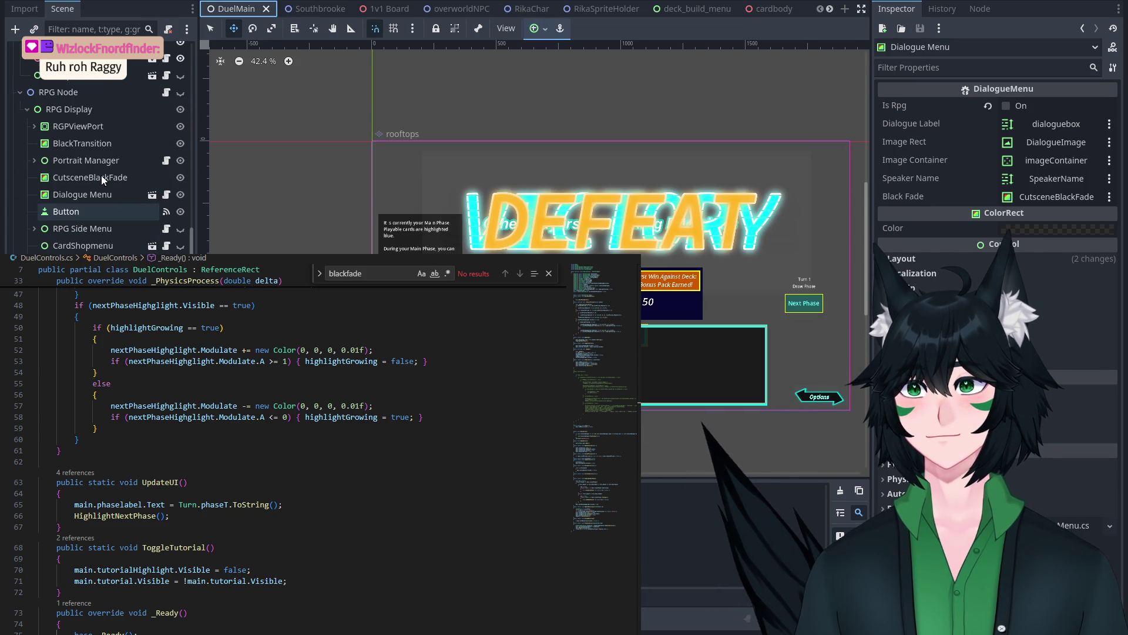
click(34, 159)
scroll(36, 158, down, 2)
click(114, 105)
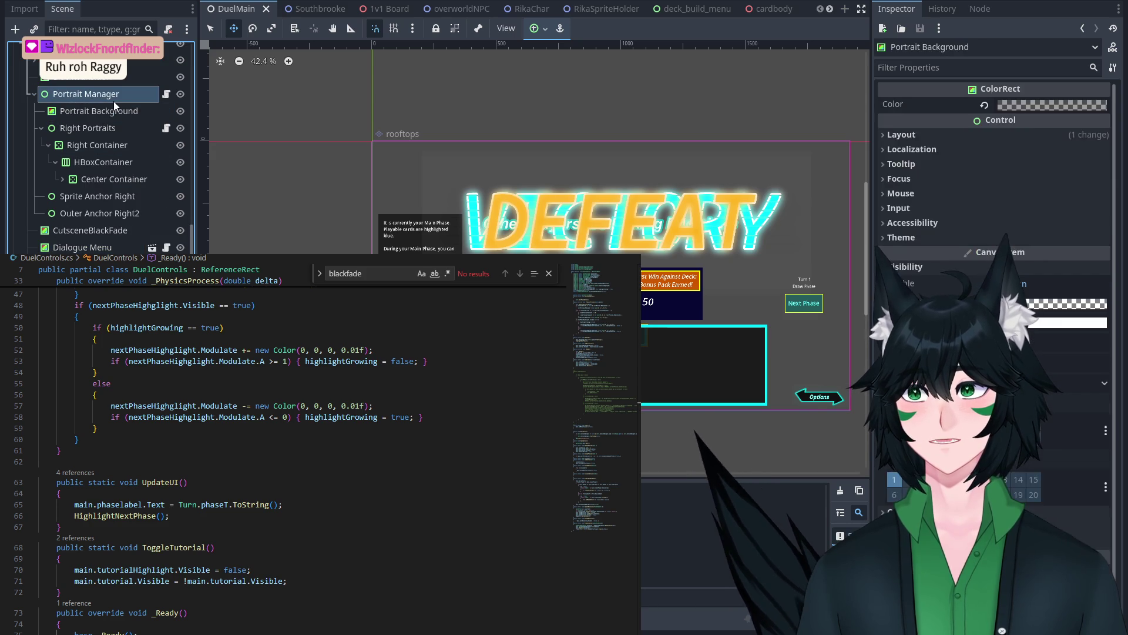
click(114, 101)
Step: Check RPG Display, then open the Dialogue Menu scene in its own editor tab
scroll(114, 94, up, 2)
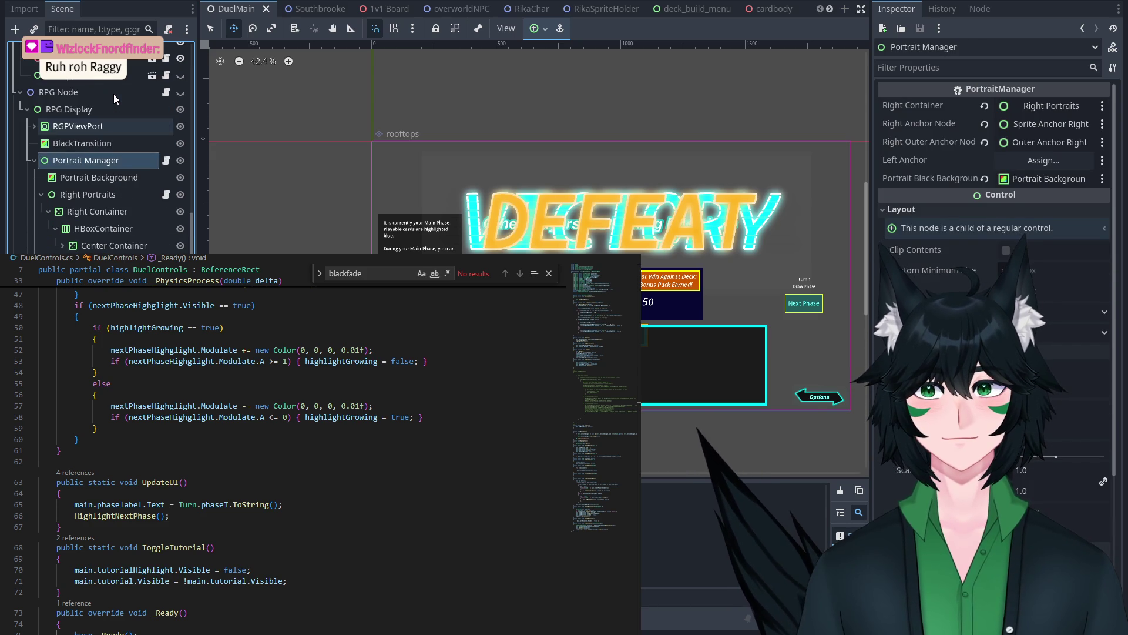
click(107, 108)
click(100, 157)
scroll(100, 157, down, 3)
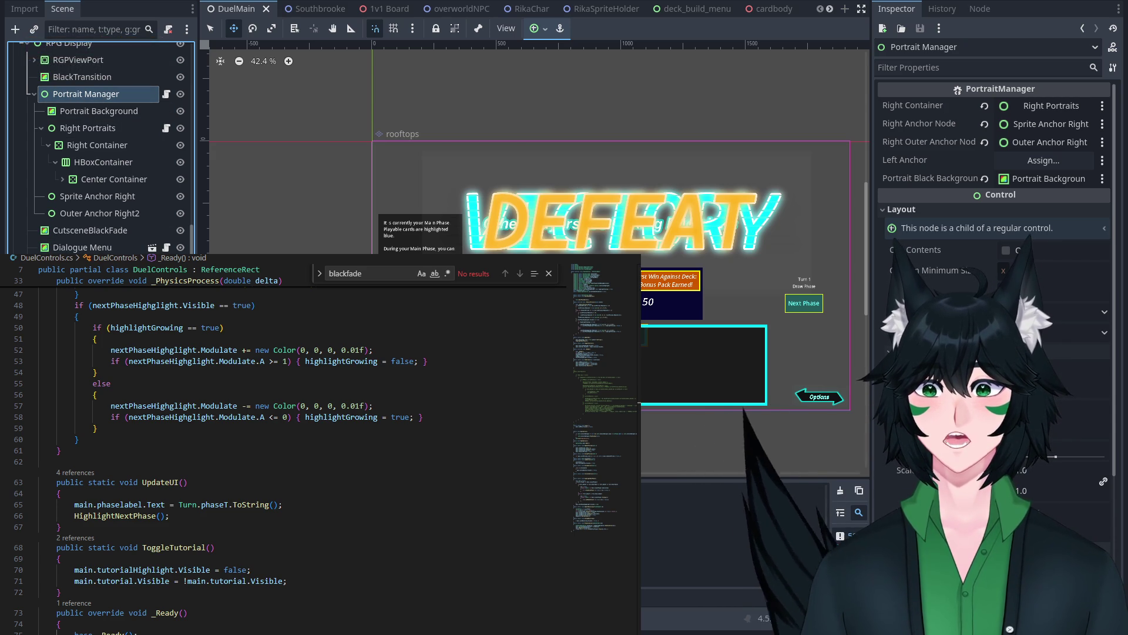
click(111, 249)
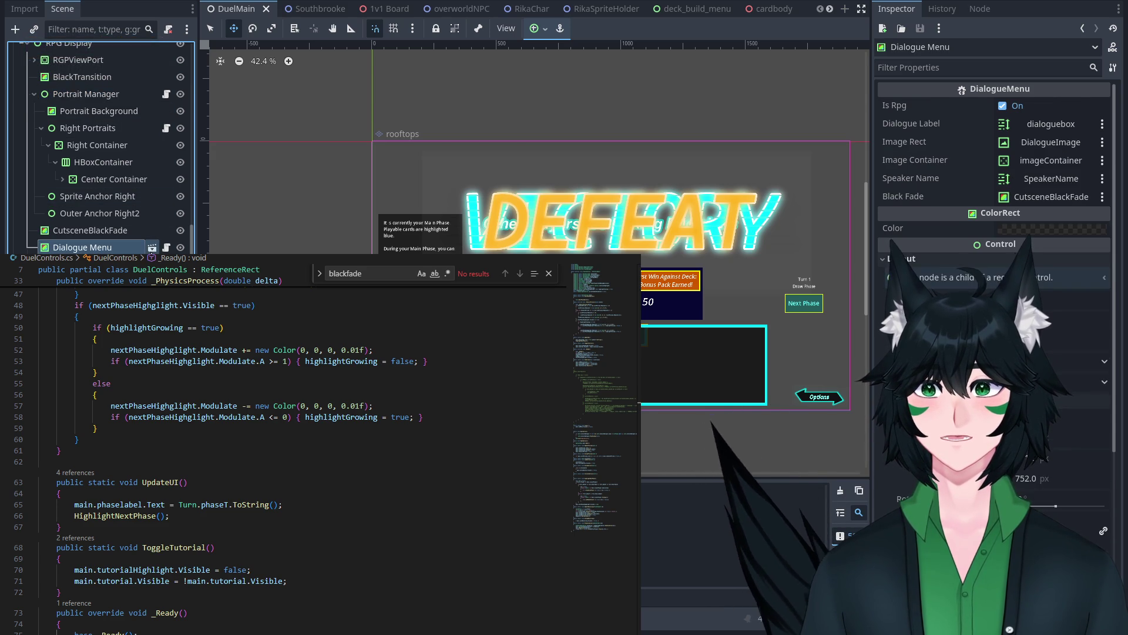
click(152, 248)
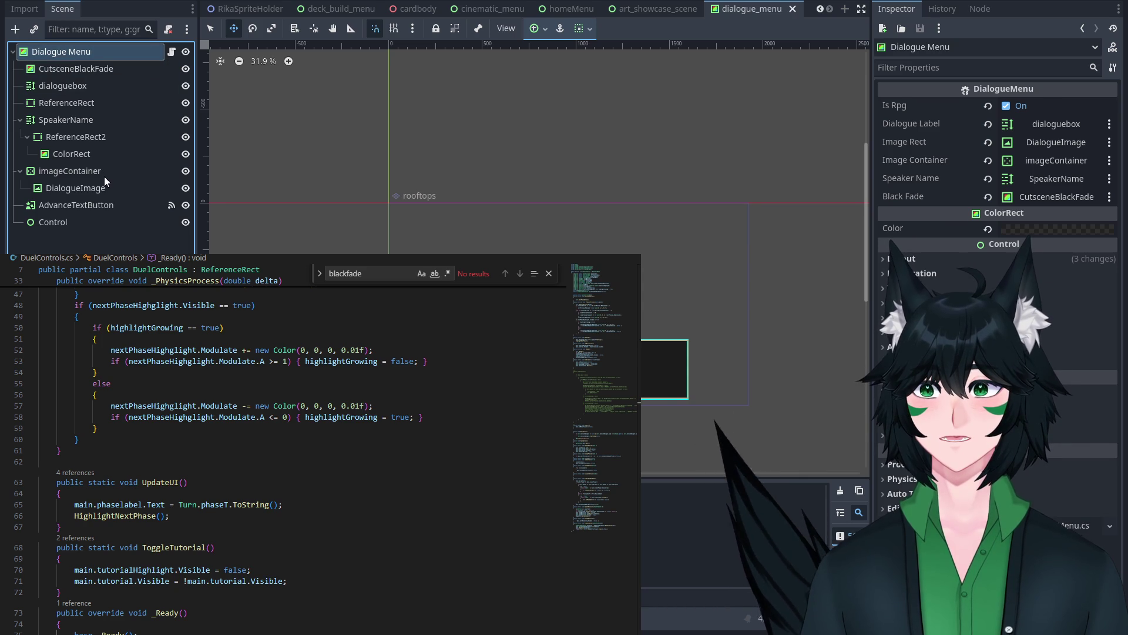
Step: Paste the Portrait Manager into the Dialogue Menu scene as its first child
key(ctrl+v)
drag(62, 242, 48, 78)
click(73, 82)
scroll(352, 158, down, 1)
click(80, 67)
click(86, 84)
click(88, 103)
click(96, 87)
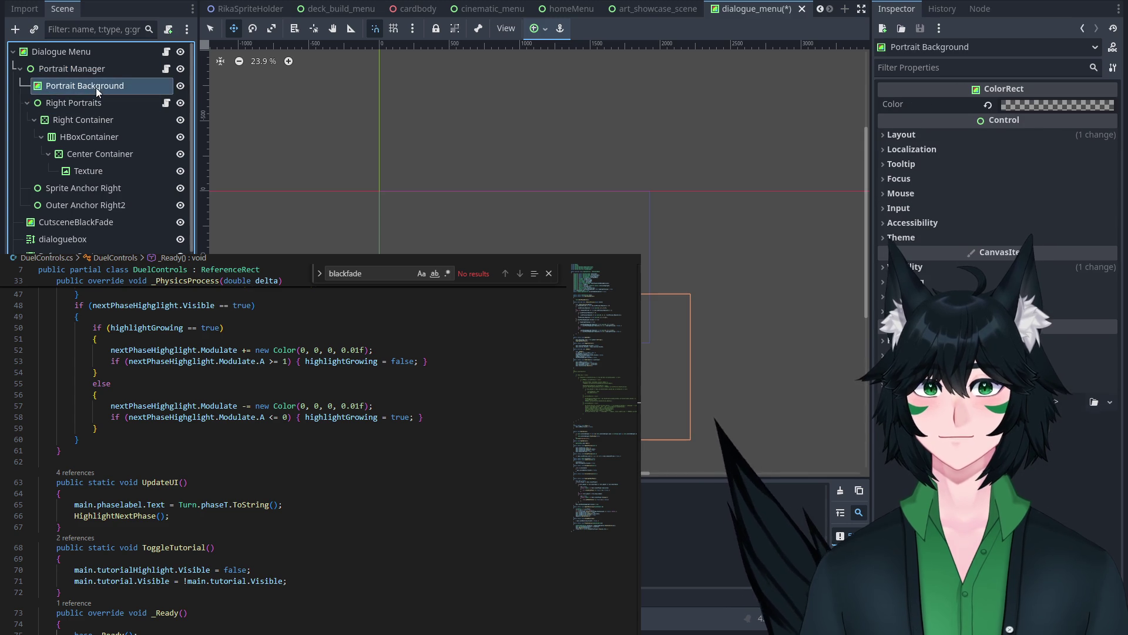
Step: Move Portrait Background to the canvas origin and shift Portrait Manager up and left
click(233, 29)
mouse_move(358, 158)
mouse_down()
mouse_move(348, 107)
mouse_move(312, 60)
mouse_up()
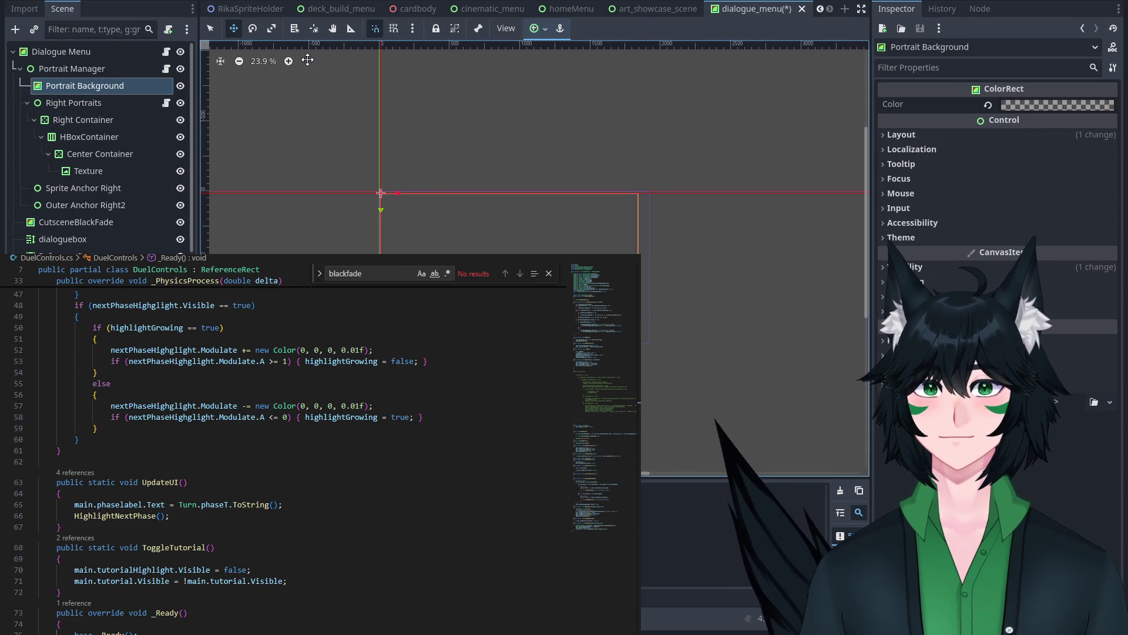
scroll(672, 270, up, 2)
key(f)
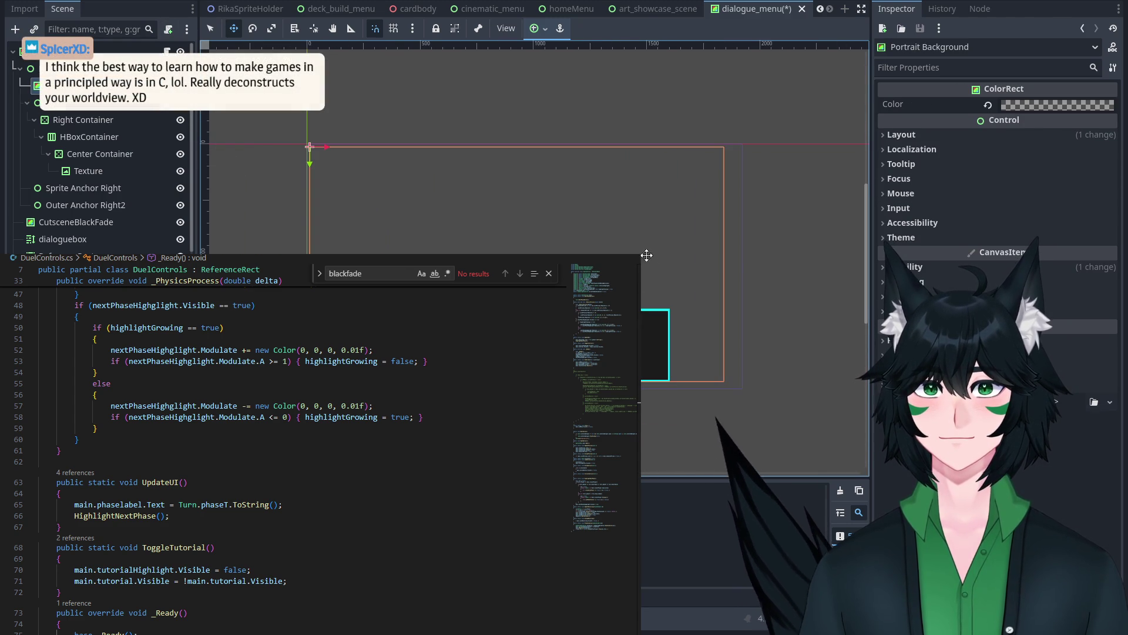
drag(637, 249, 639, 249)
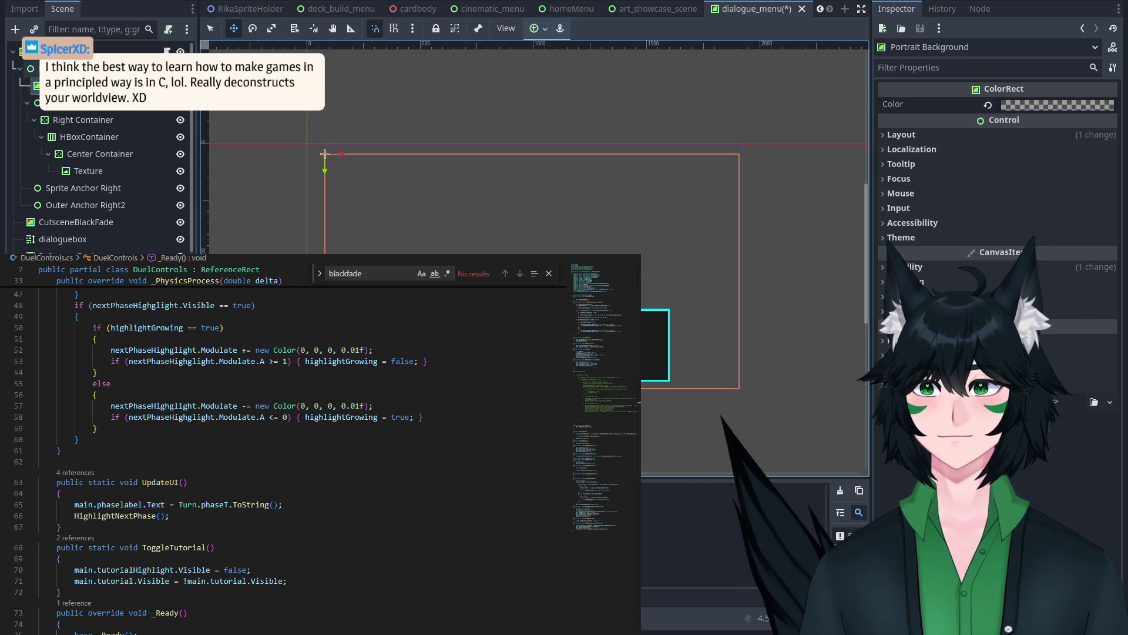
click(147, 68)
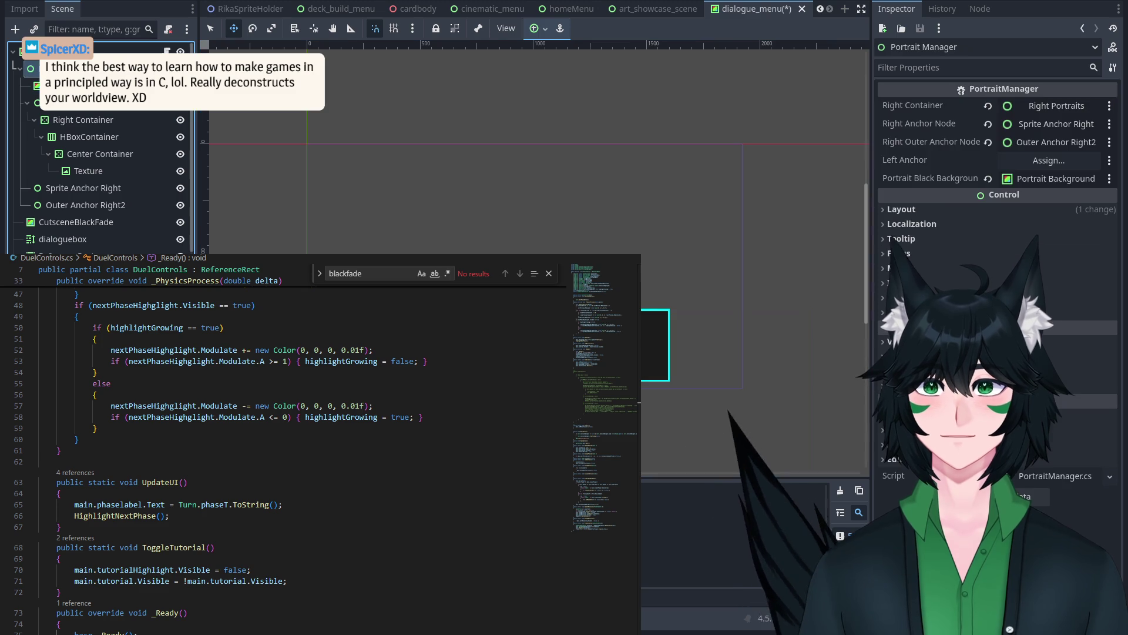
scroll(462, 349, up, 2)
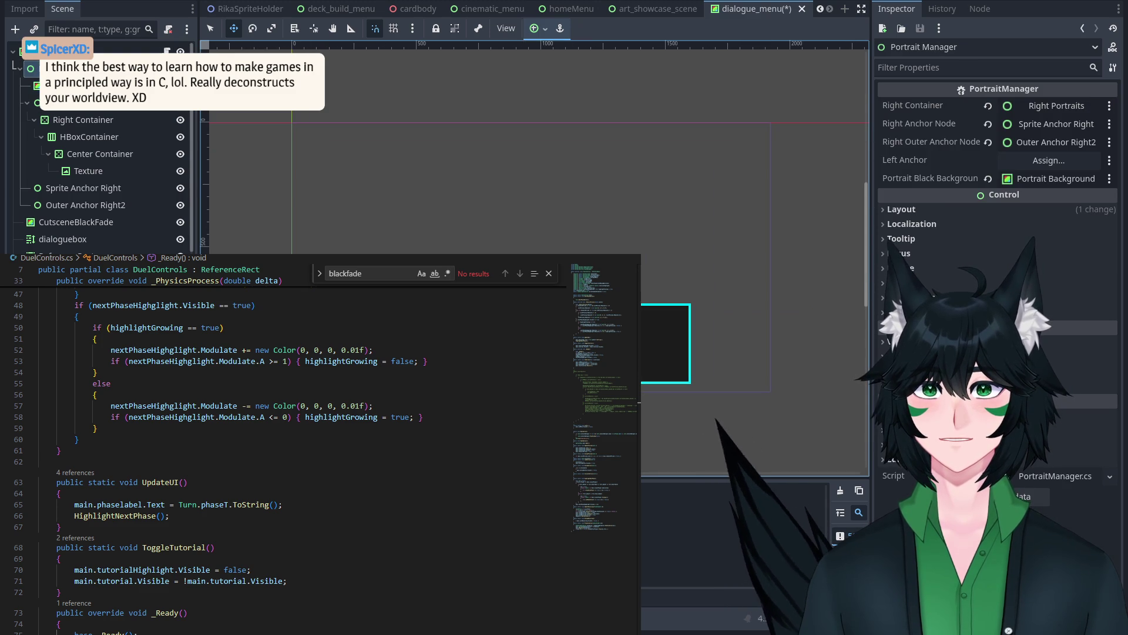
drag(375, 136, 341, 78)
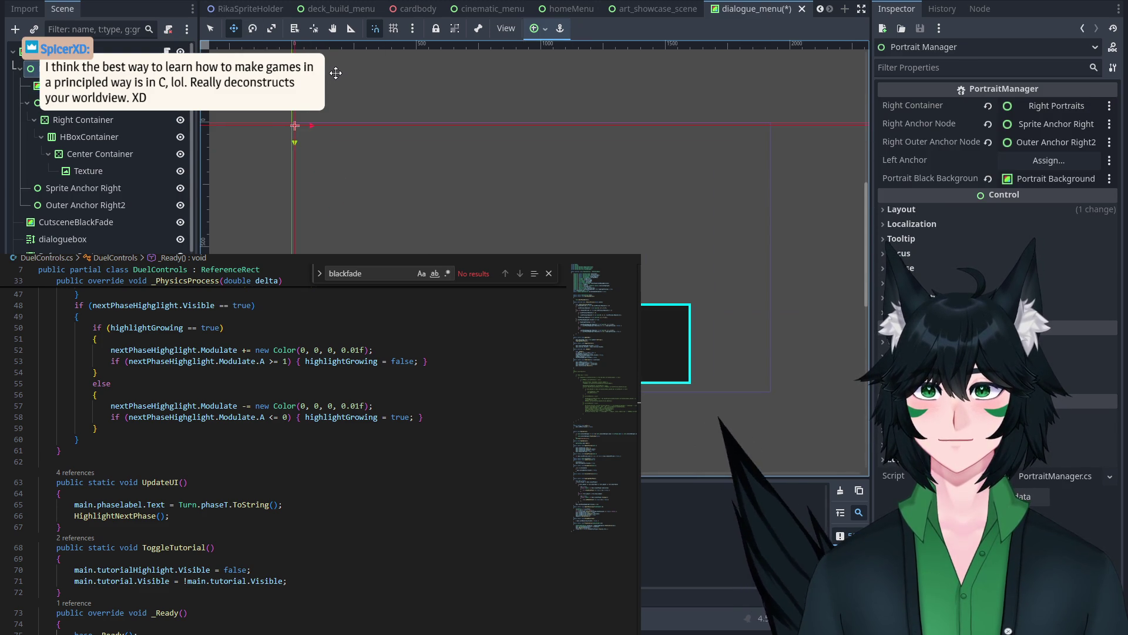
Step: Inspect the AdvanceTextButton, imageContainer, dialoguebox and CutsceneBlackFade nodes
click(210, 28)
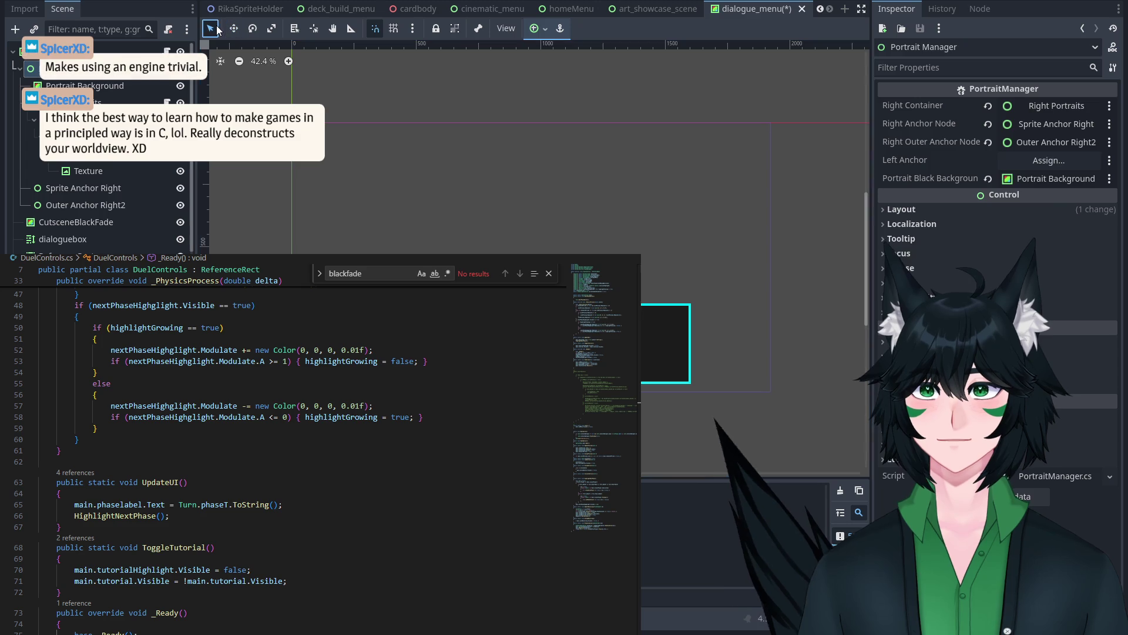
click(417, 199)
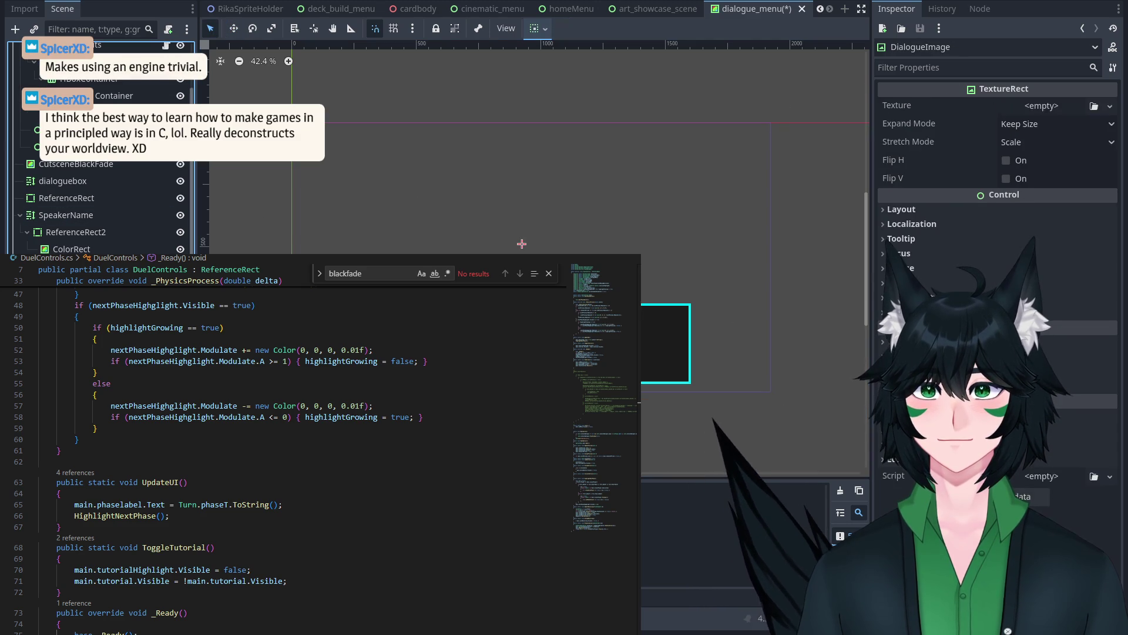
click(88, 146)
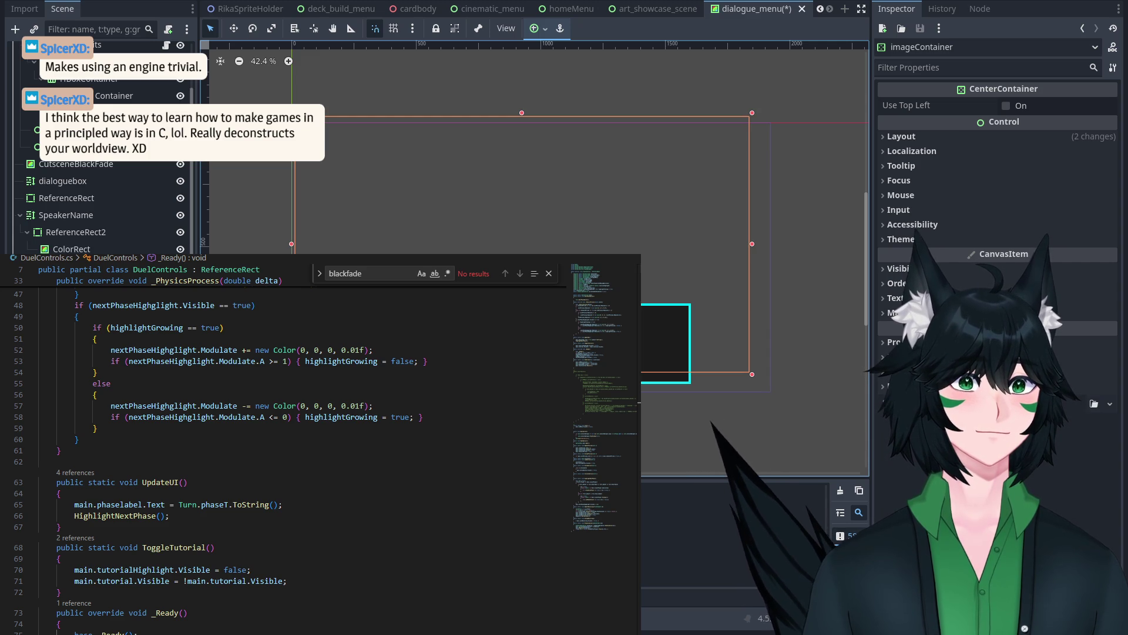
click(88, 129)
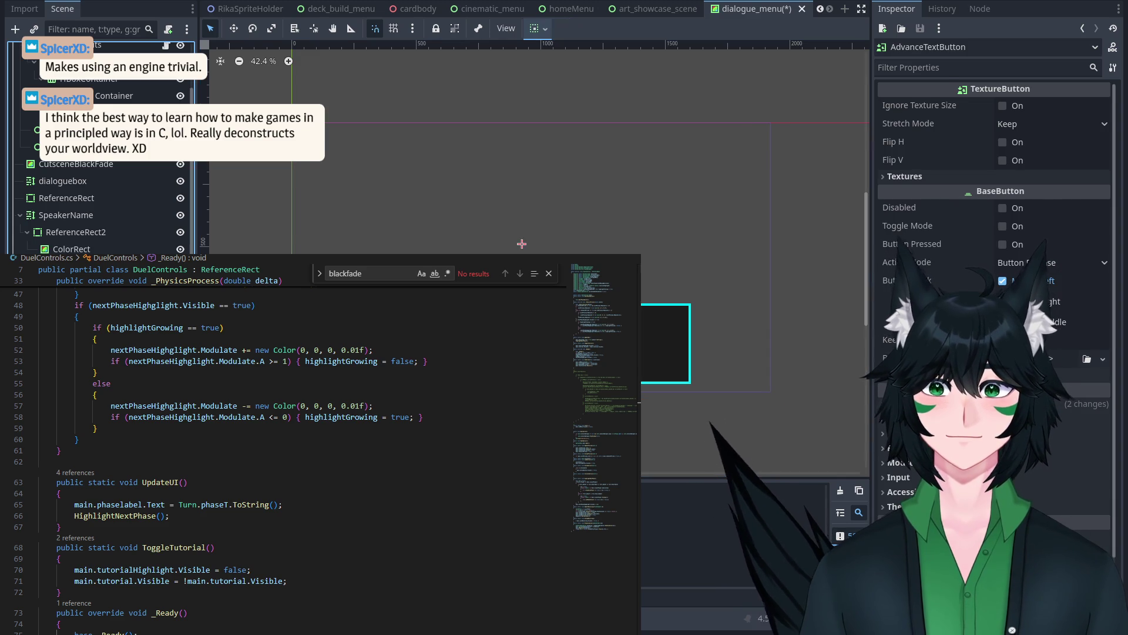
click(63, 181)
click(75, 163)
click(88, 130)
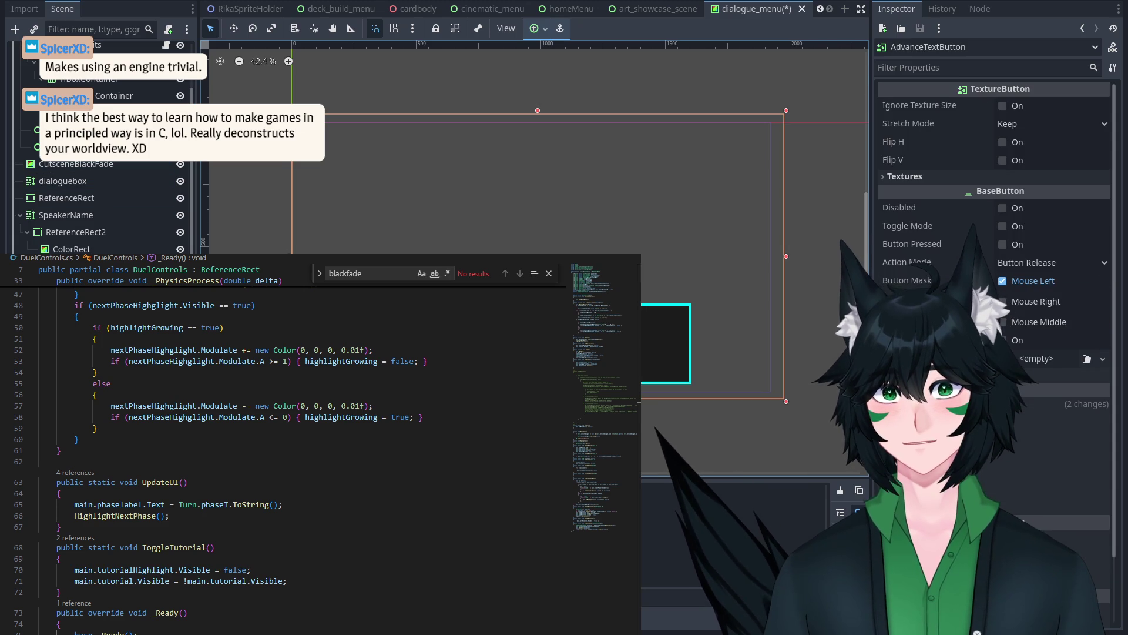
scroll(403, 186, up, 5)
scroll(403, 187, down, 5)
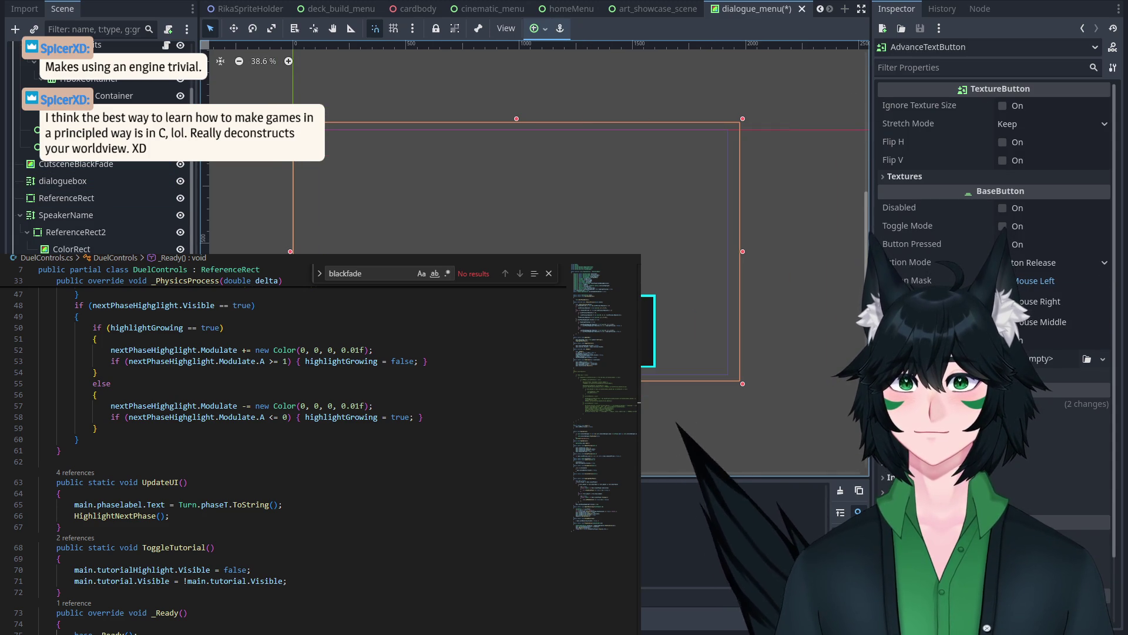
scroll(88, 177, up, 5)
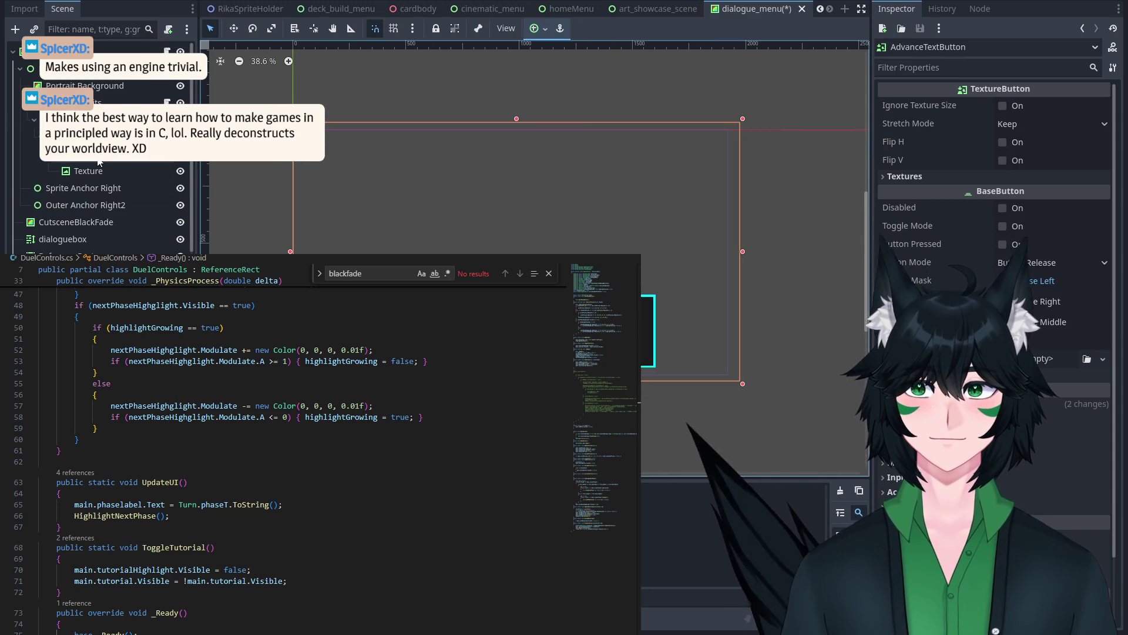
Step: Review Portrait Manager's and Dialogue Menu's exported references, then open DialogueMenu.cs
click(65, 68)
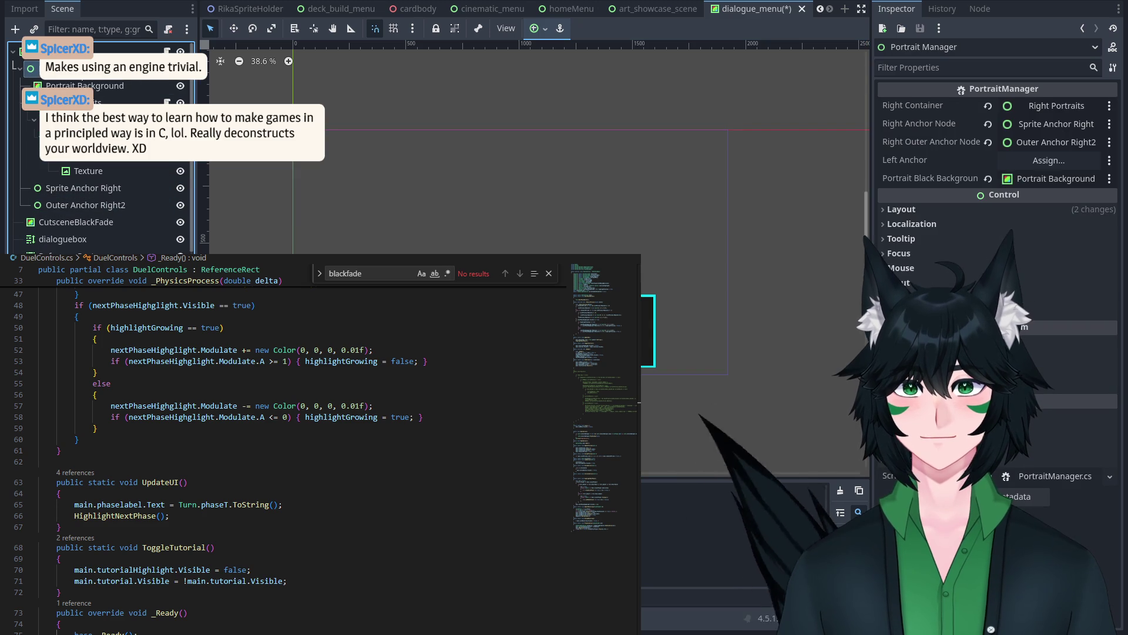
click(84, 85)
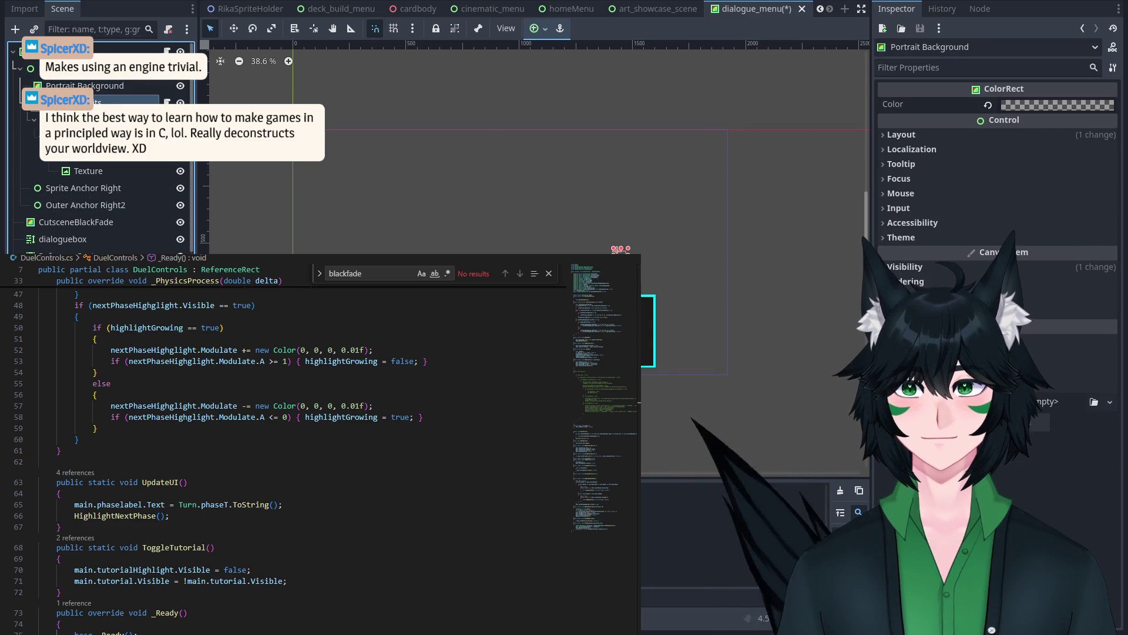
click(91, 73)
click(94, 49)
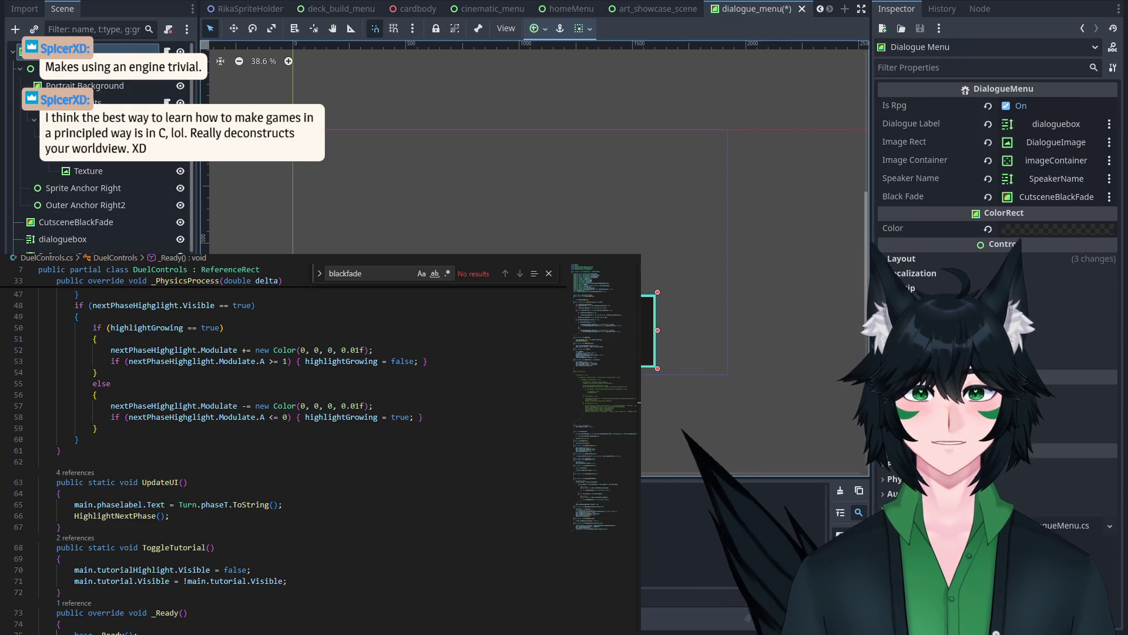
key(ctrl+shift+f)
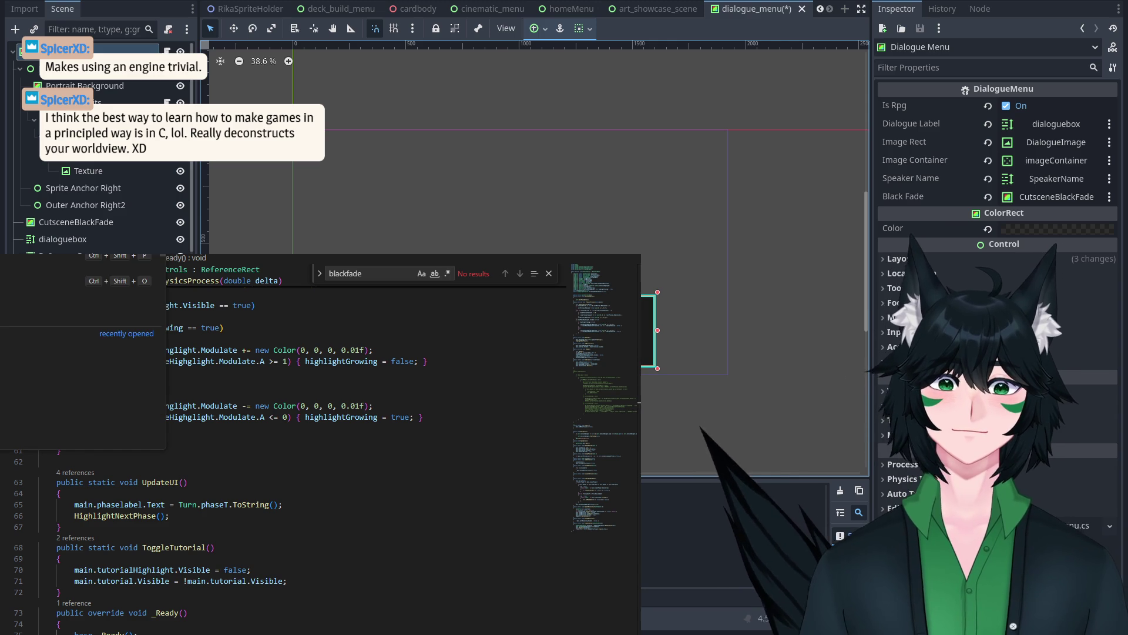
key(Escape)
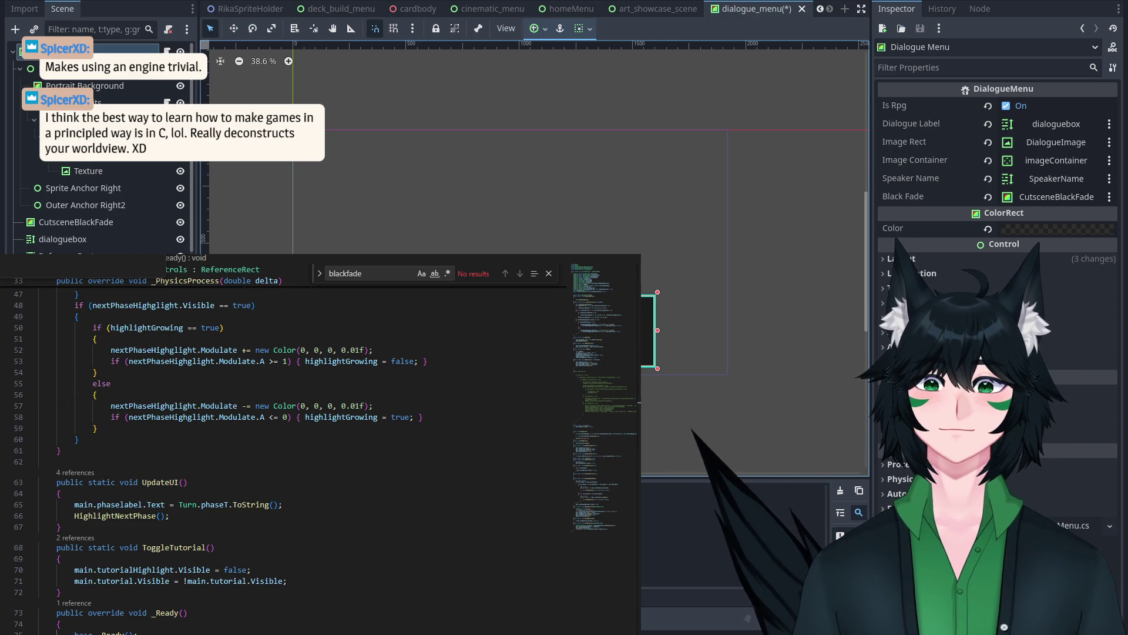
click(276, 509)
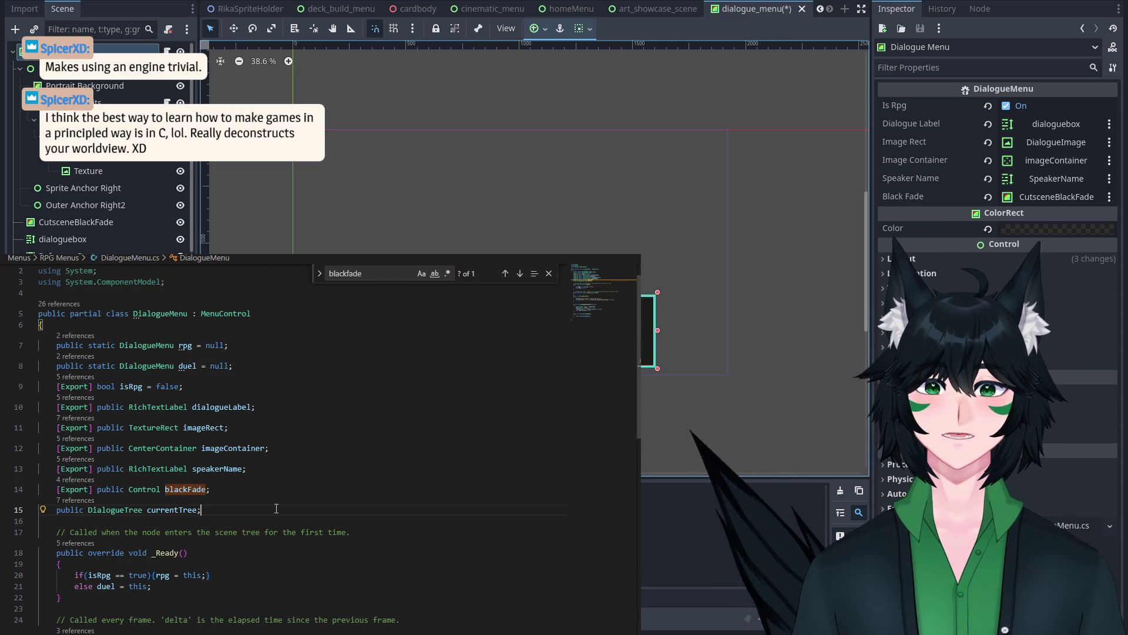
Step: Duplicate the blackFade export declaration onto a new line below currentTree
key(Return)
text([expor)
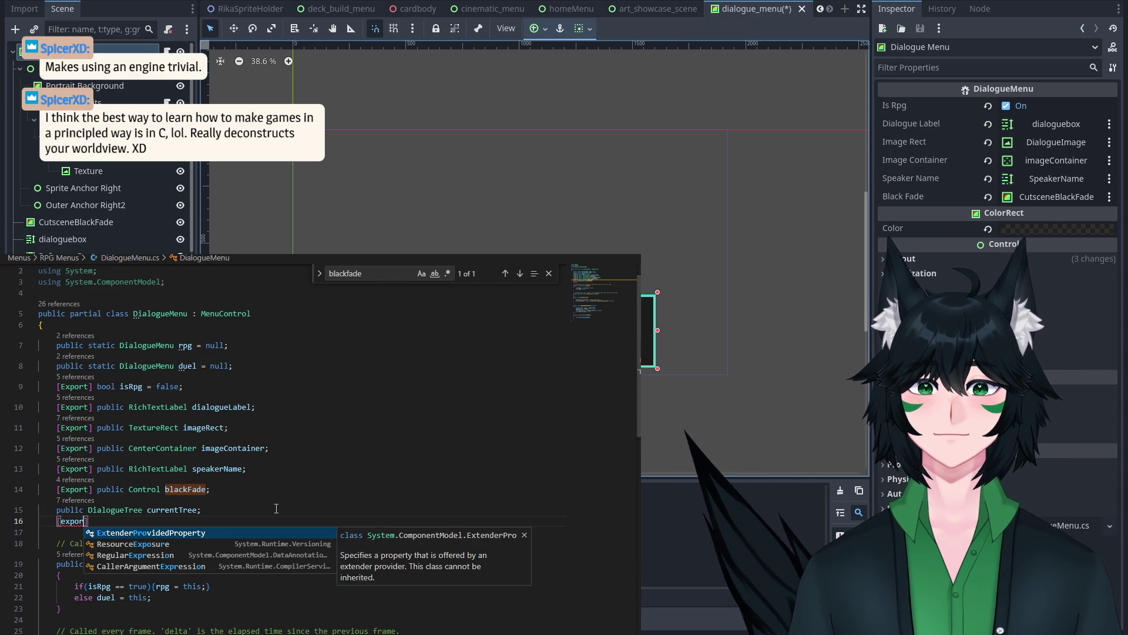
key(BackSpace)
drag(247, 488, 34, 488)
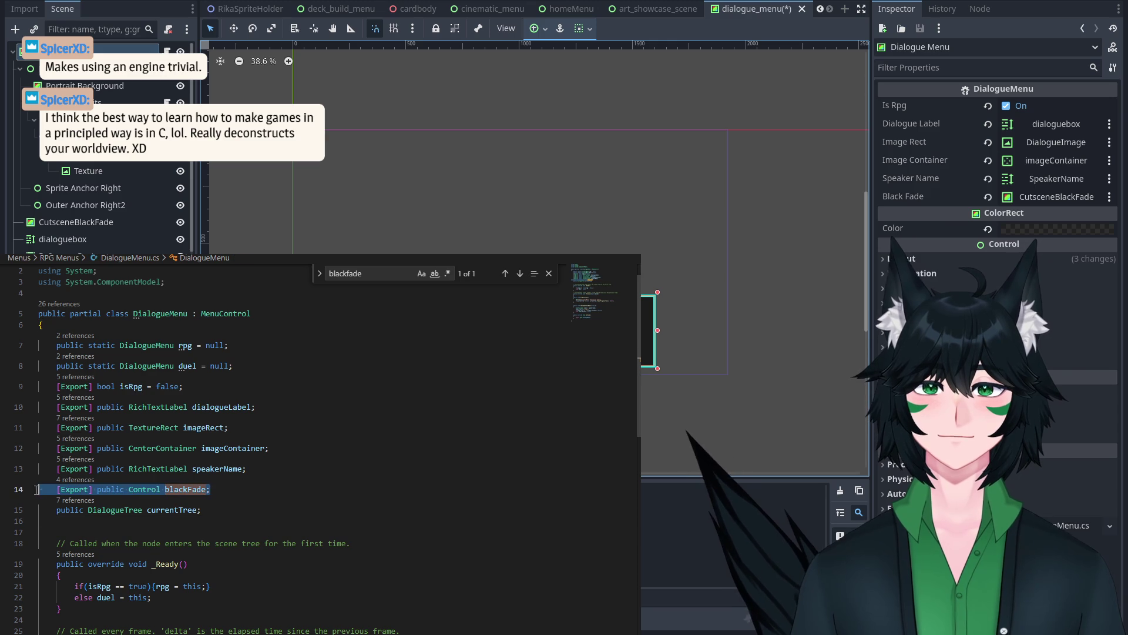
key(ctrl+c)
key(End)
key(Return)
key(ctrl+v)
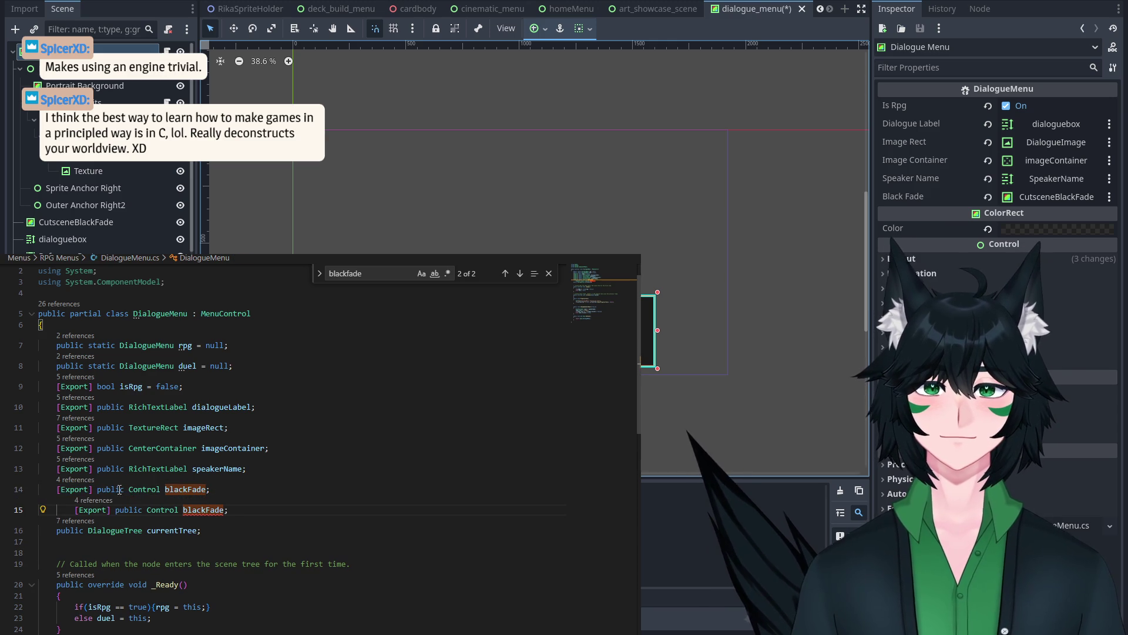
Step: Change the copy to '[Export] public PortraitManager portraitManager;' and assign the node in Godot
drag(147, 509, 230, 509)
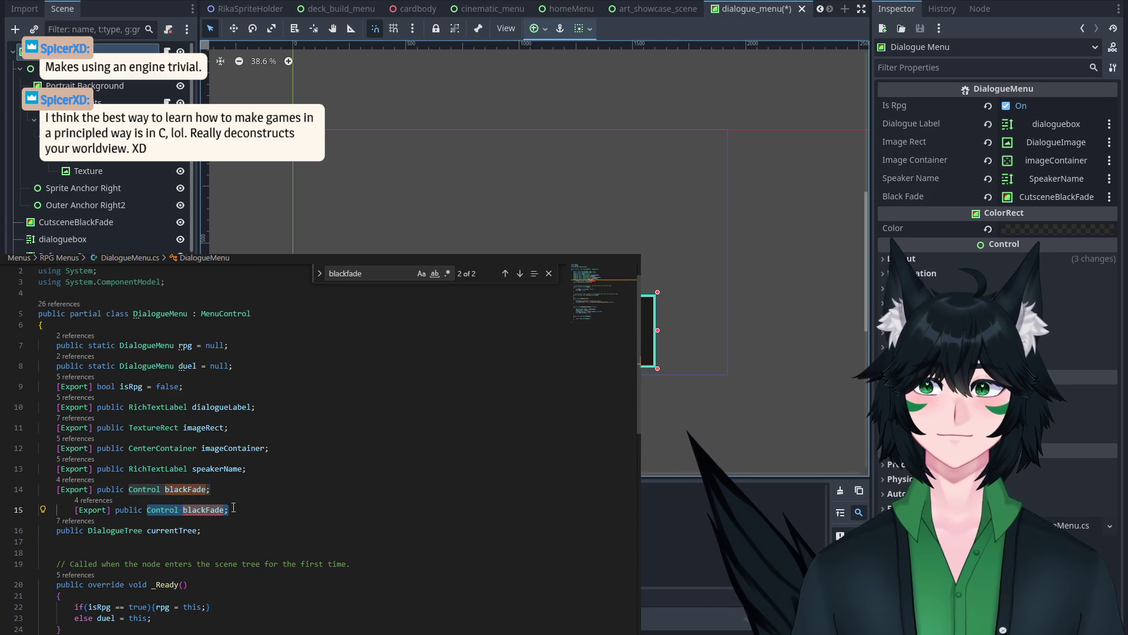
text(Protra)
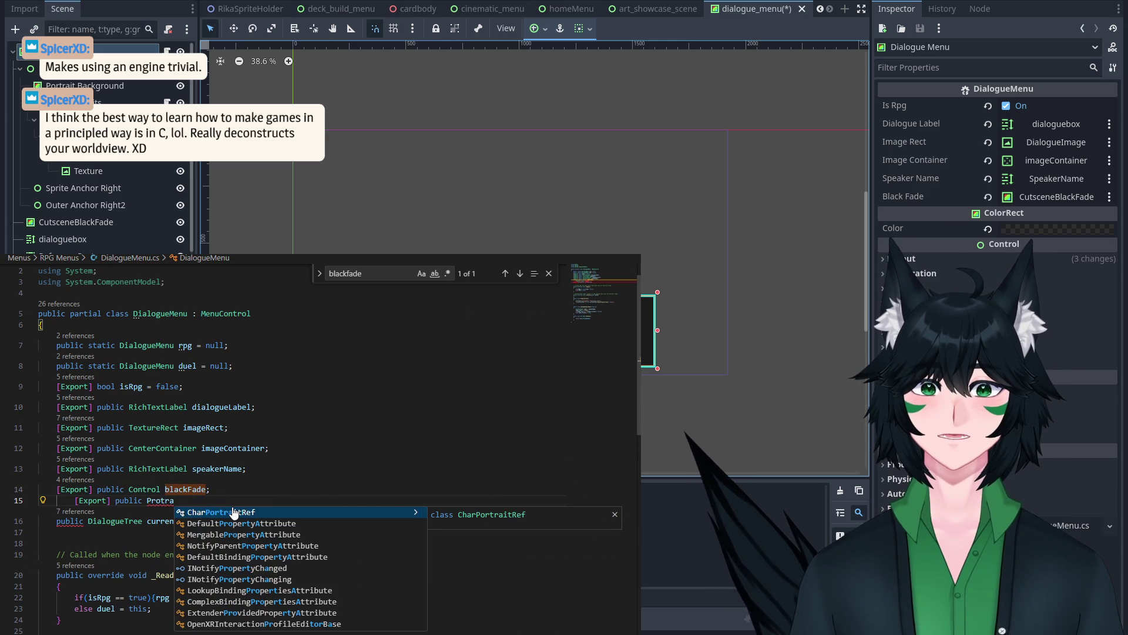
text(itm)
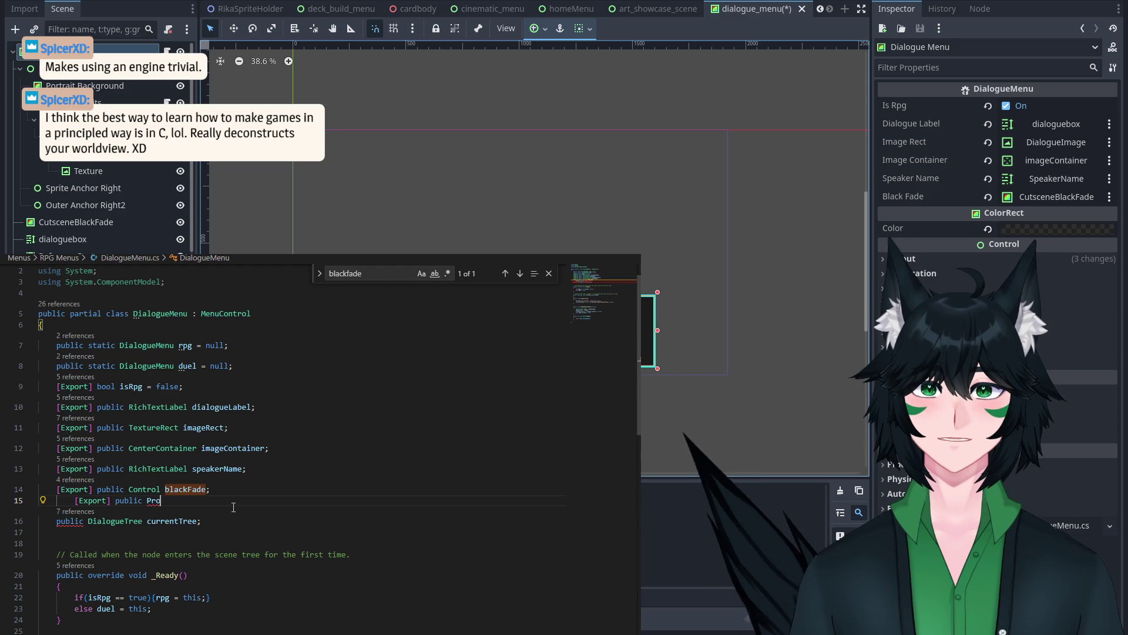
key(Tab)
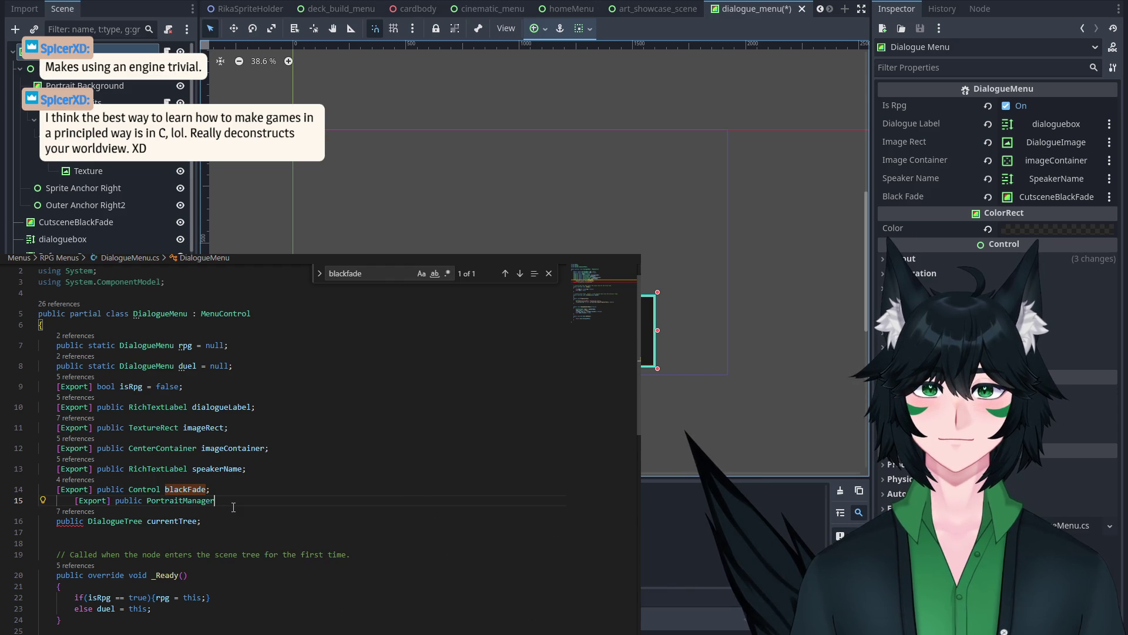
text( port)
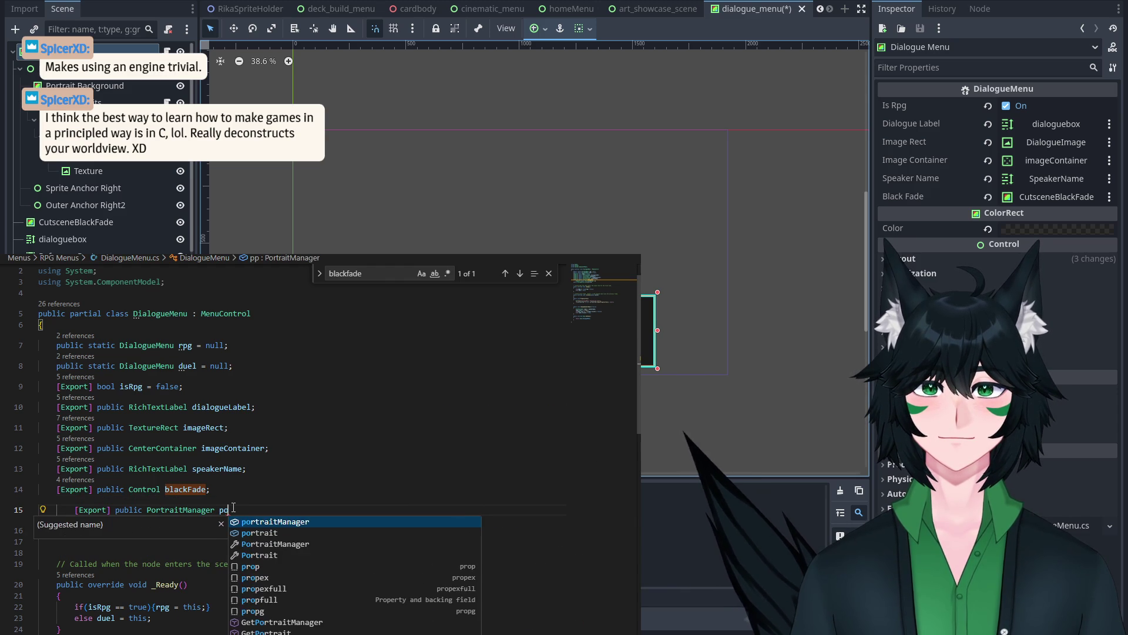
key(Tab)
text(;)
key(Home)
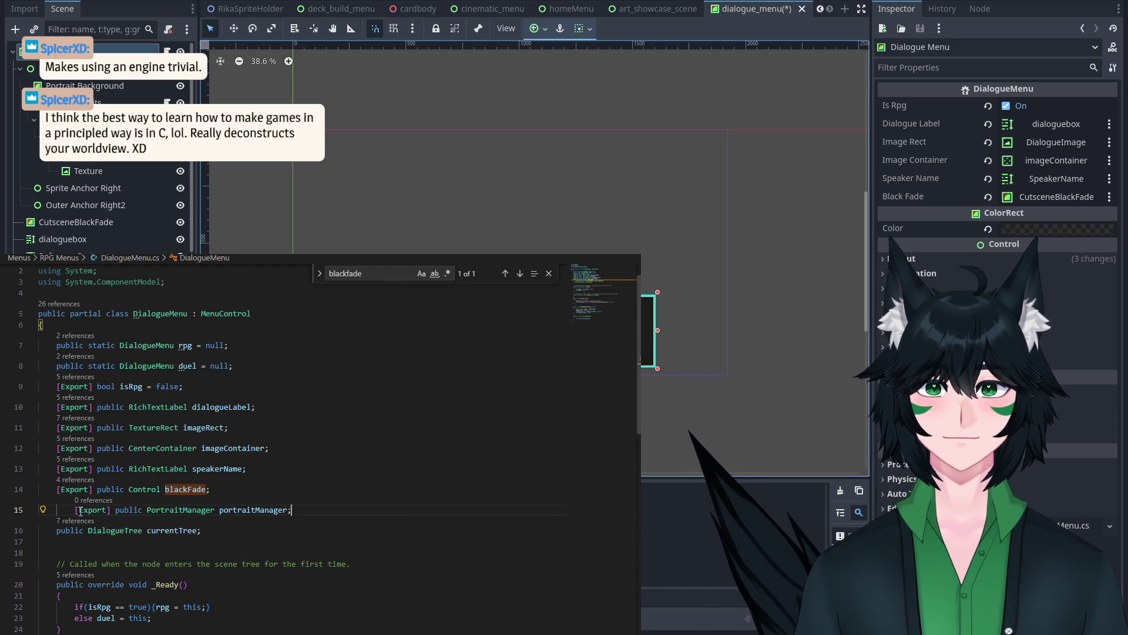
key(BackSpace)
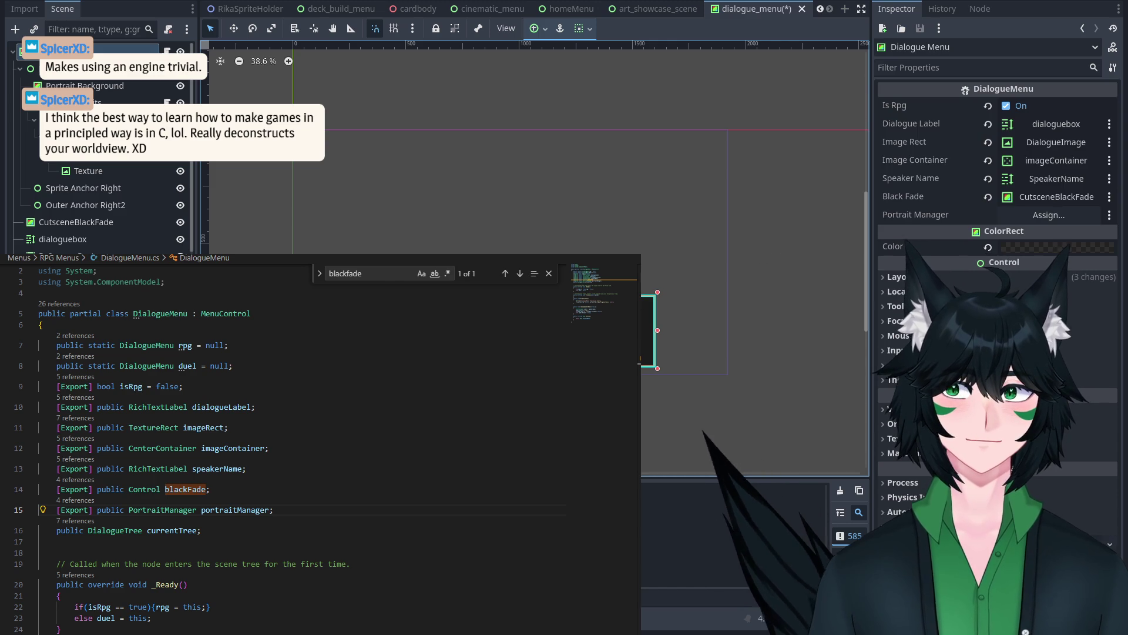
mouse_move(89, 68)
mouse_down()
mouse_move(874, 151)
mouse_move(1021, 213)
mouse_up()
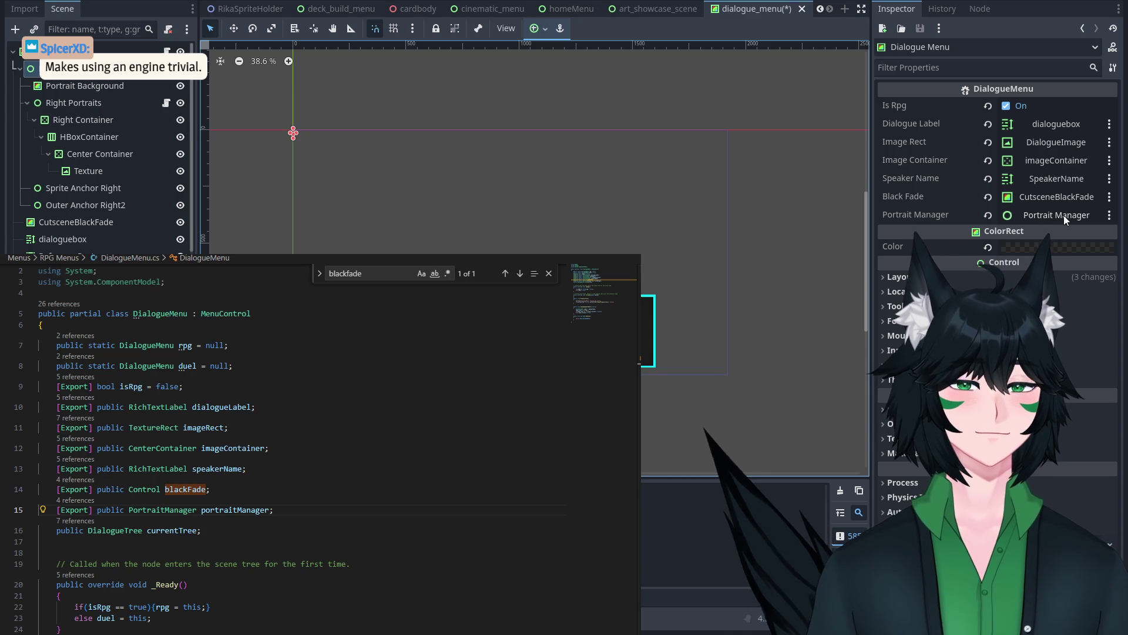
Step: Open DialogueTree.cs and search it for 'portr'
key(ctrl+shift+f)
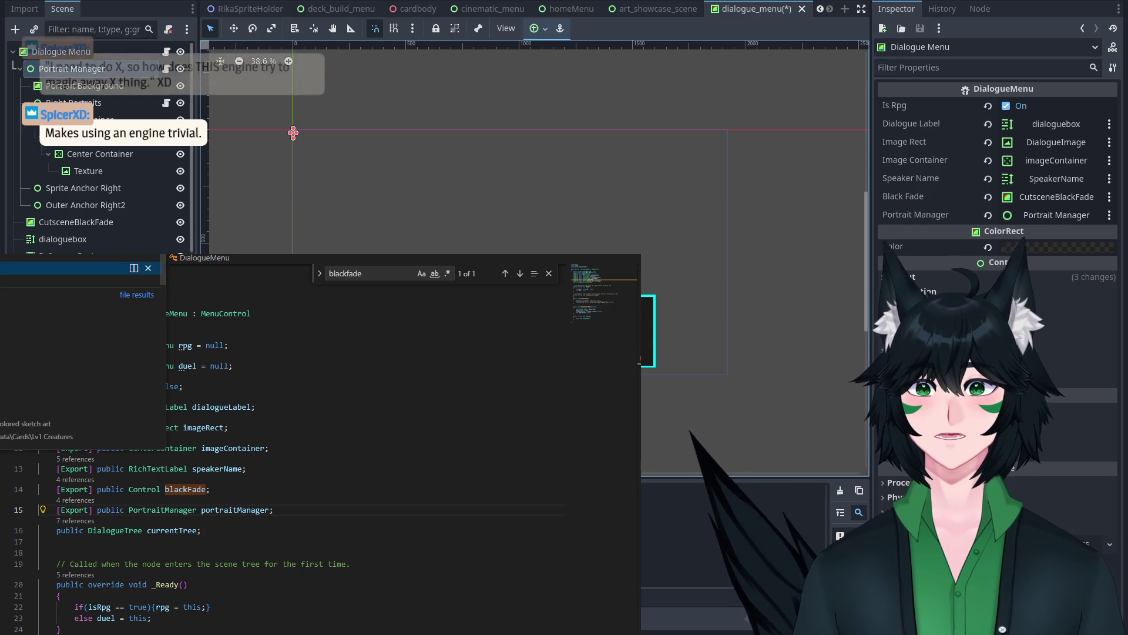
key(Return)
key(ctrl+f)
text(portraitmana)
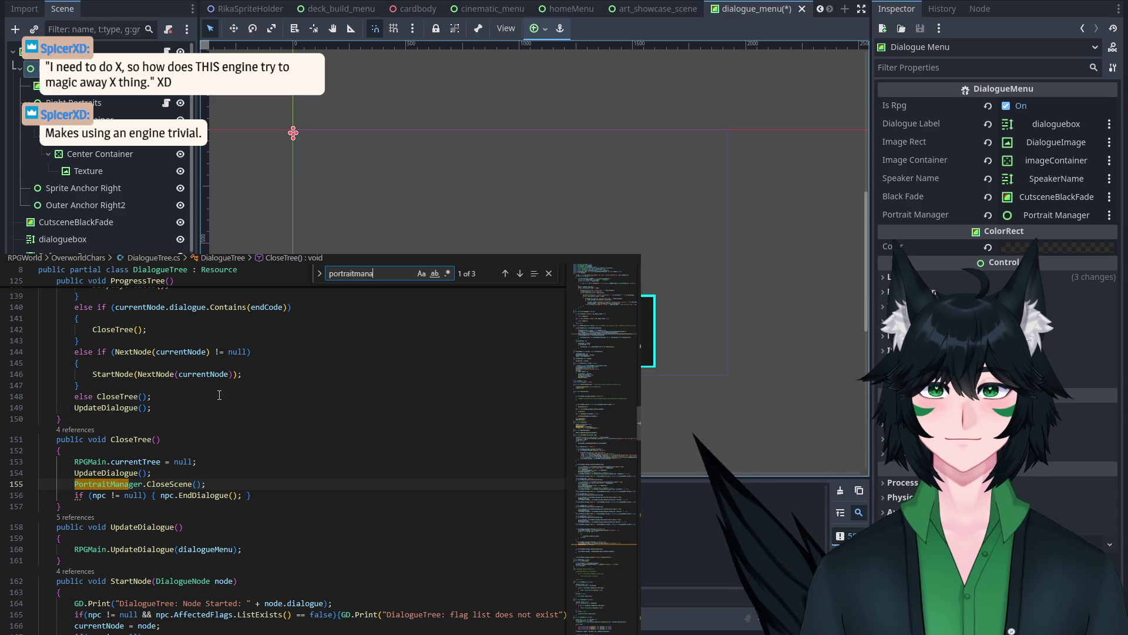
Step: Jump from DialogueTree's PortraitManager reference to the PortraitManager class definition
click(153, 396)
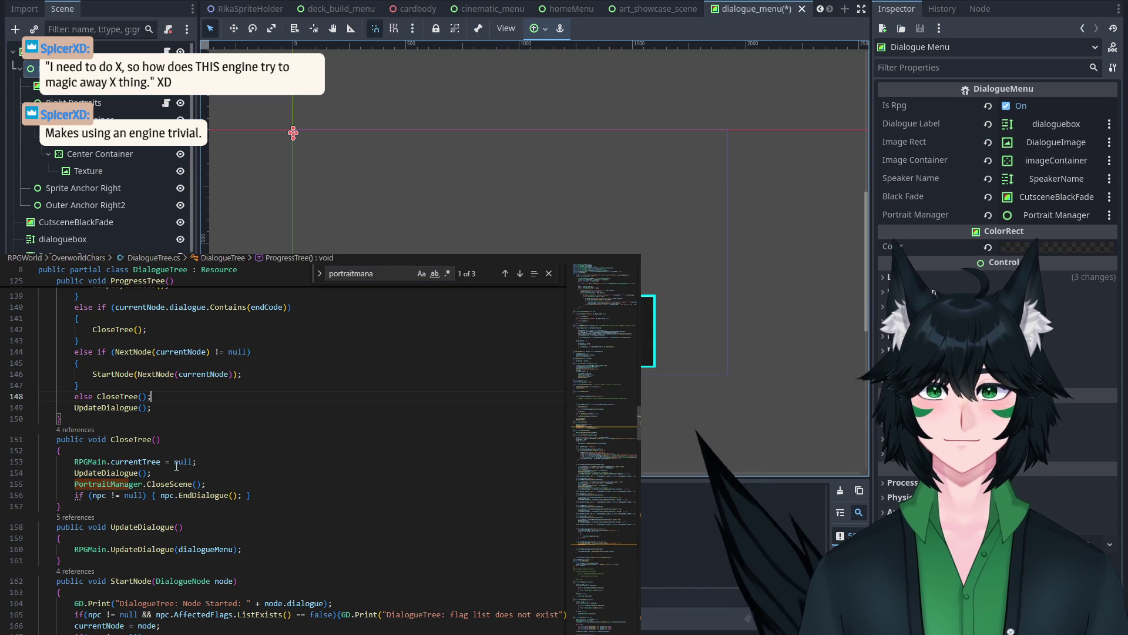
right_click(124, 487)
click(154, 395)
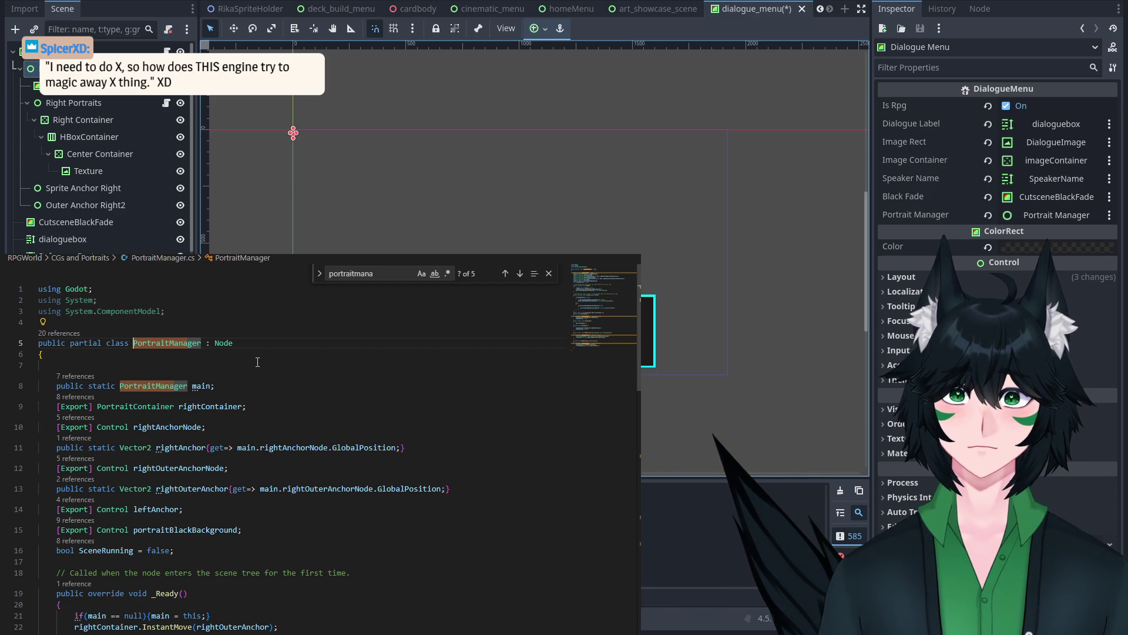
scroll(257, 361, down, 3)
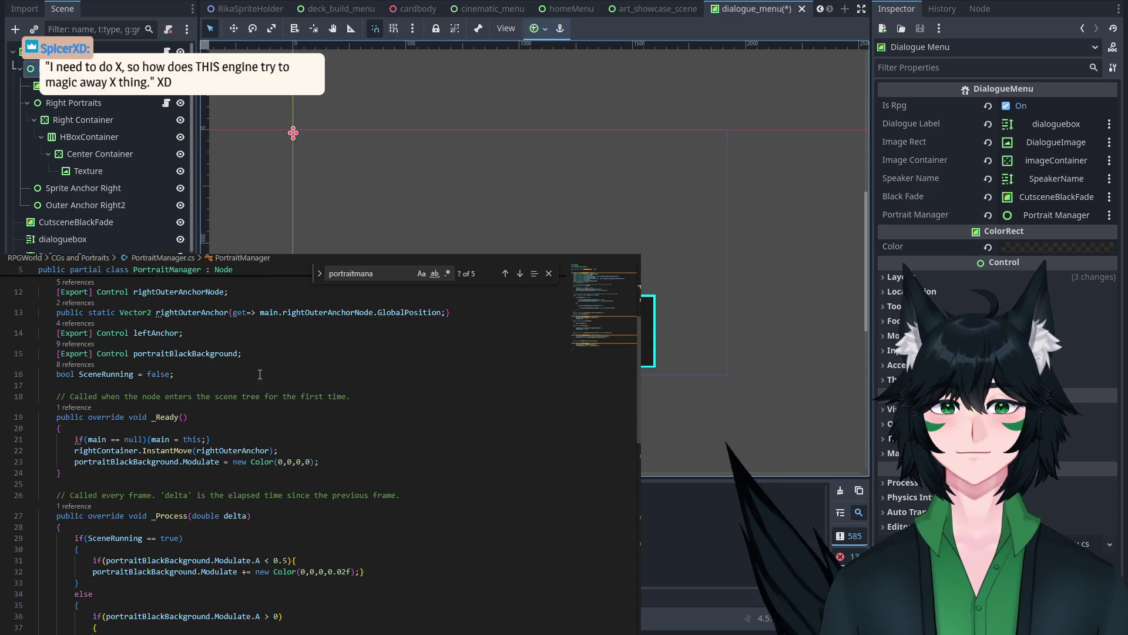
scroll(264, 385, up, 2)
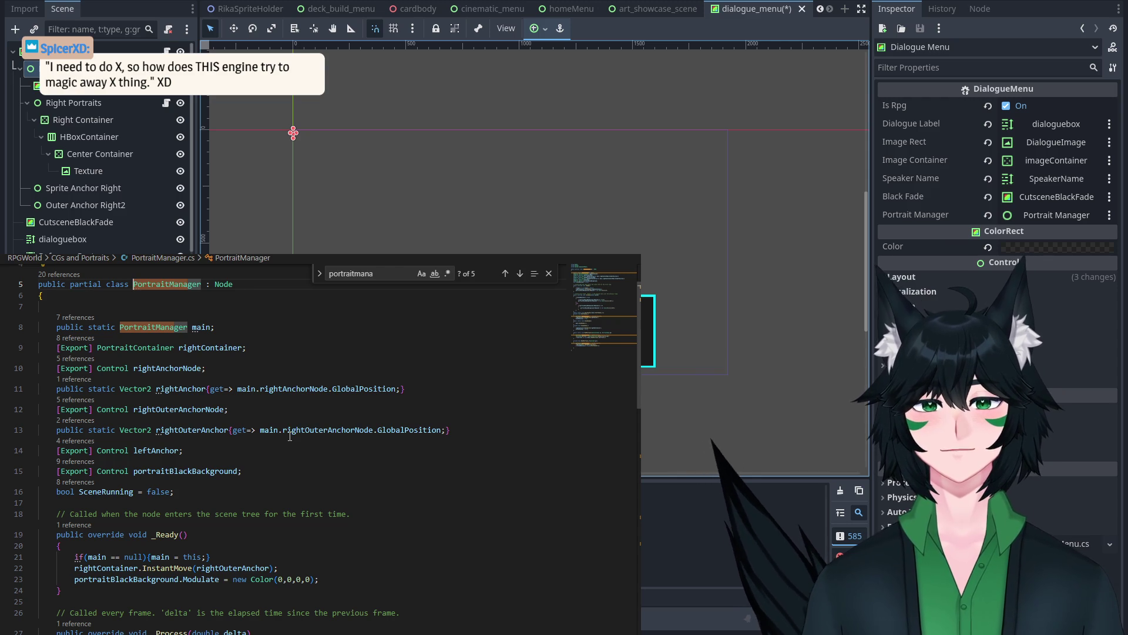
Step: Rename the static 'main' field to 'current' across all its uses
right_click(207, 324)
click(287, 483)
text(current)
key(Return)
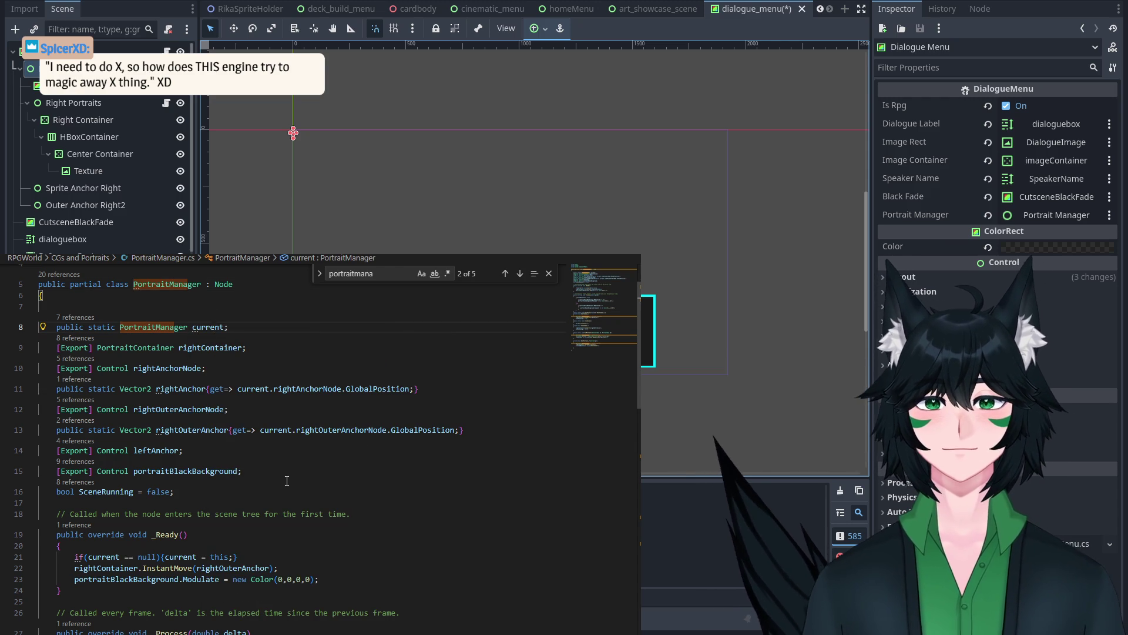
scroll(287, 481, down, 5)
scroll(287, 481, down, 4)
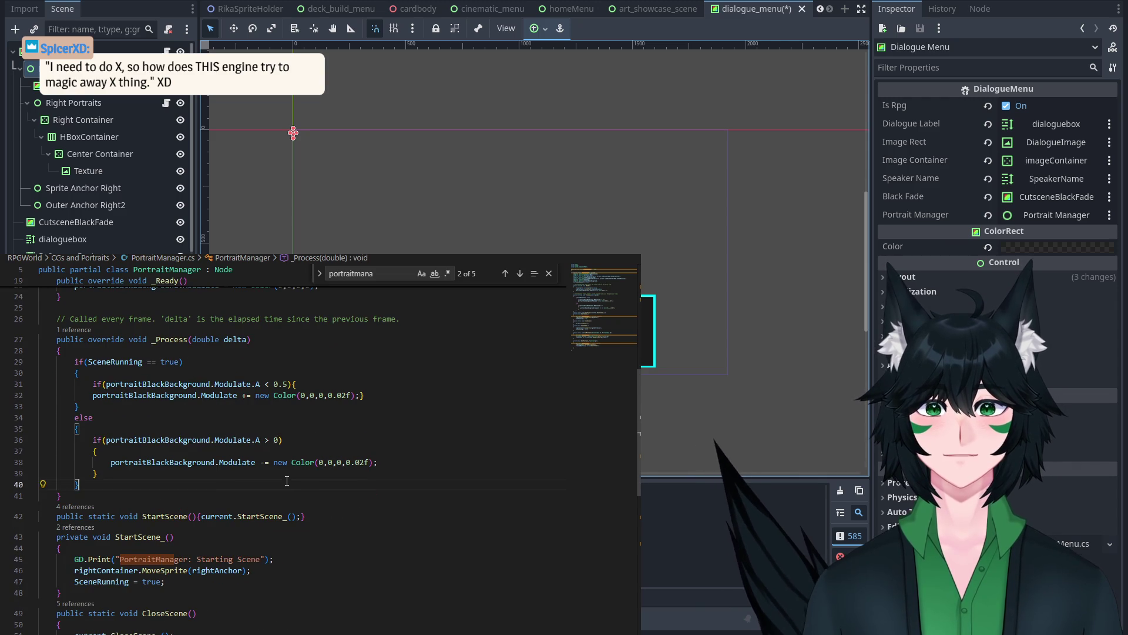
scroll(286, 481, up, 1)
click(77, 514)
key(ctrl+Tab)
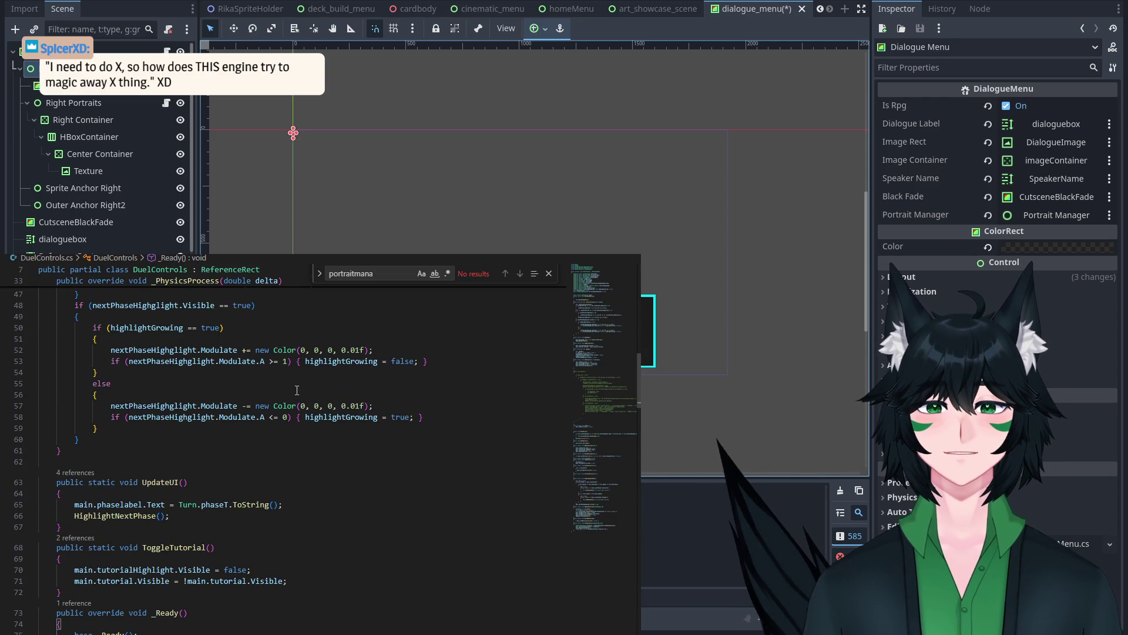
Step: Open DialogueTree.cs through a quick file search for 'portraitman'
scroll(297, 390, down, 4)
scroll(296, 390, up, 5)
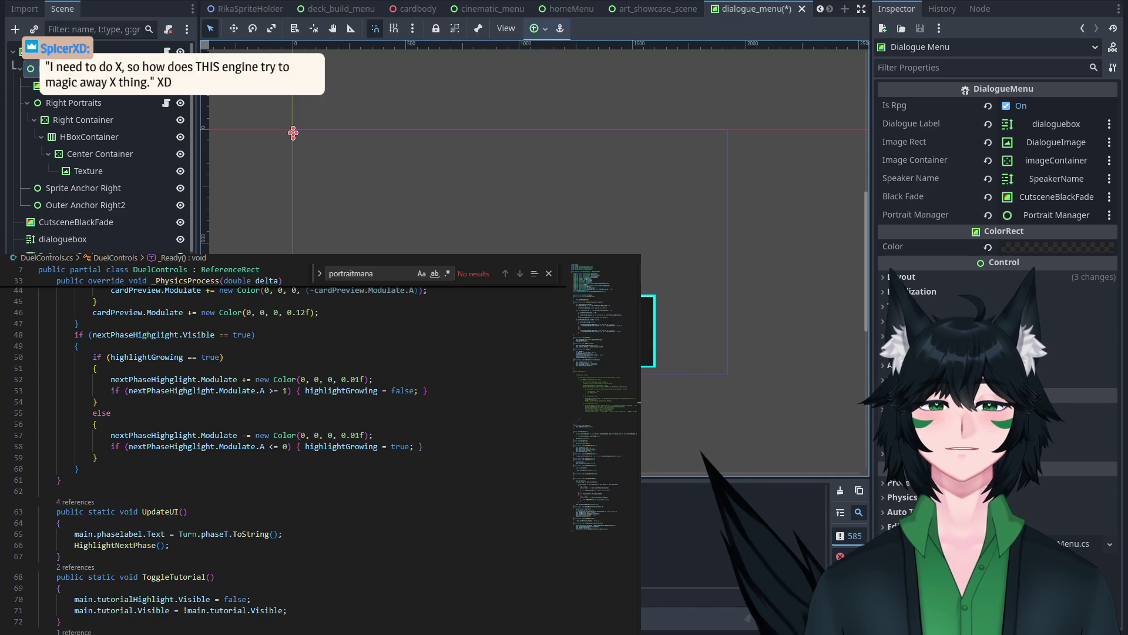
key(ctrl+shift+period)
key(Down)
key(Down)
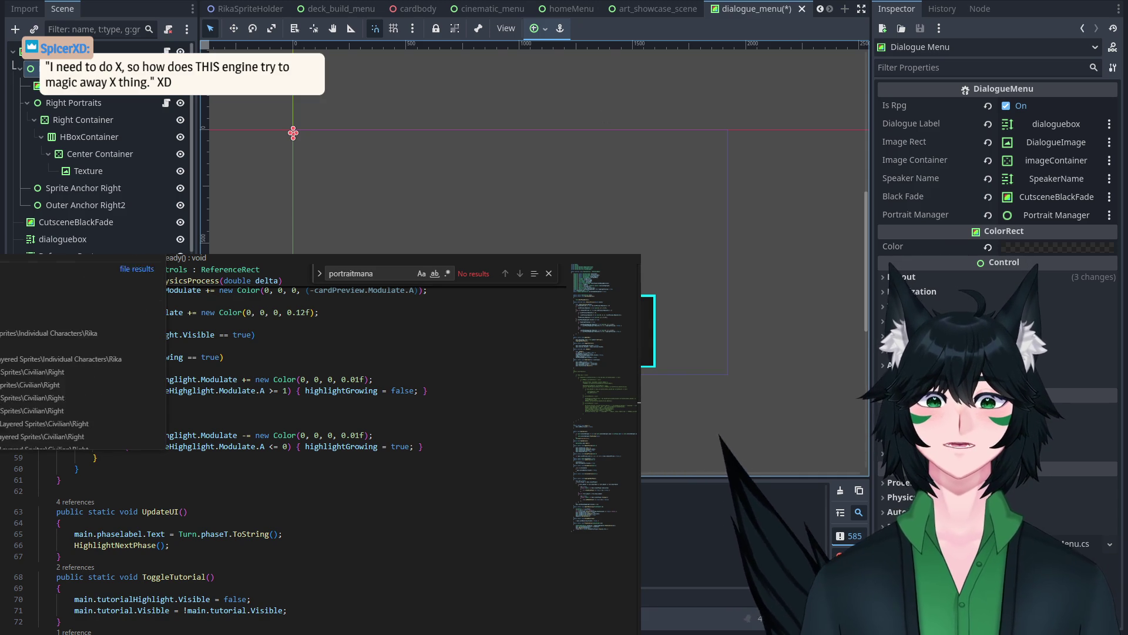
key(Return)
key(ctrl+f)
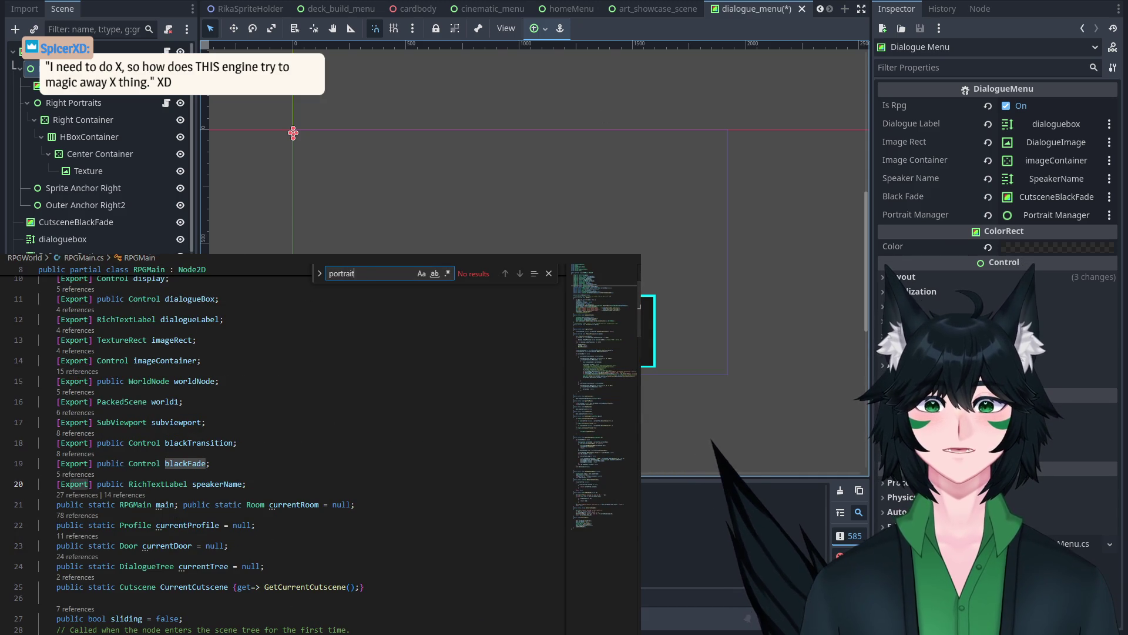
key(ctrl+p)
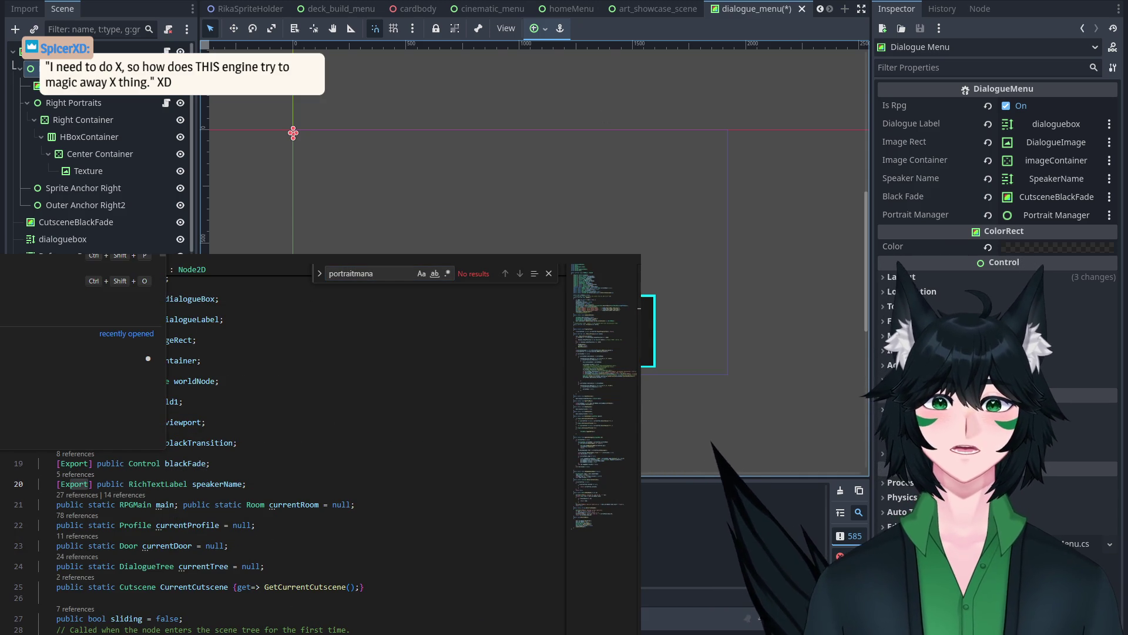
text(portraitman)
key(Return)
Step: Add 'PortraitManager.current = dialogueMenu.portraitManager;' after line 105 in RunTree and save
scroll(474, 457, down, 10)
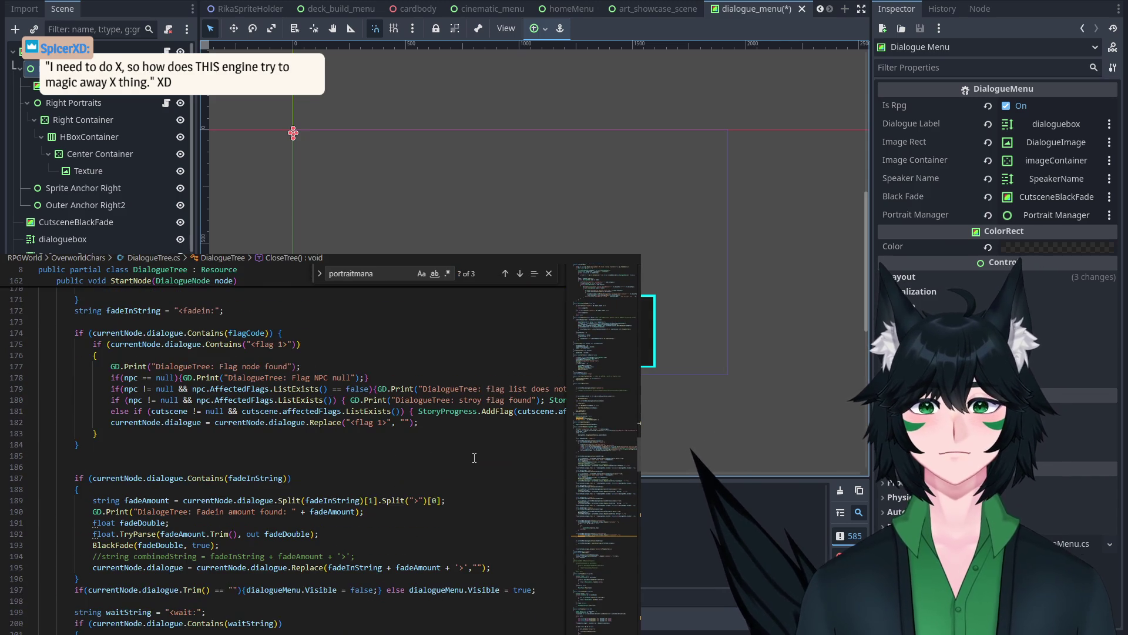
scroll(612, 393, up, 15)
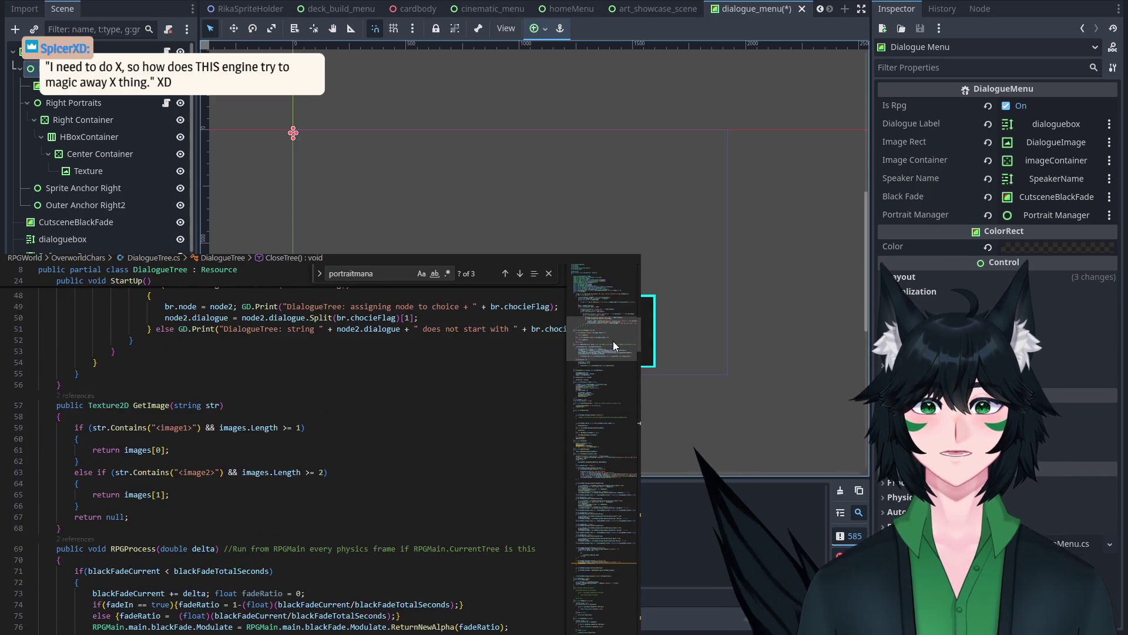
click(278, 451)
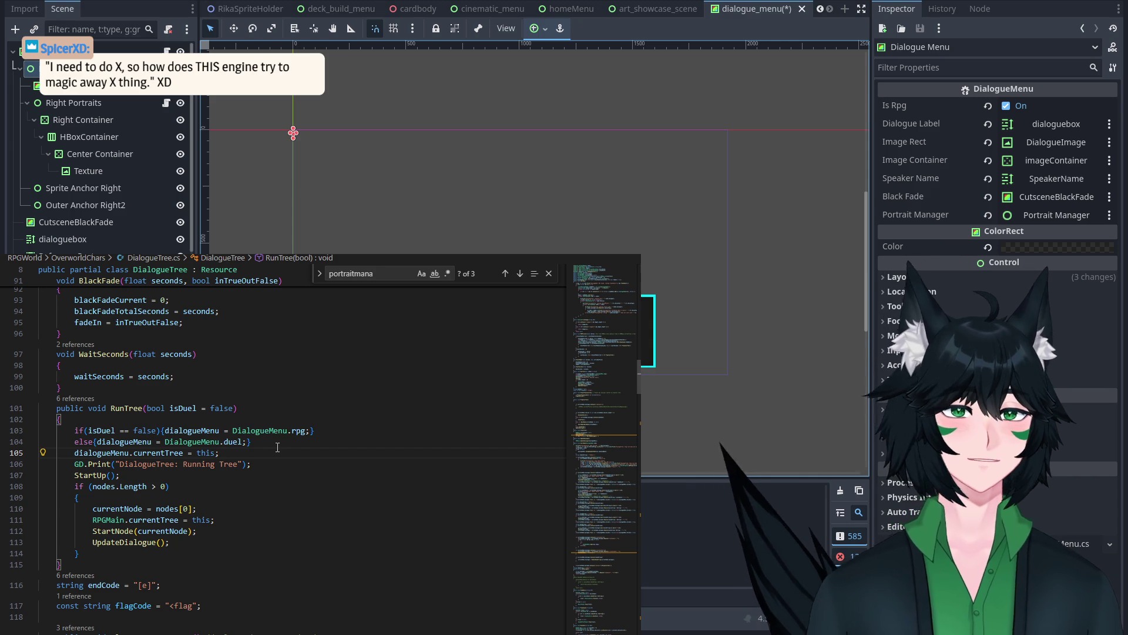
key(Return)
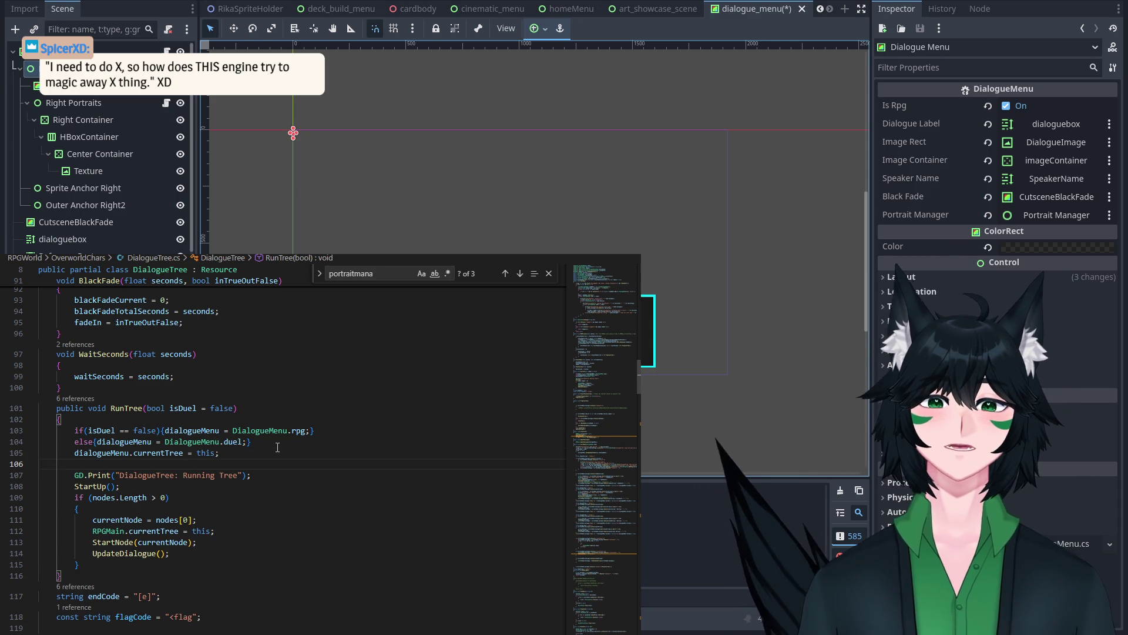
text(Por)
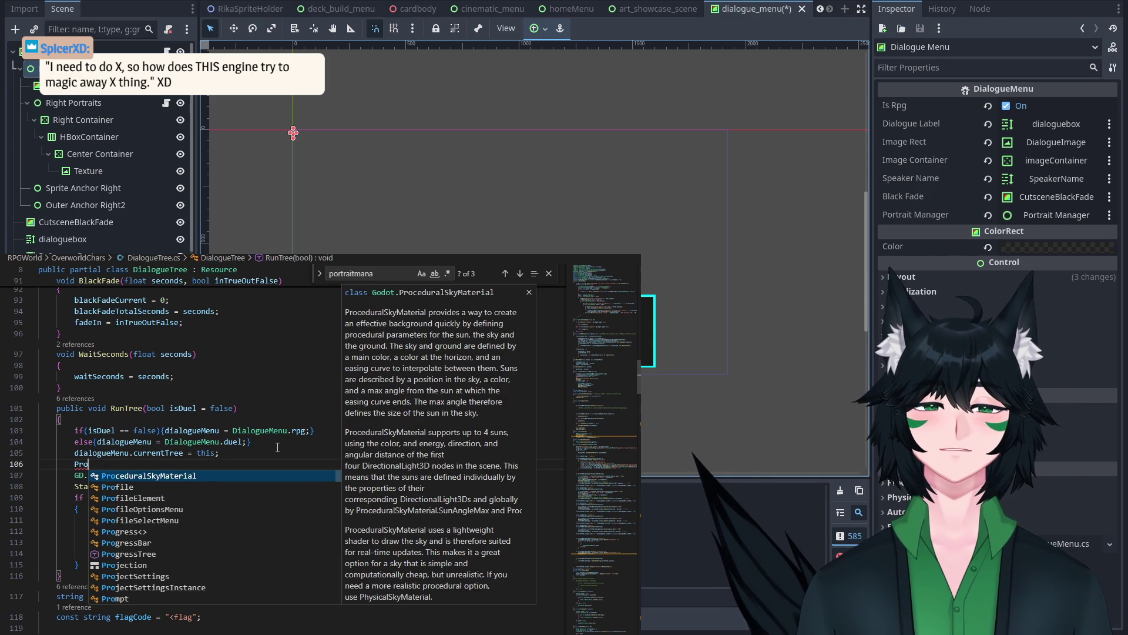
text(tra)
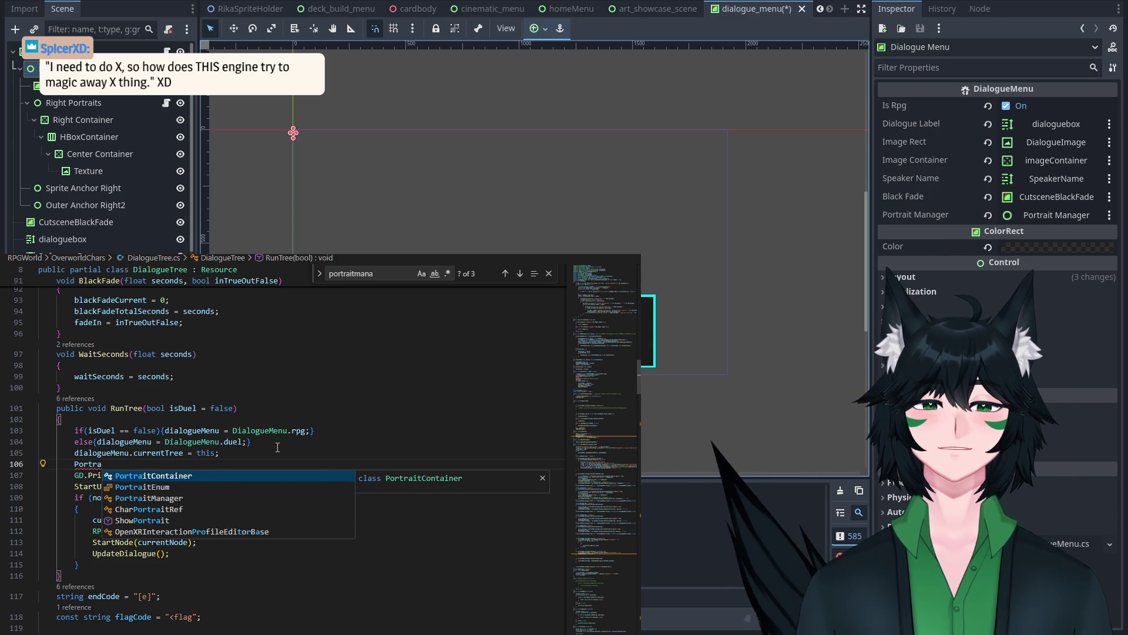
text(itManager.curr)
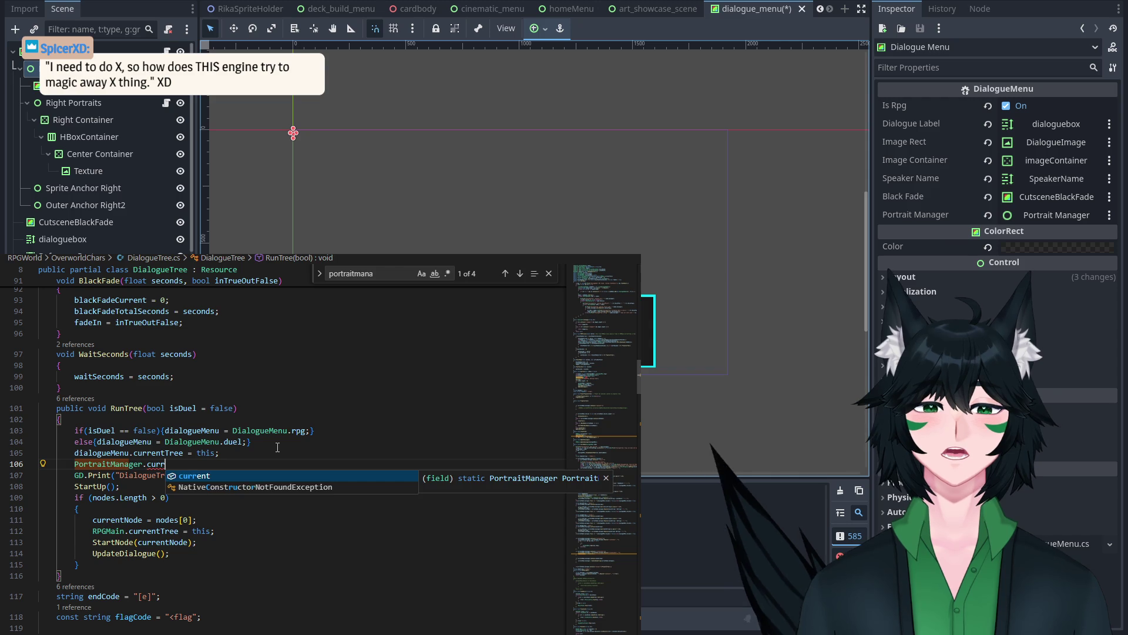
text(ent = dialo)
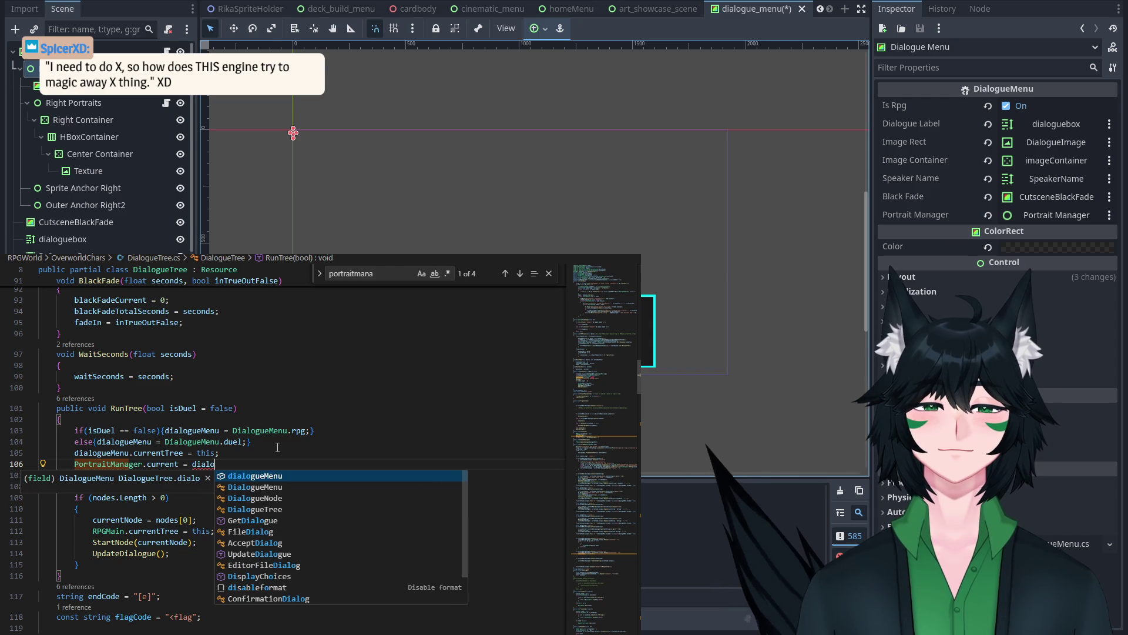
text(gueMenu.)
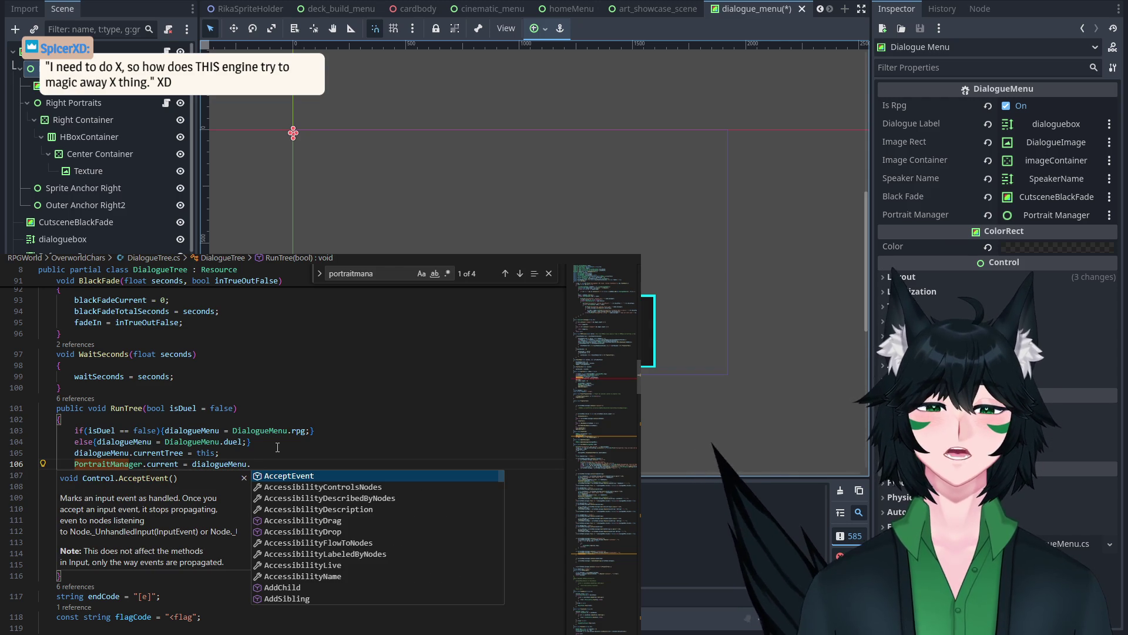
text(portraitManager;)
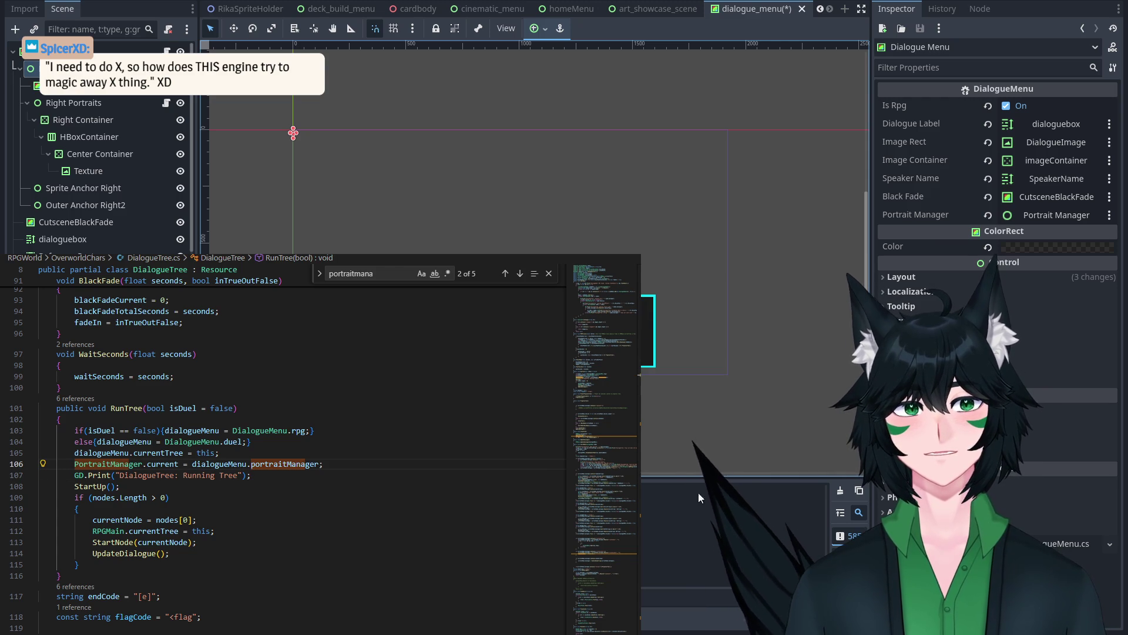
key(ctrl+s)
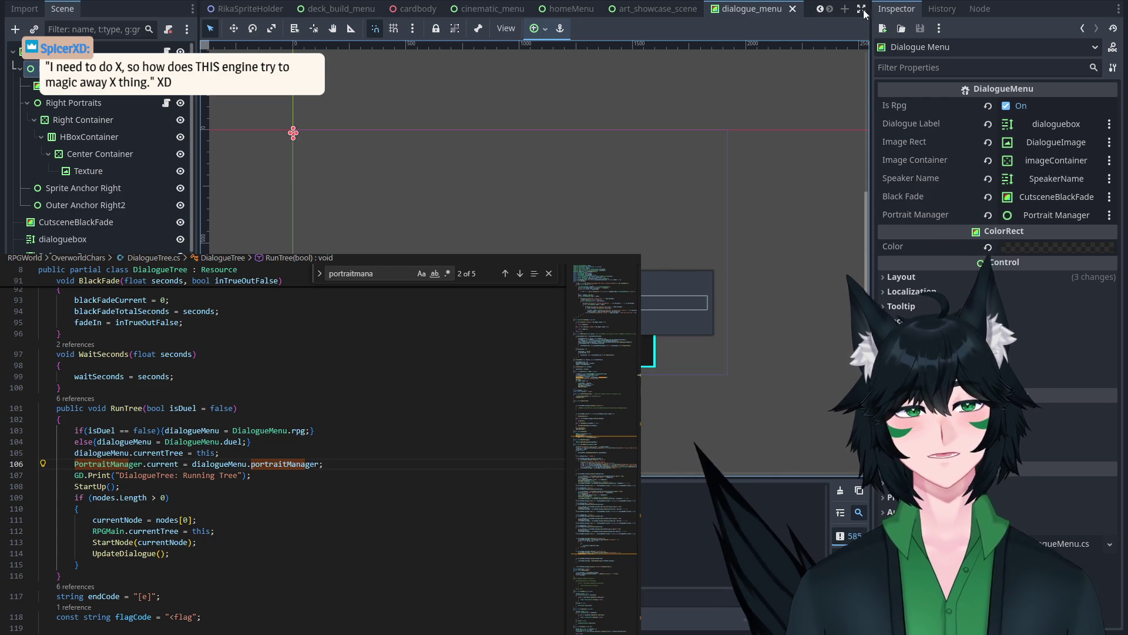